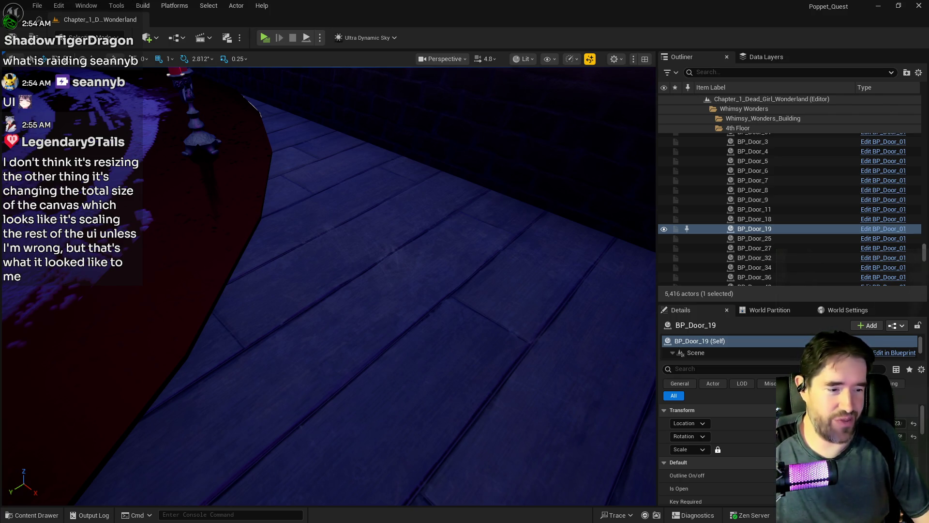
Bring up the W_Enemy_Health editor full screen and cancel deleting Enemy Health Bar
key(alt+Tab)
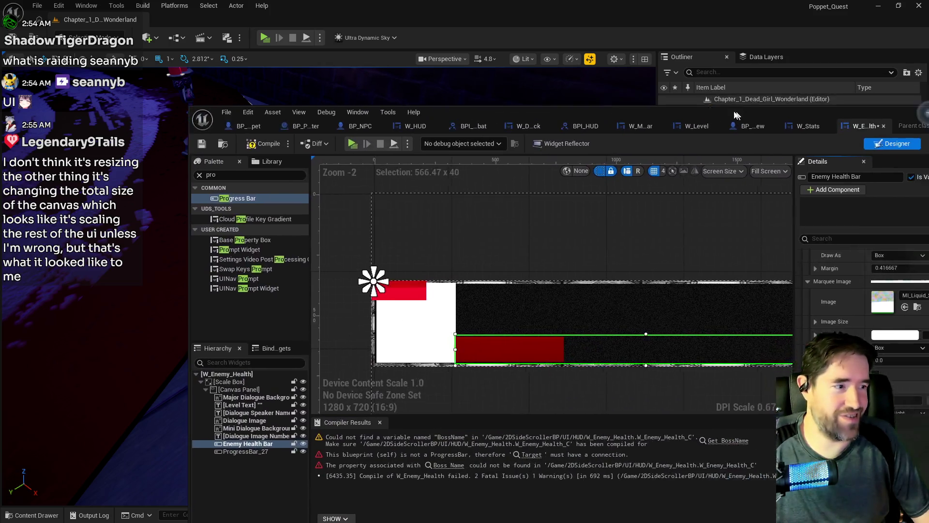
double_click(644, 103)
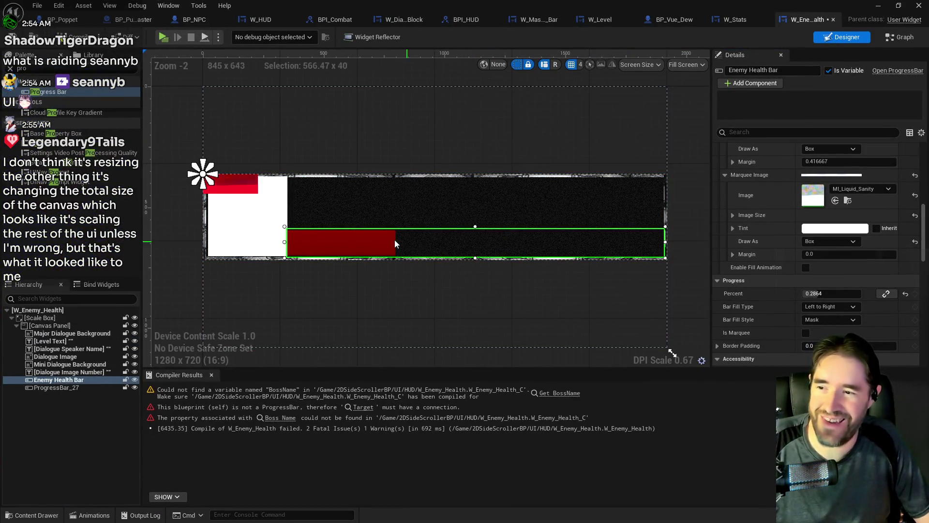
key(Delete)
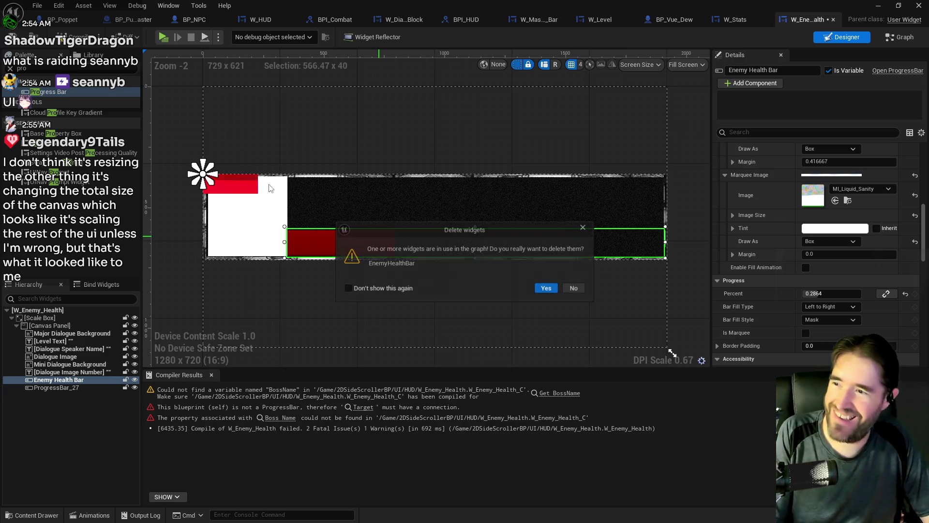
click(574, 289)
Fit ProgressBar_27 over the bar at position 128, 84, sized about 568 × 40
mouse_move(230, 184)
mouse_down()
mouse_move(330, 233)
mouse_move(314, 245)
mouse_move(564, 253)
mouse_move(539, 257)
mouse_move(600, 263)
mouse_up()
click(315, 242)
mouse_move(450, 255)
mouse_down()
mouse_move(454, 247)
mouse_move(469, 255)
mouse_move(476, 175)
mouse_move(477, 231)
mouse_up()
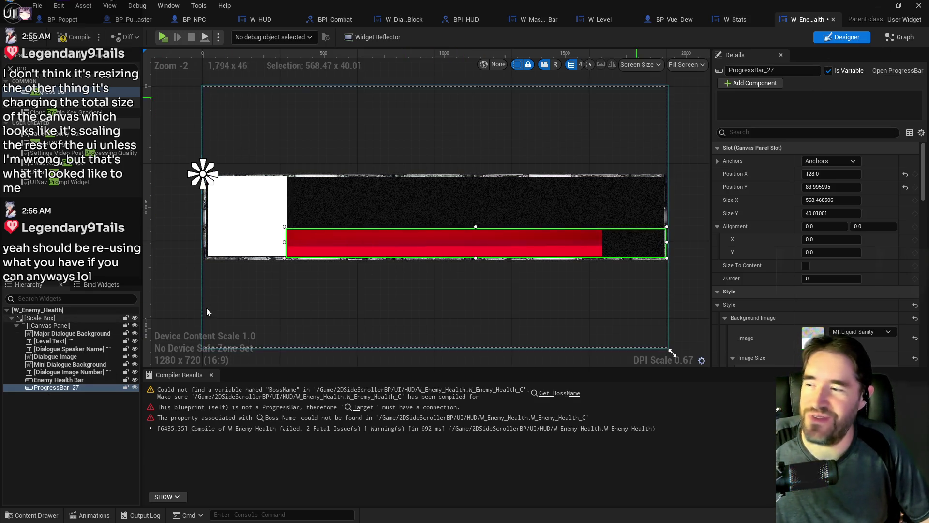
Rename ProgressBar_27 to 'Health Bar' and switch to the event graph
double_click(63, 388)
text(Health Bar)
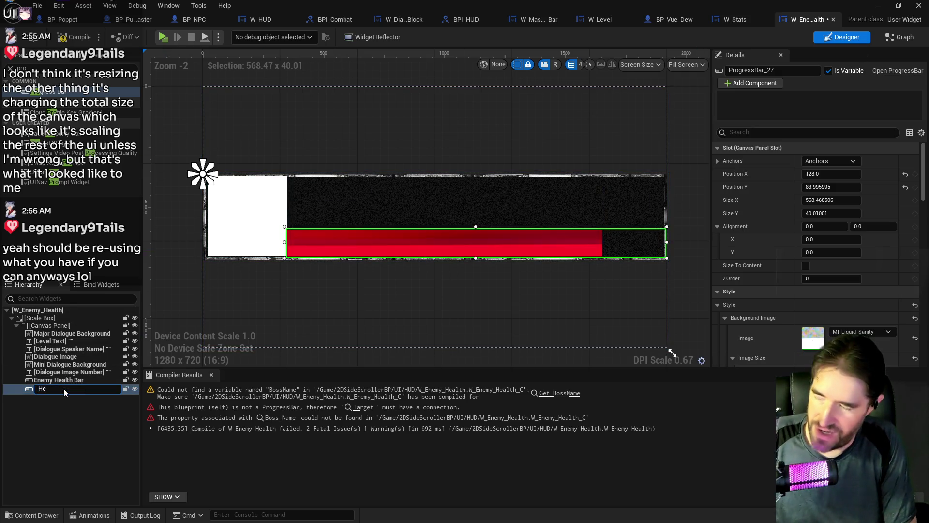
key(Return)
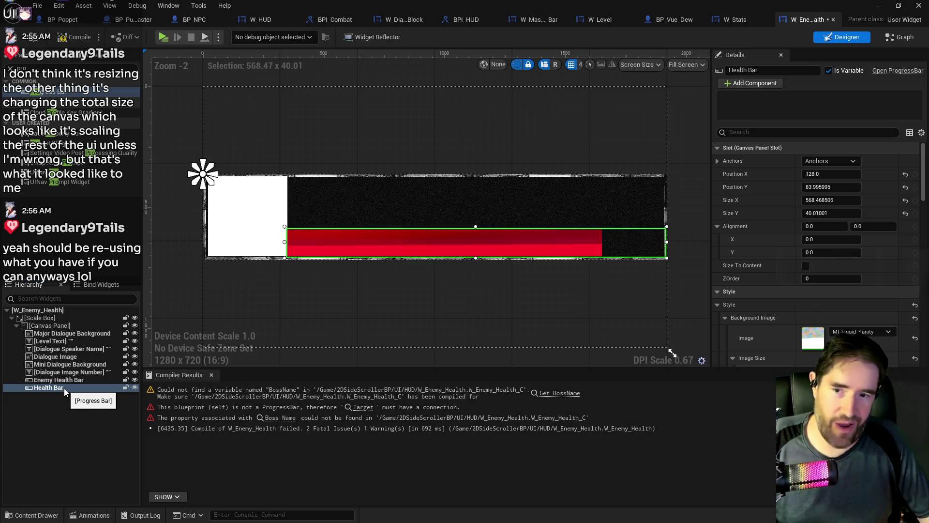
click(892, 41)
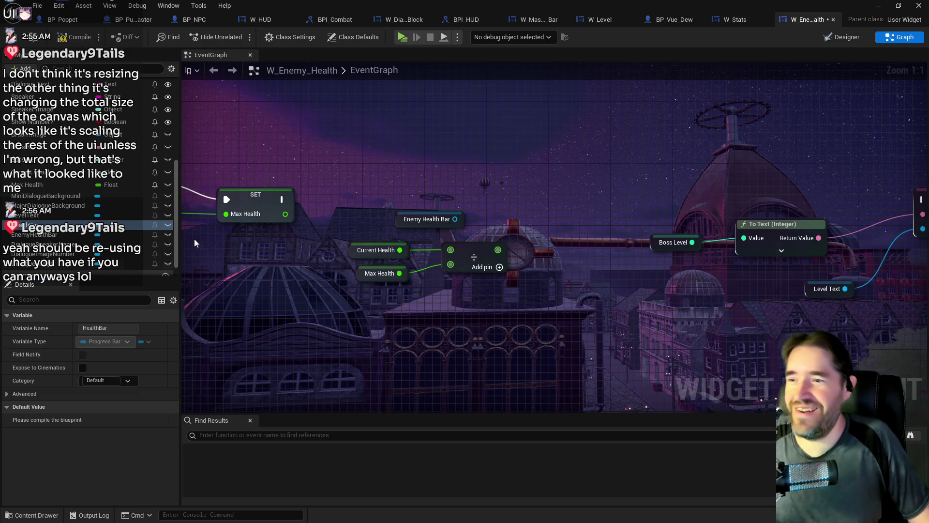
Add a Get Health Bar node and a Set Percent node targeting it
drag(455, 219, 504, 207)
text(s)
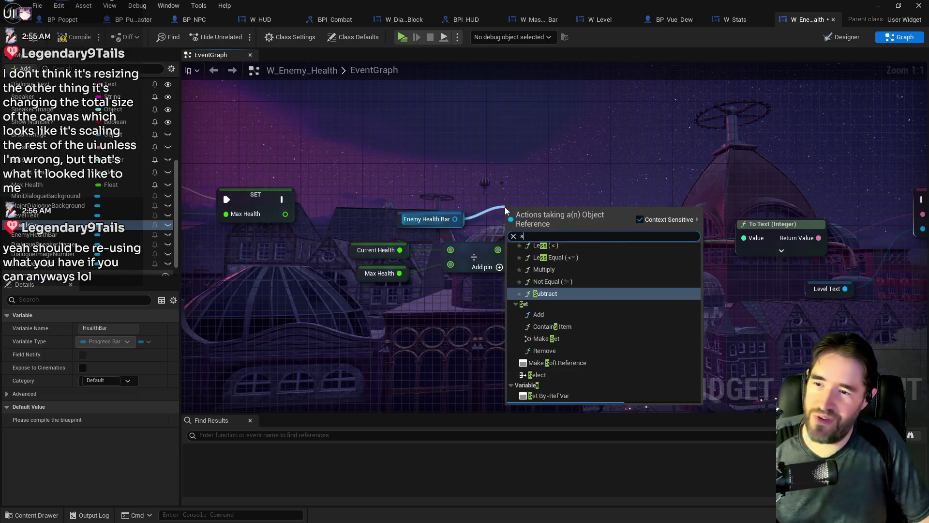
text(et pro)
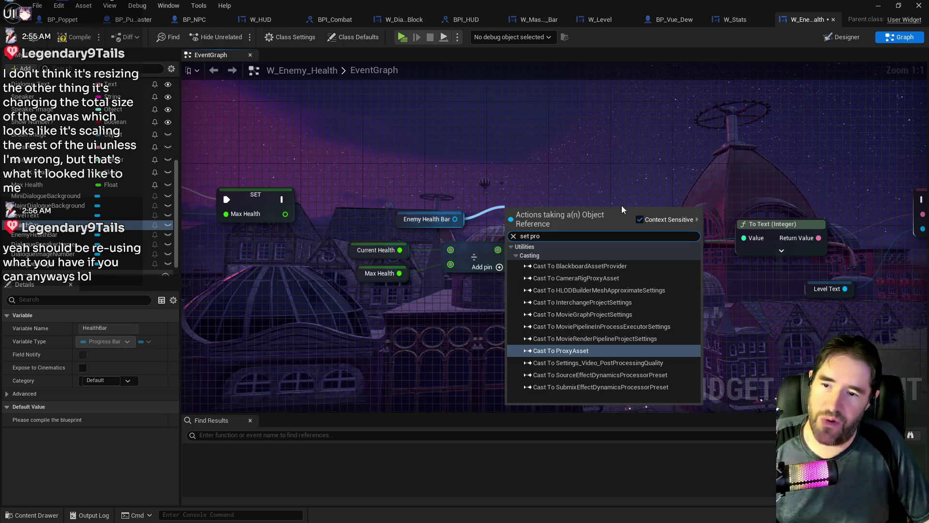
click(367, 200)
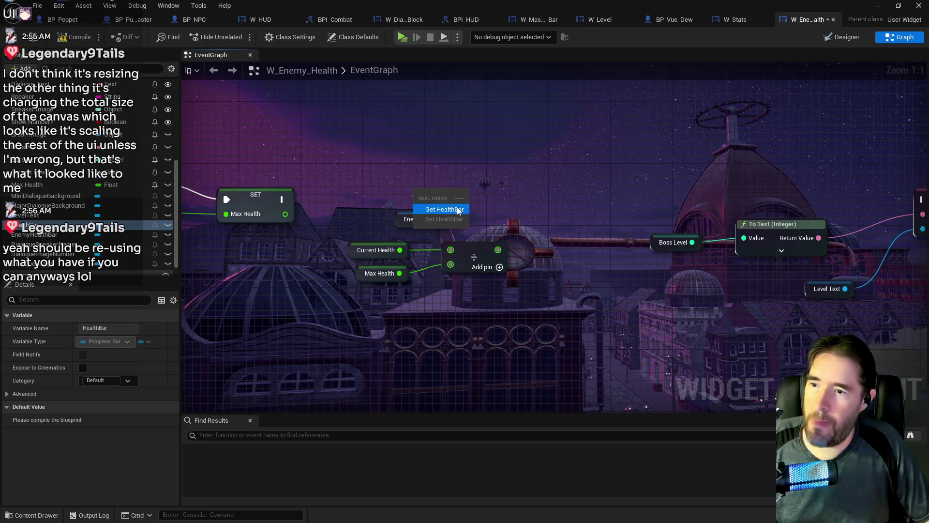
click(444, 209)
drag(492, 198, 495, 199)
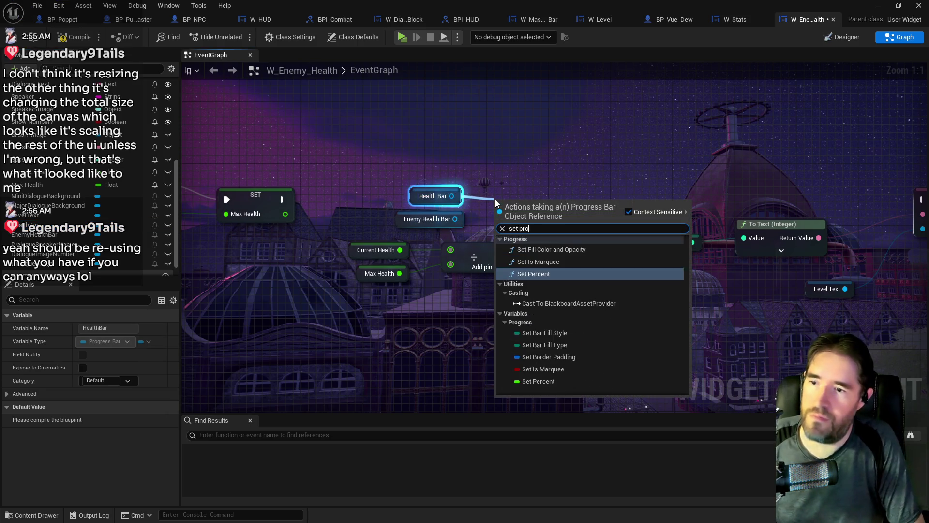
click(538, 276)
drag(517, 246, 563, 199)
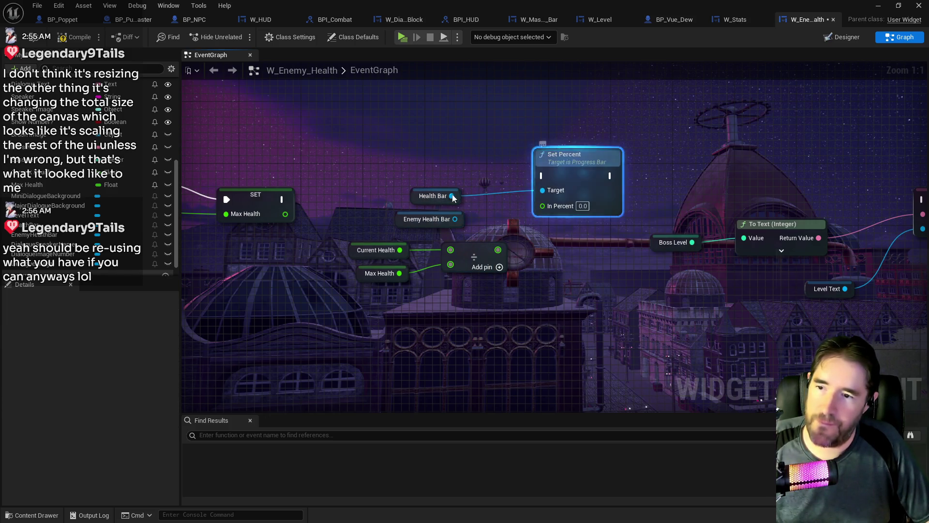
Abandon a 'set perc' search from Enemy Health Bar and return to the Designer
drag(457, 219, 513, 231)
text(set perc)
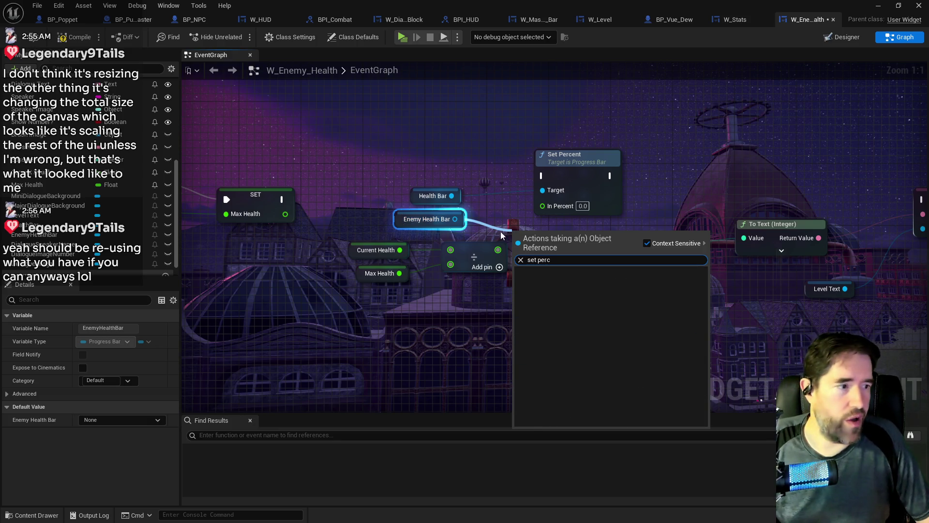
click(469, 236)
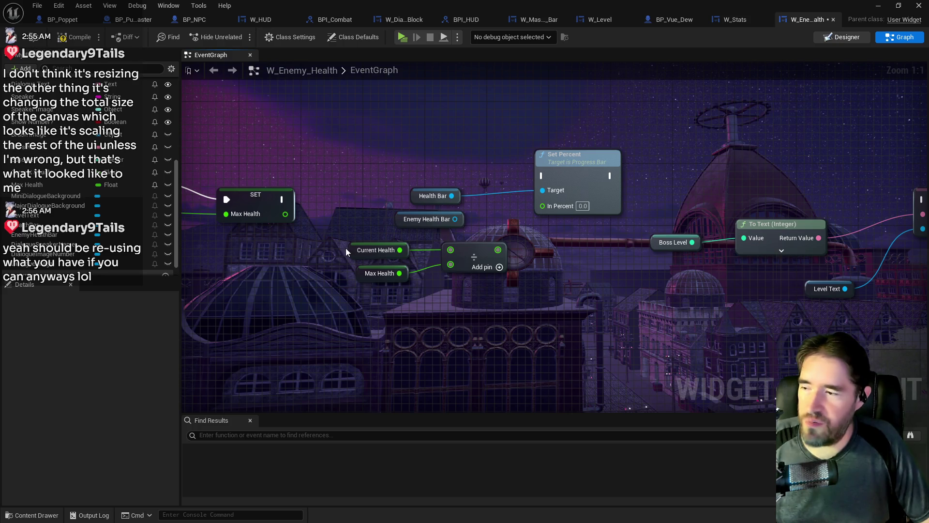
click(842, 36)
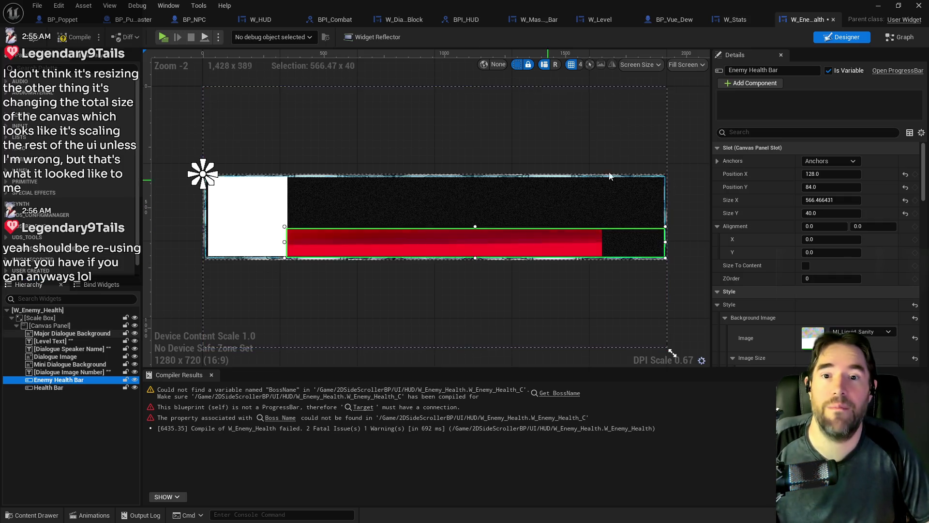
Delete the Enemy Health Bar getter node and reposition the Health Bar and Set Percent nodes
key(ctrl+shift+g)
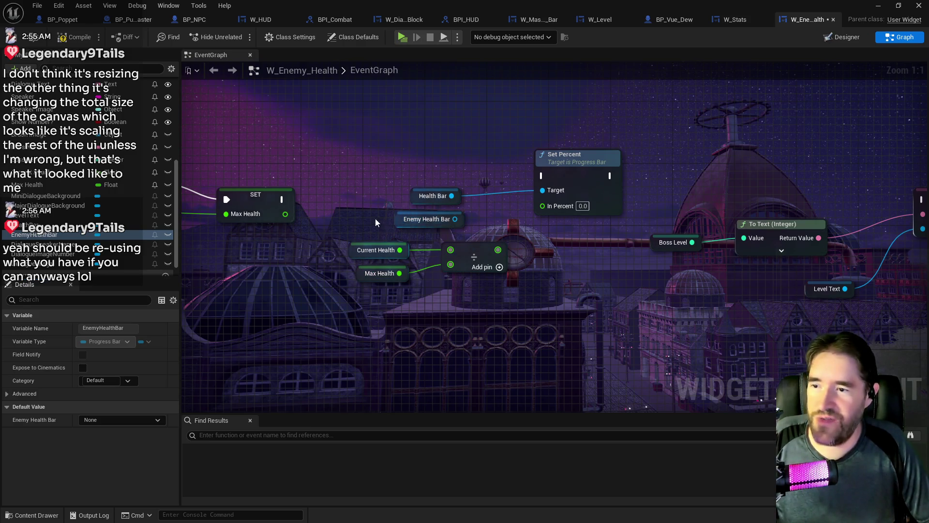
click(410, 223)
key(Delete)
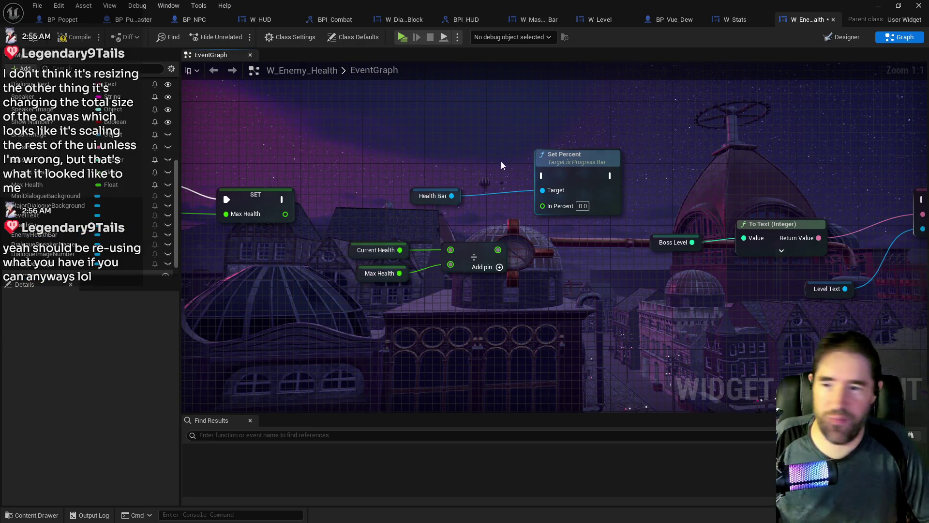
drag(629, 145, 416, 203)
drag(582, 173, 574, 204)
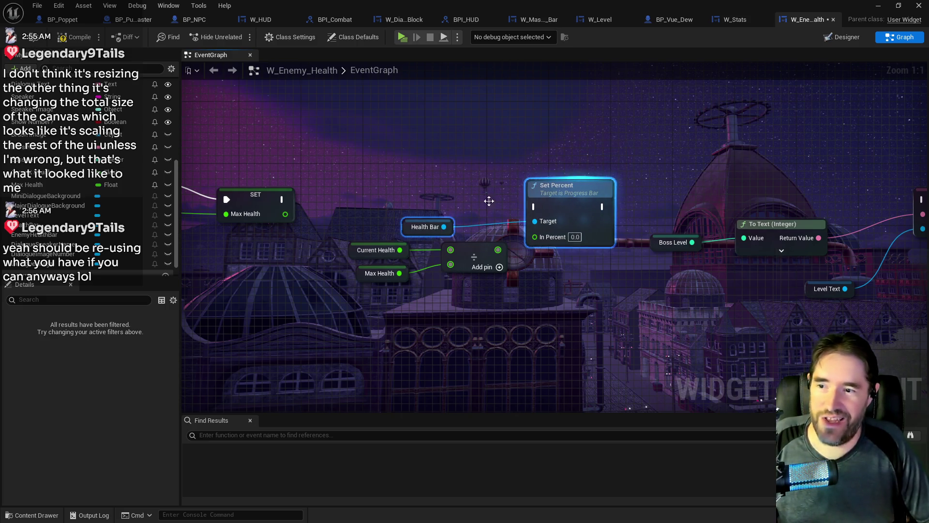
Wire SET Max Health's execution output into Set Percent
drag(281, 199, 462, 204)
drag(538, 205, 555, 179)
click(565, 187)
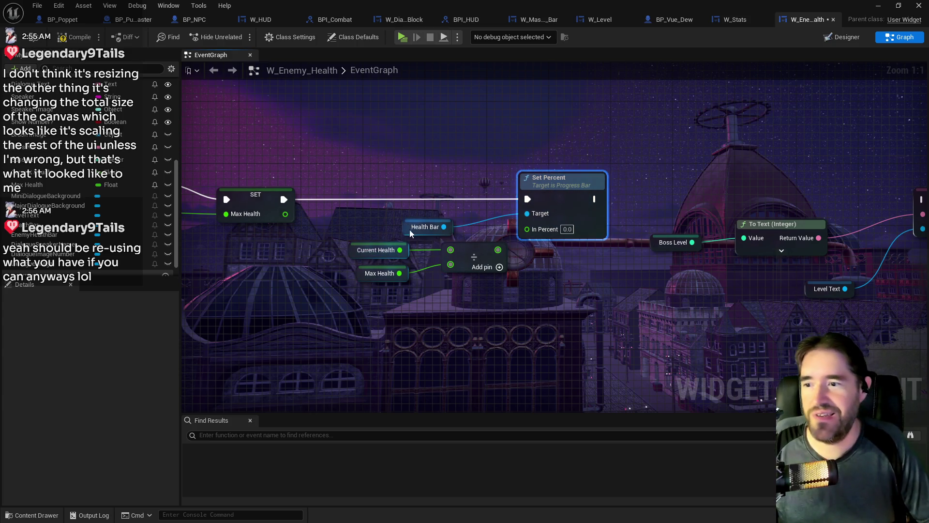
drag(411, 233, 449, 225)
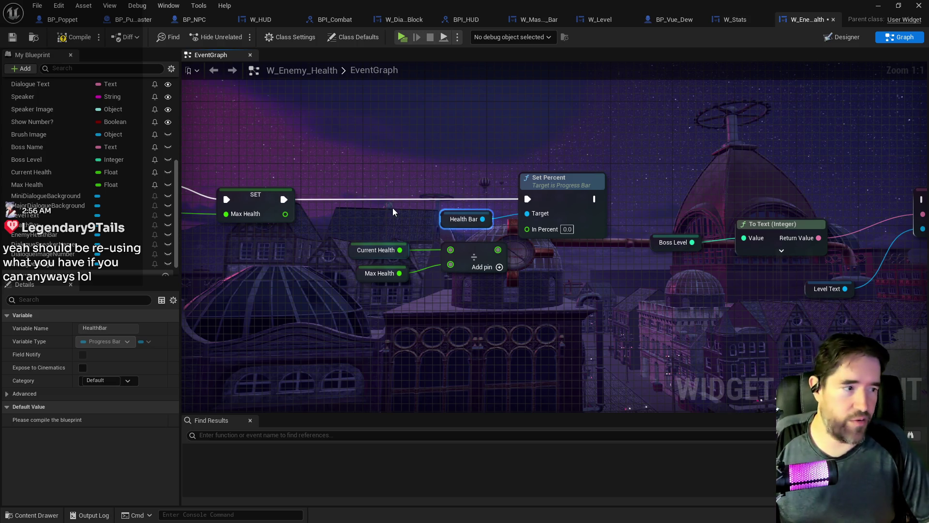
Feed the Current Health ÷ Max Health result into Set Percent's In Percent
drag(596, 307, 448, 305)
drag(471, 210, 506, 209)
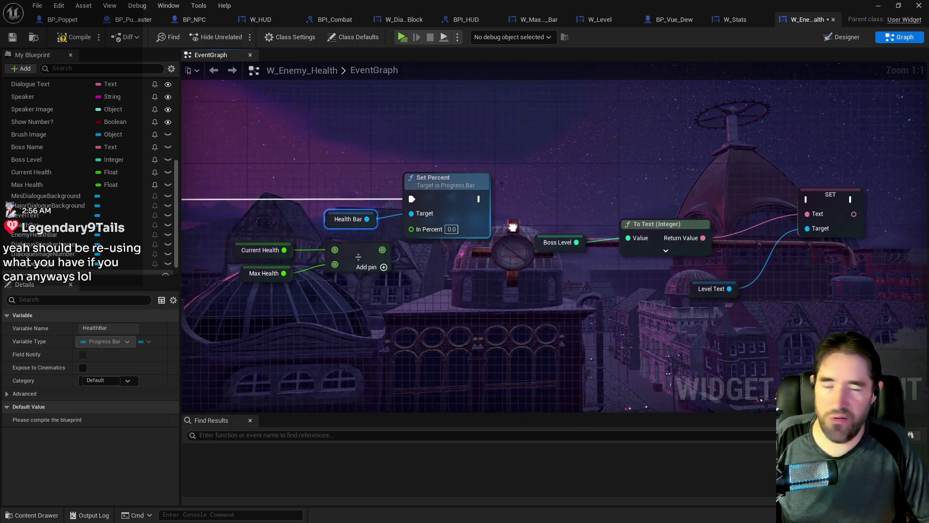
drag(303, 300, 423, 309)
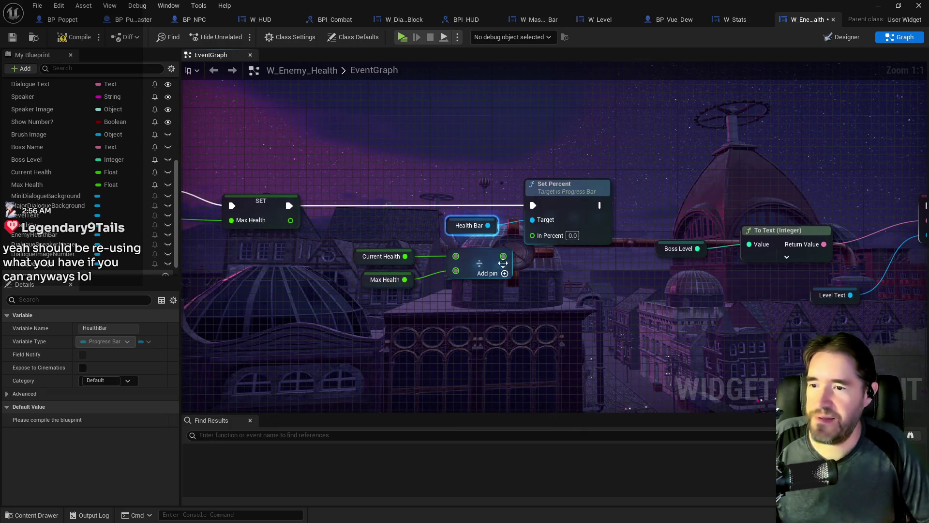
drag(504, 256, 533, 235)
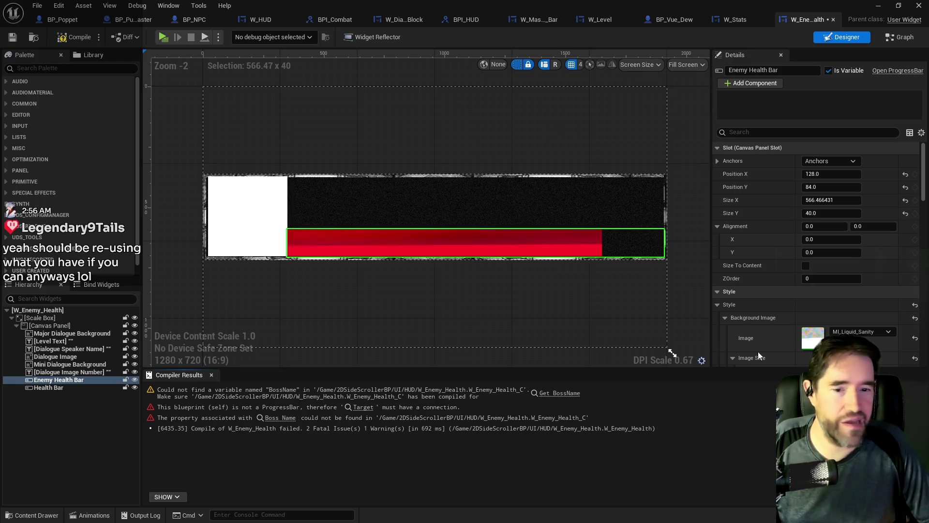
Delete the Enemy Health Bar widget and duplicate Health Bar
right_click(52, 381)
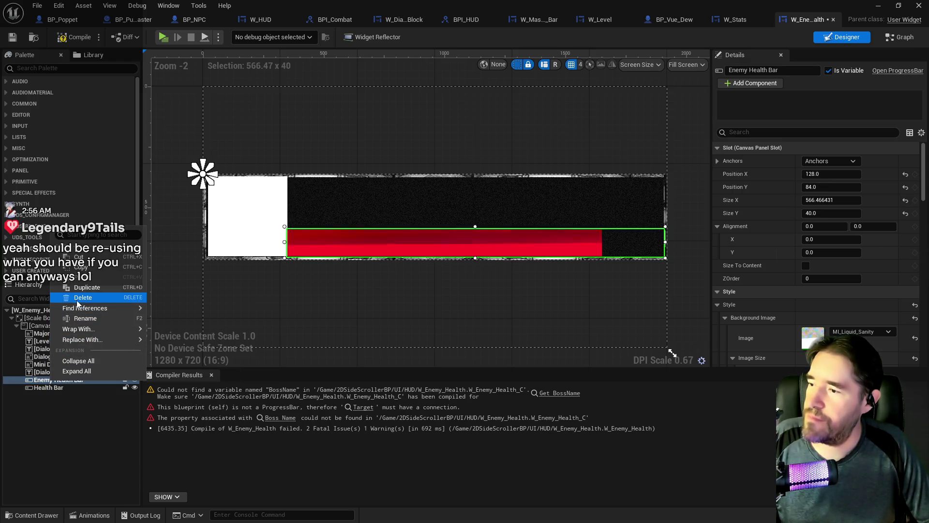
click(83, 297)
right_click(51, 383)
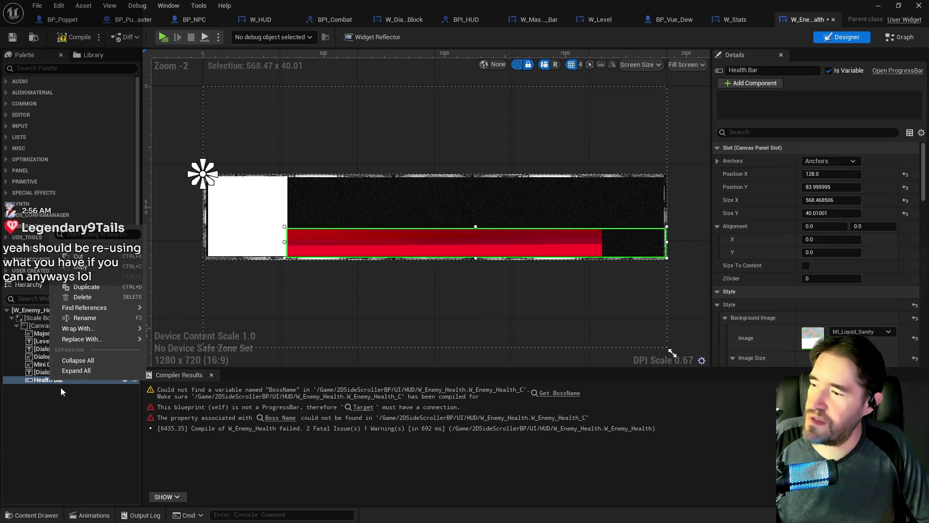
click(106, 284)
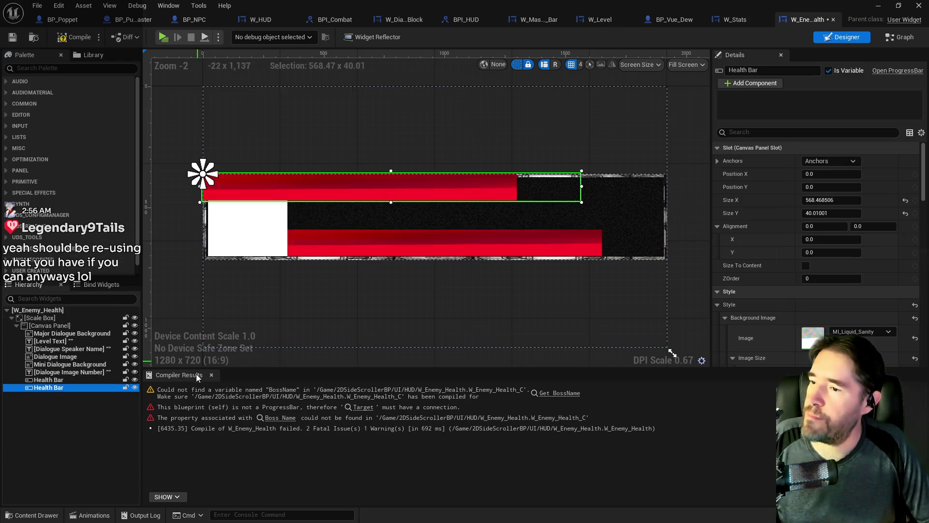
Set the duplicate's Fill Image Tint to black
scroll(852, 316, down, 8)
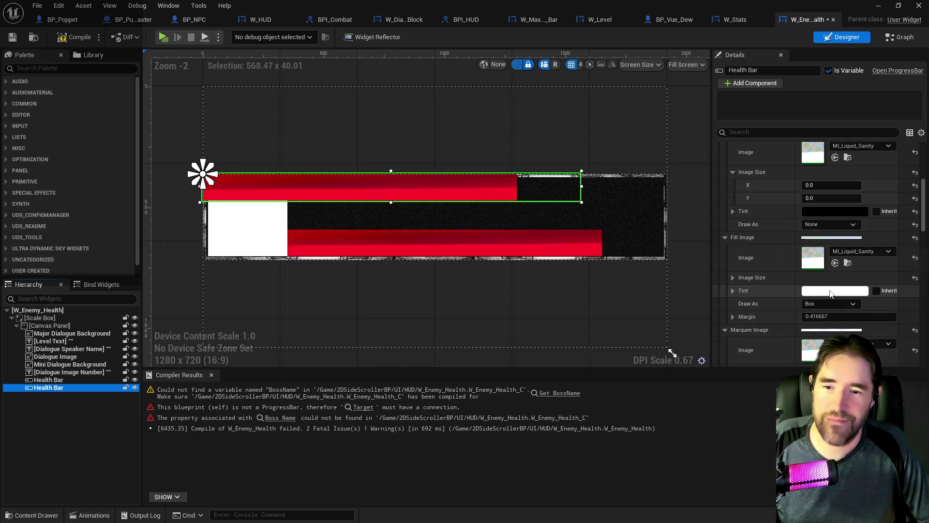
click(830, 291)
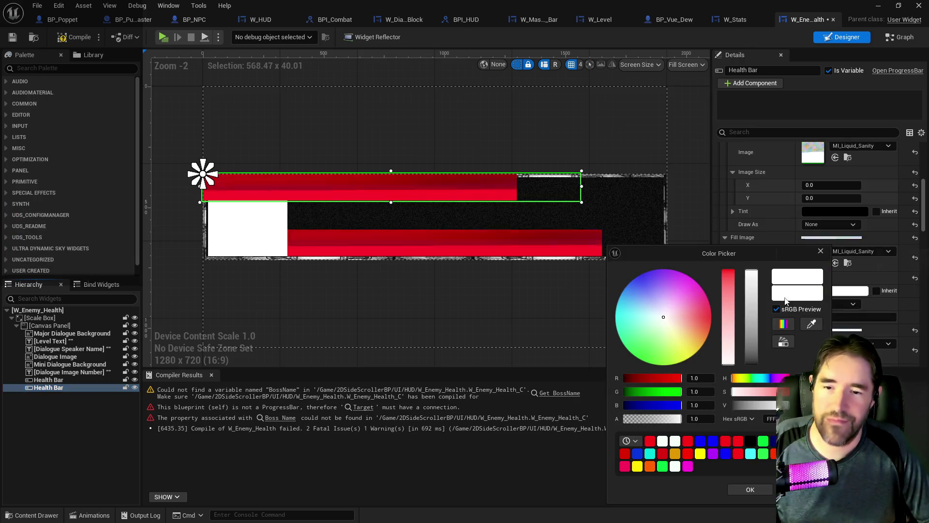
click(750, 440)
click(749, 489)
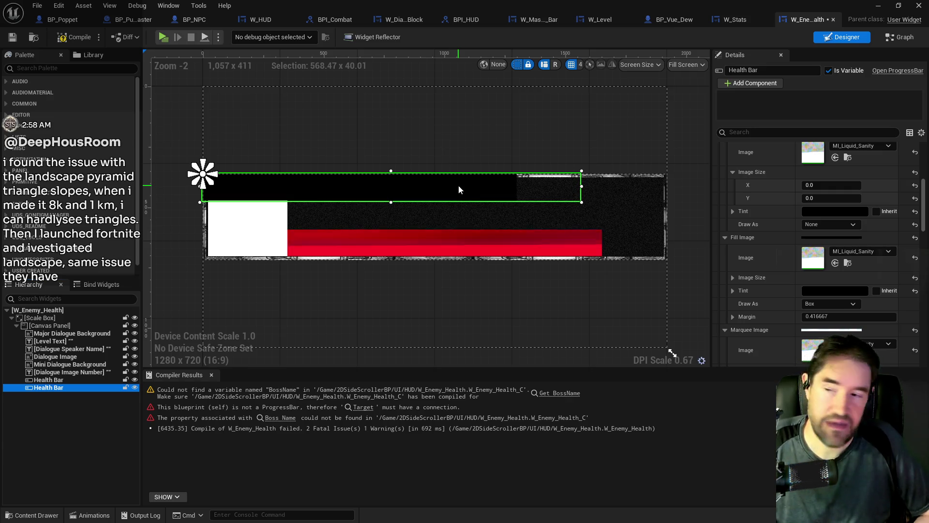
Name the copy 'Health Bar Back' with ZOrder -1 so the red bar draws in front
drag(473, 235, 556, 240)
text(Back)
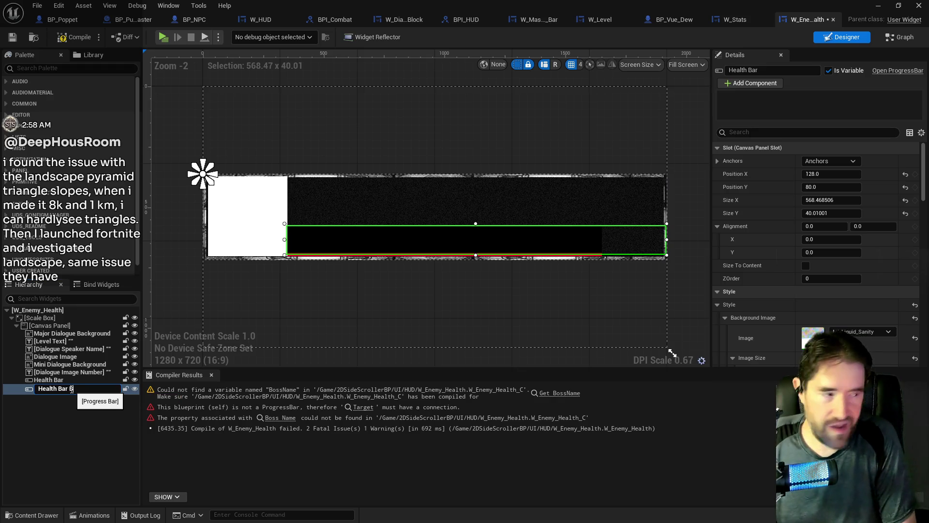
key(Return)
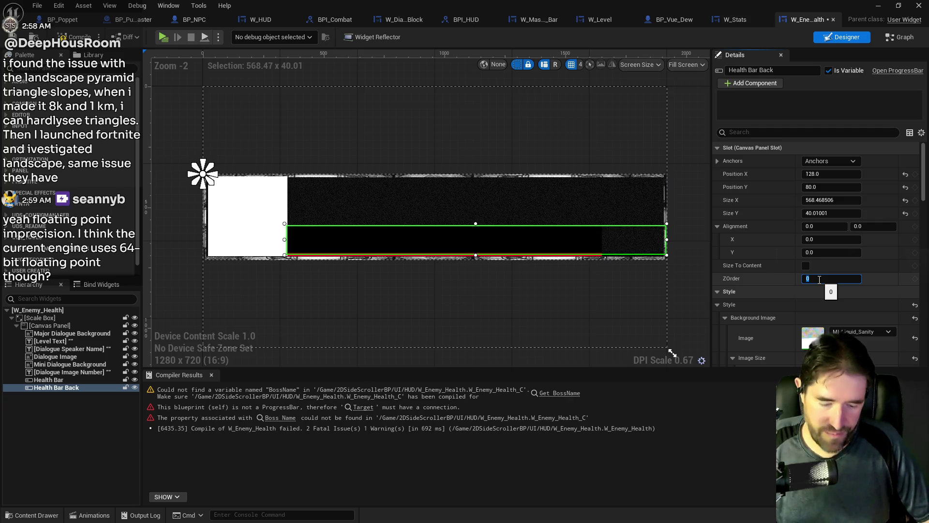
text(-1)
key(Return)
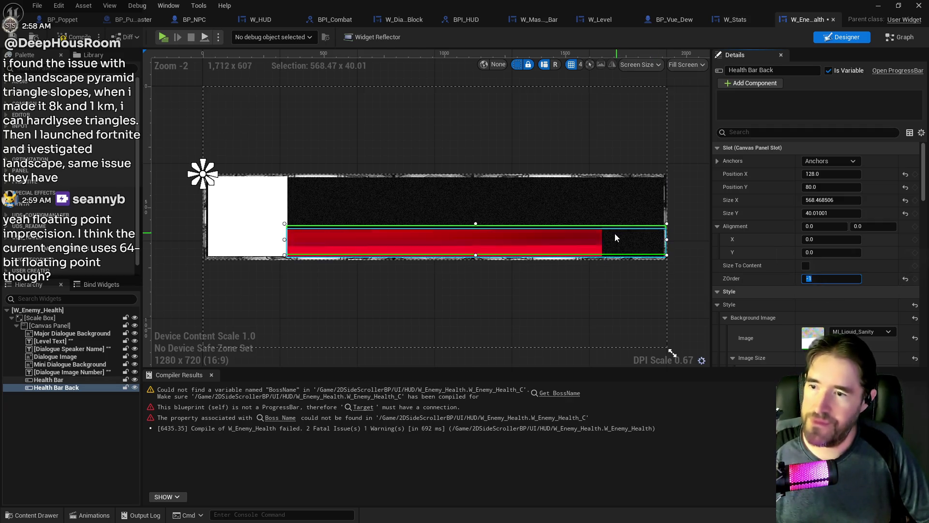
scroll(618, 234, up, 2)
click(591, 201)
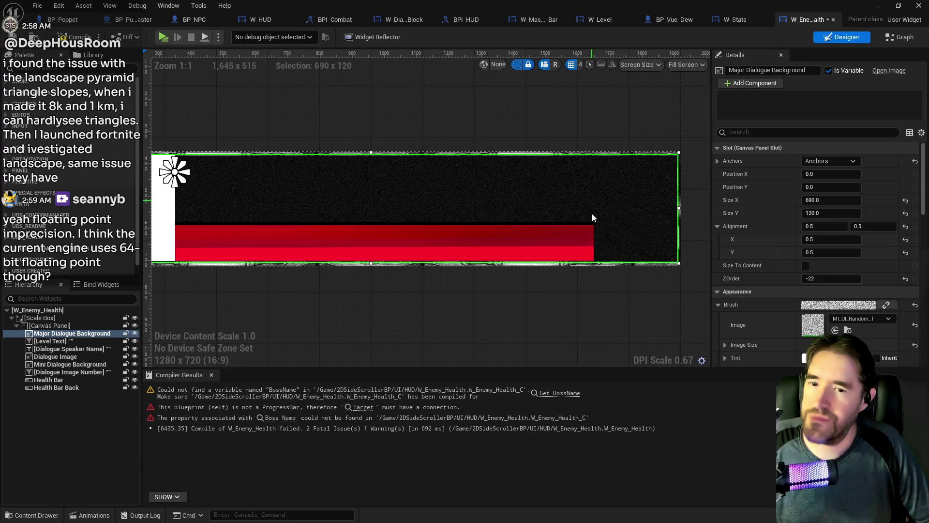
Set the red Health Bar's Size Y to exactly 40
click(606, 237)
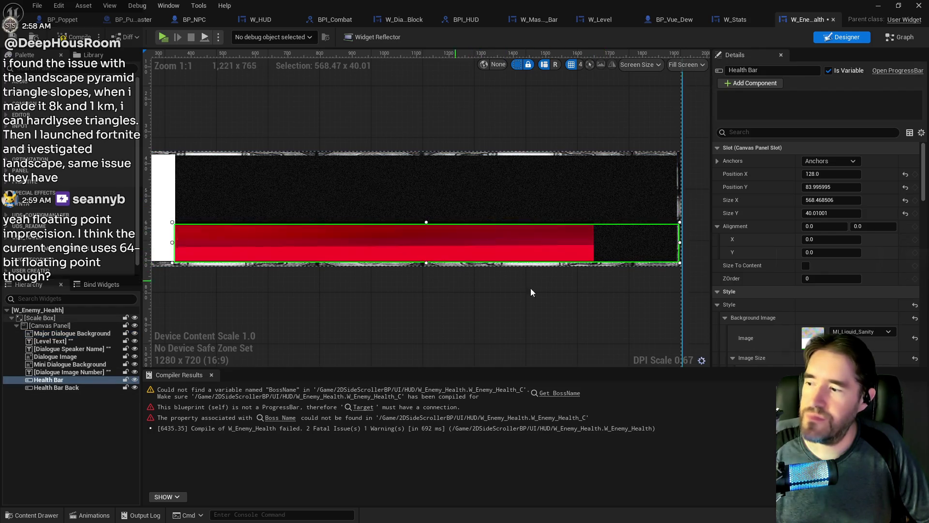
click(834, 214)
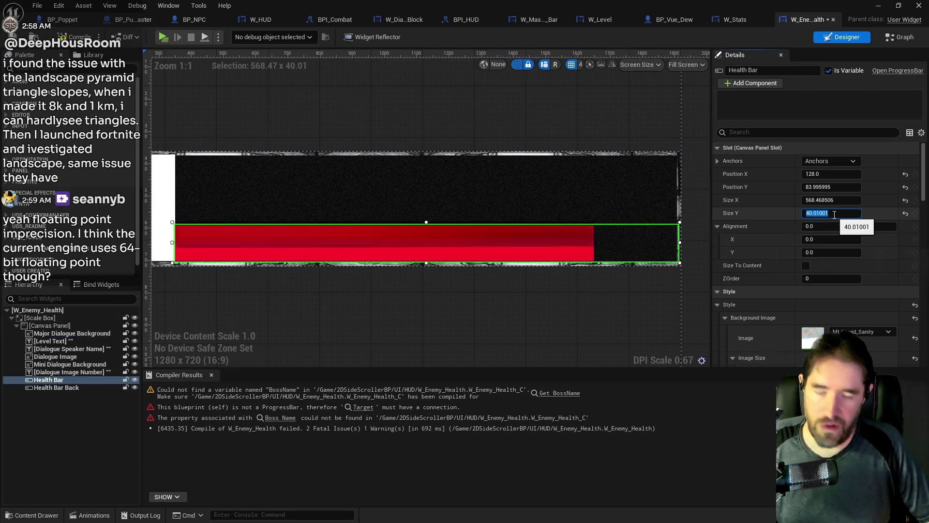
text(40)
key(Return)
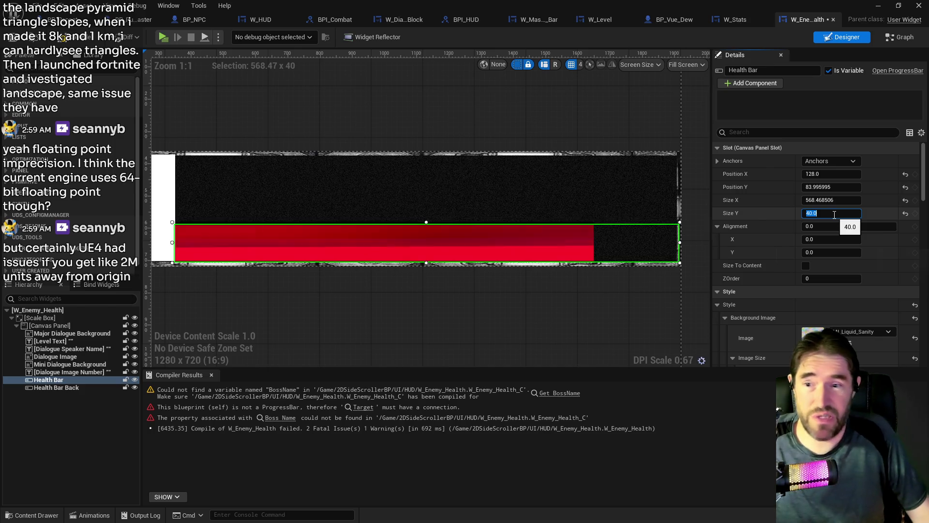
text(50)
key(Return)
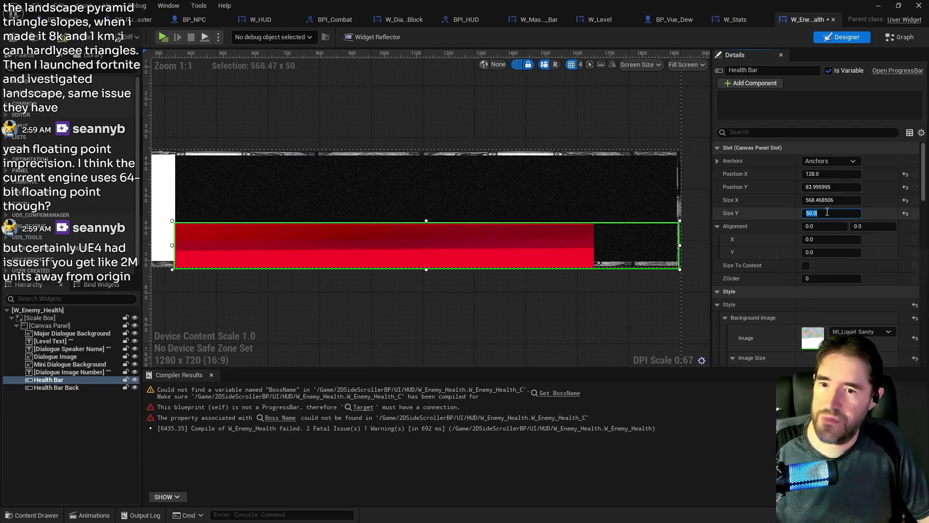
text(40)
key(Return)
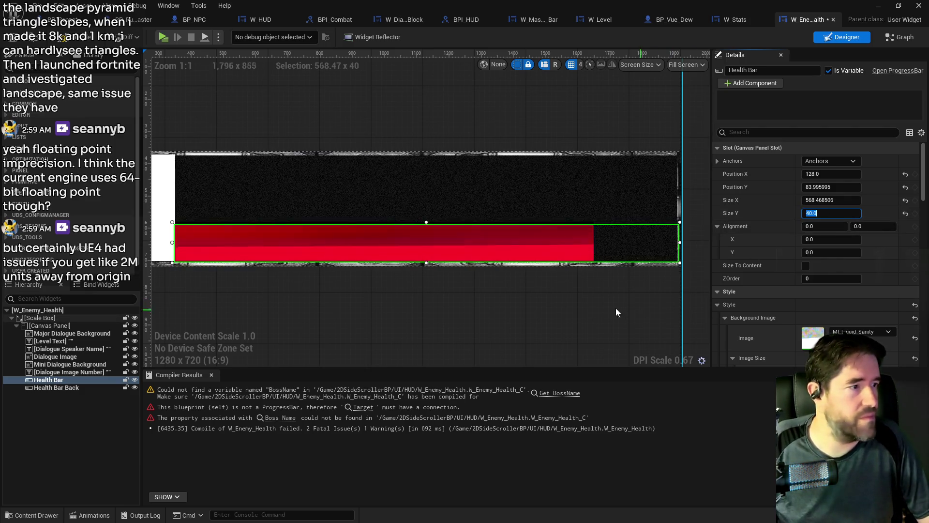
Make Health Bar Back 50 tall and move it up on the canvas
click(60, 390)
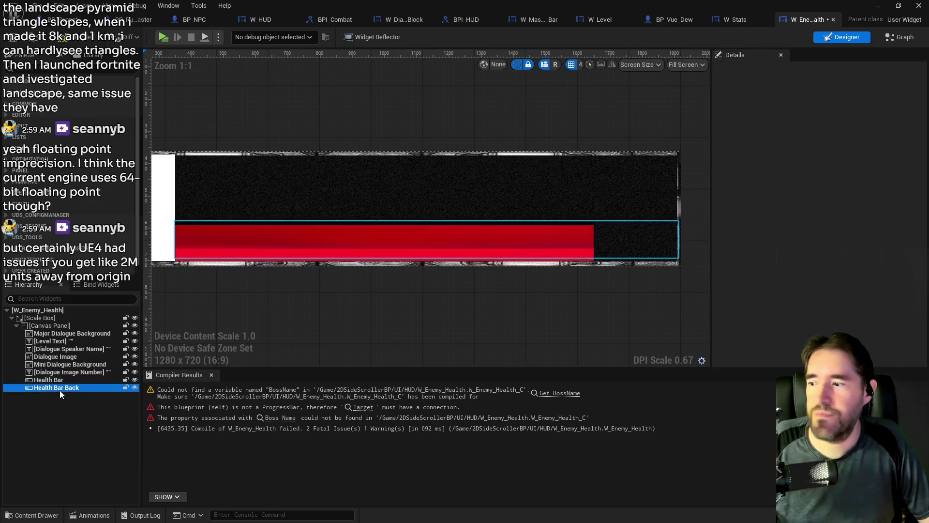
click(832, 213)
text(50)
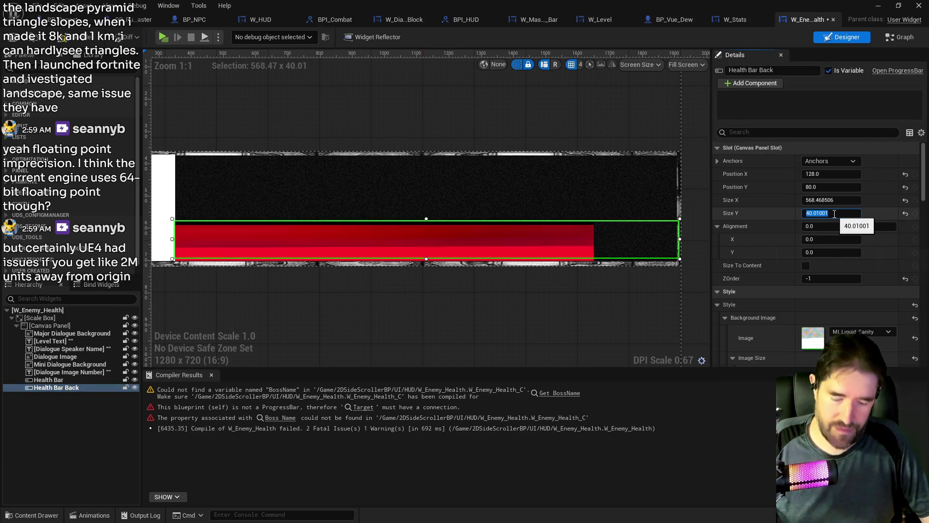
key(Return)
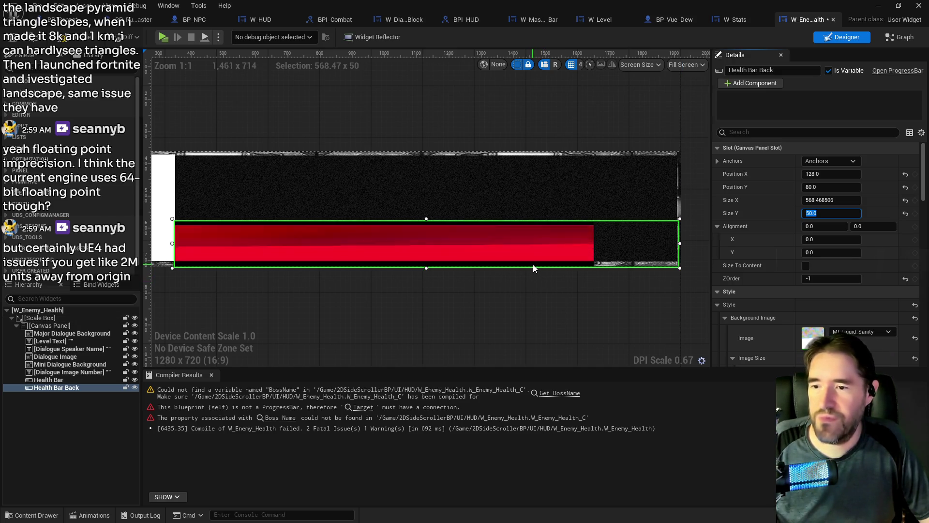
mouse_move(532, 265)
mouse_down()
mouse_move(544, 263)
mouse_move(535, 264)
mouse_up()
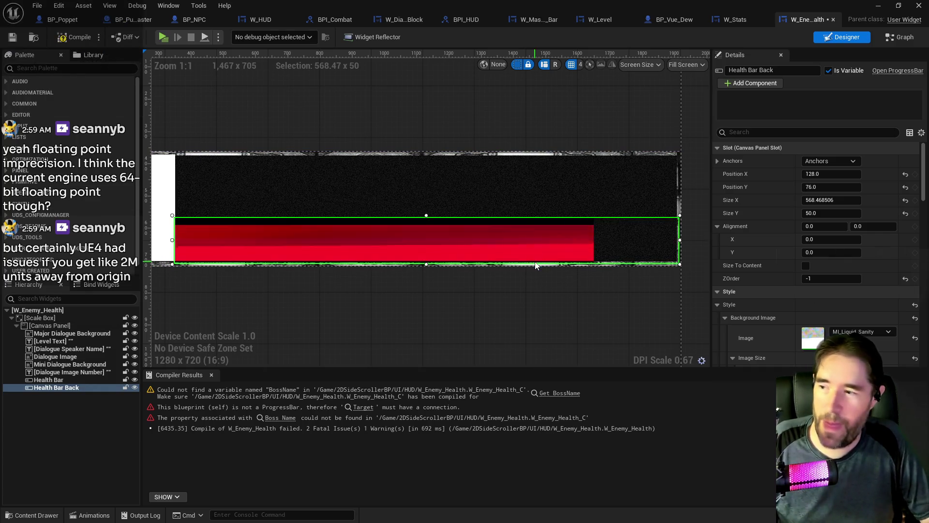
Nudge Health Bar Back up slightly and set its Percent to 1.0
key(Up)
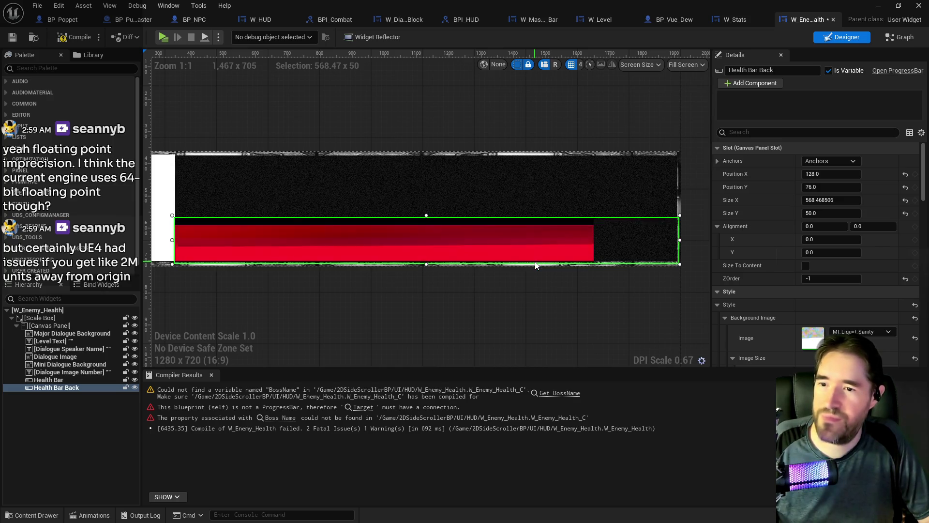
key(Up)
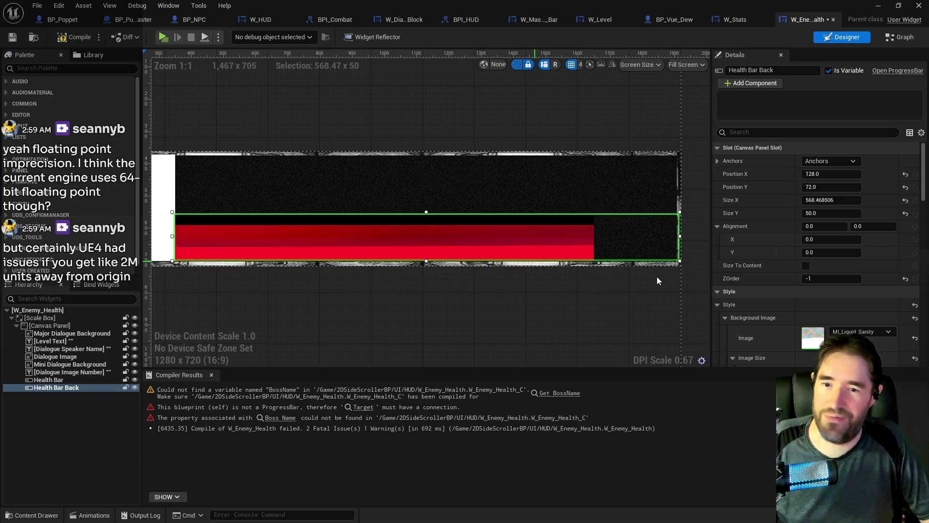
scroll(810, 302, down, 3)
scroll(809, 299, down, 7)
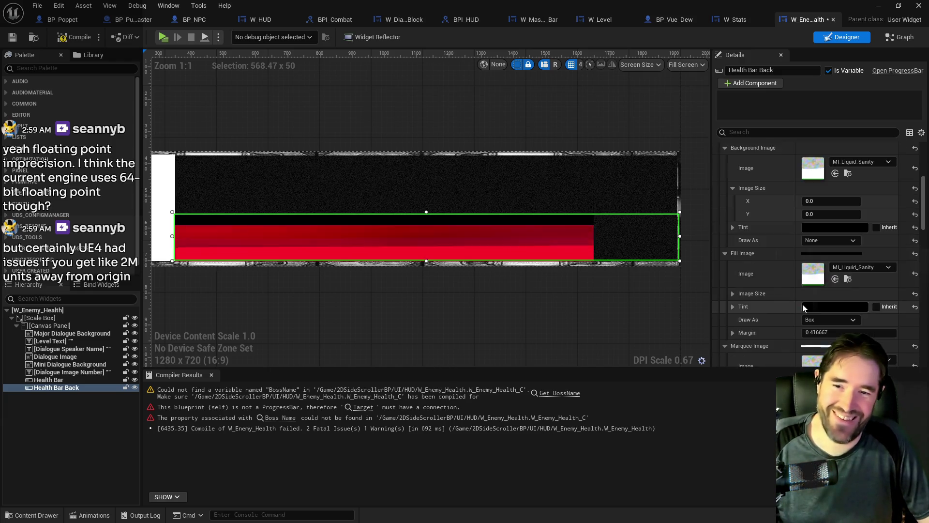
scroll(803, 304, down, 7)
click(832, 279)
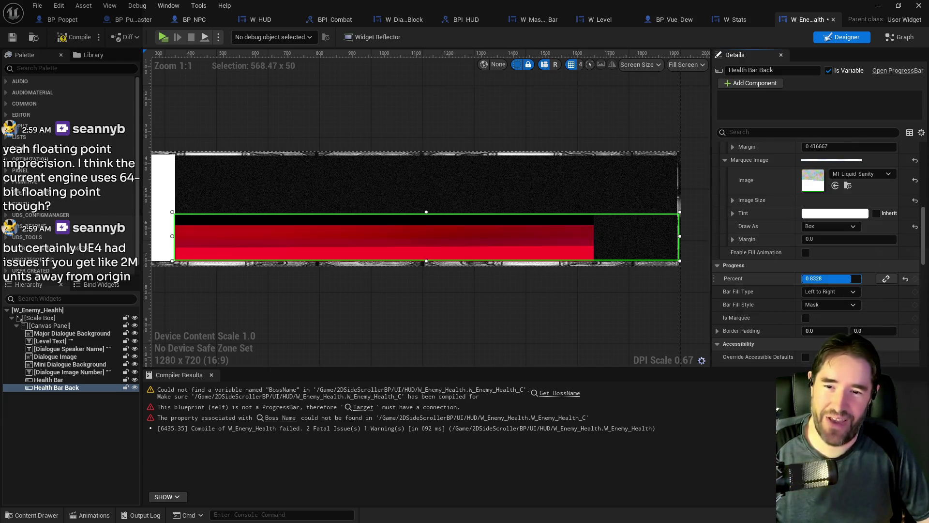
text(1)
key(Return)
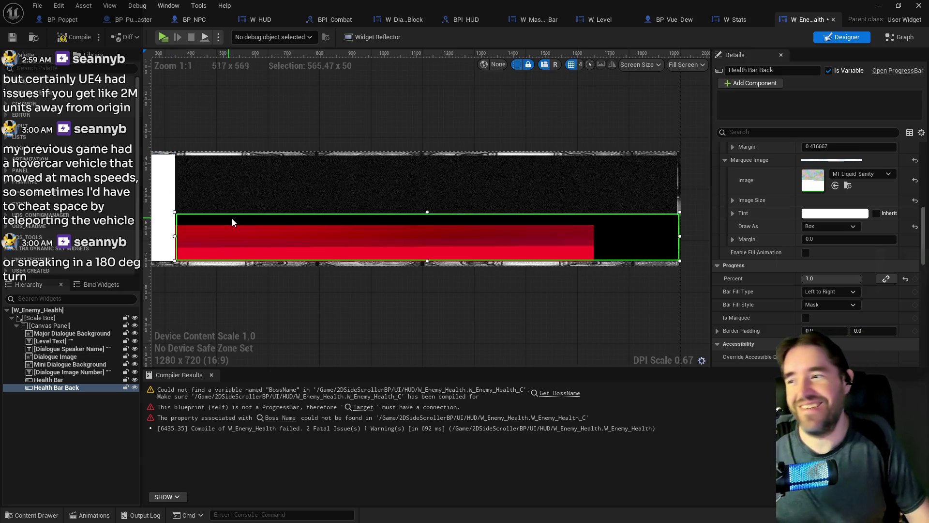
Move the red Health Bar up inside the frame and narrow its right edge
click(239, 234)
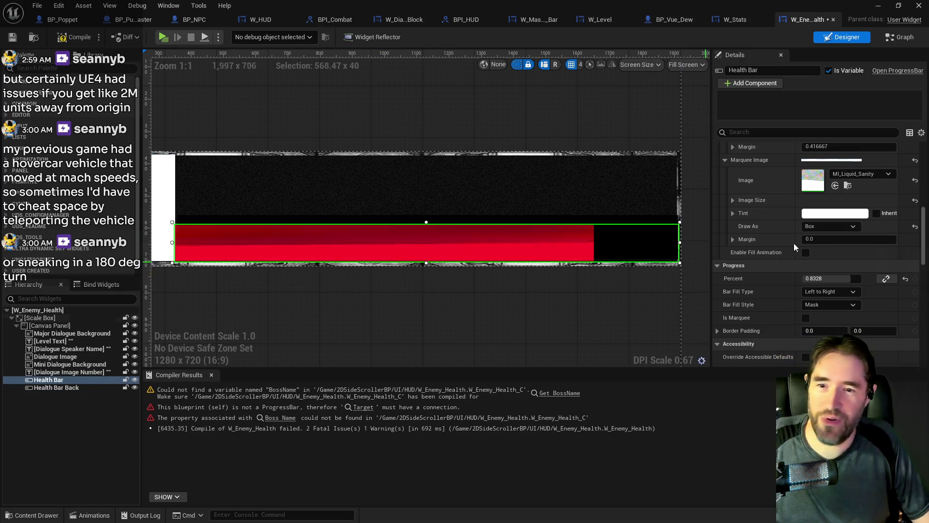
scroll(753, 229, up, 5)
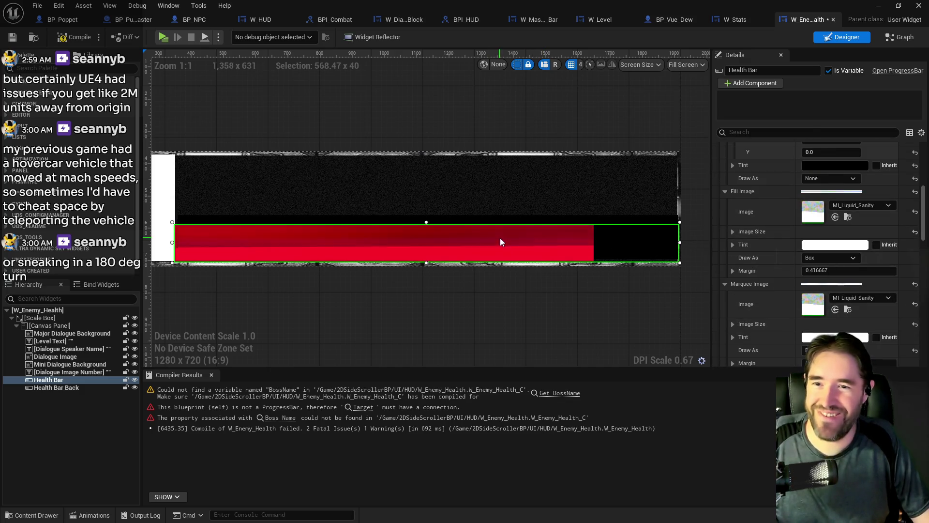
scroll(782, 247, up, 10)
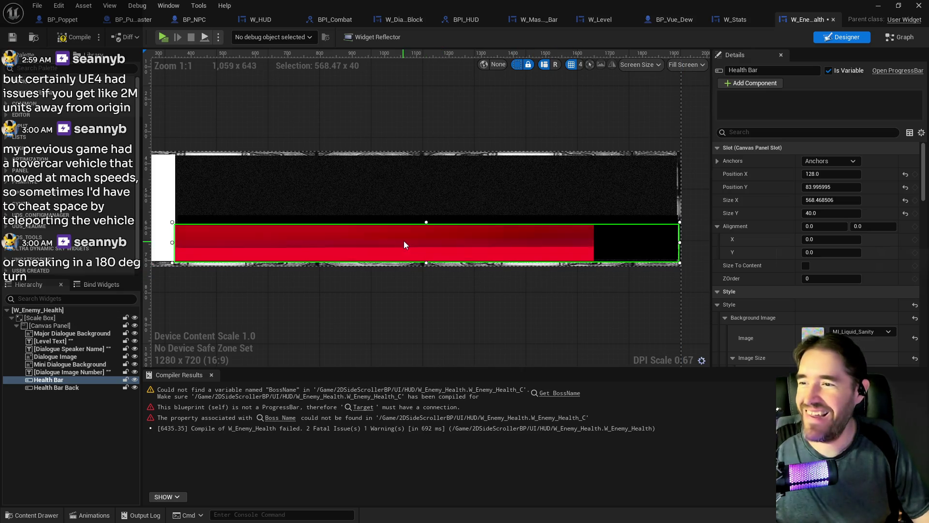
drag(403, 240, 405, 241)
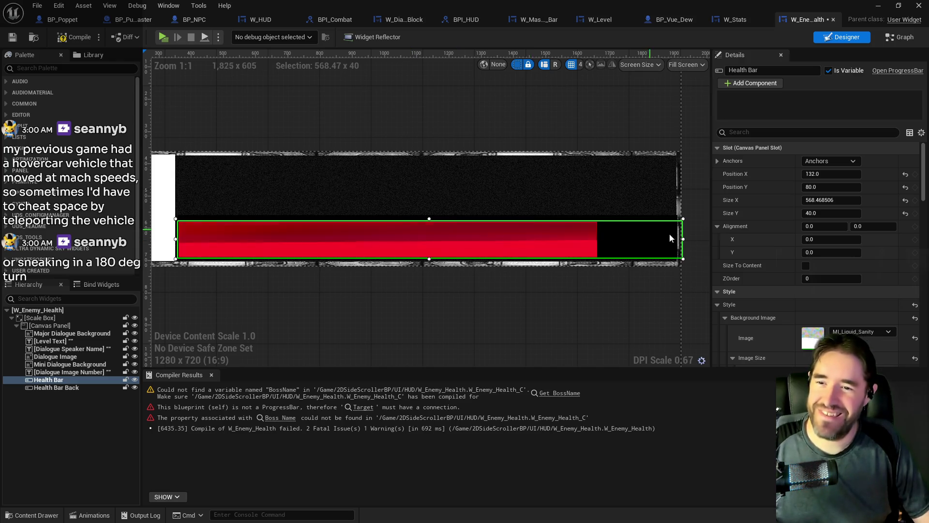
mouse_move(683, 238)
mouse_down()
mouse_move(671, 238)
mouse_move(680, 238)
mouse_up()
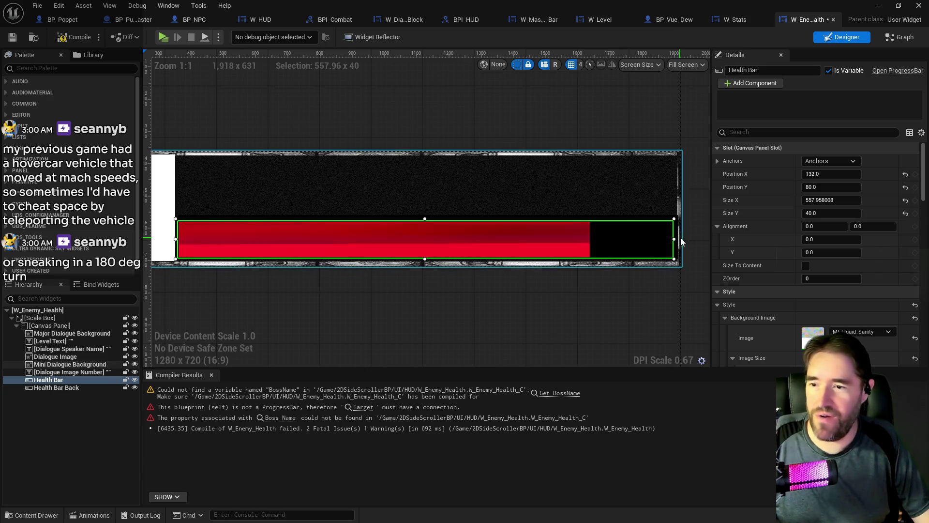
Widen Health Bar Back and shift the red bar to Position Y 78.62
click(656, 220)
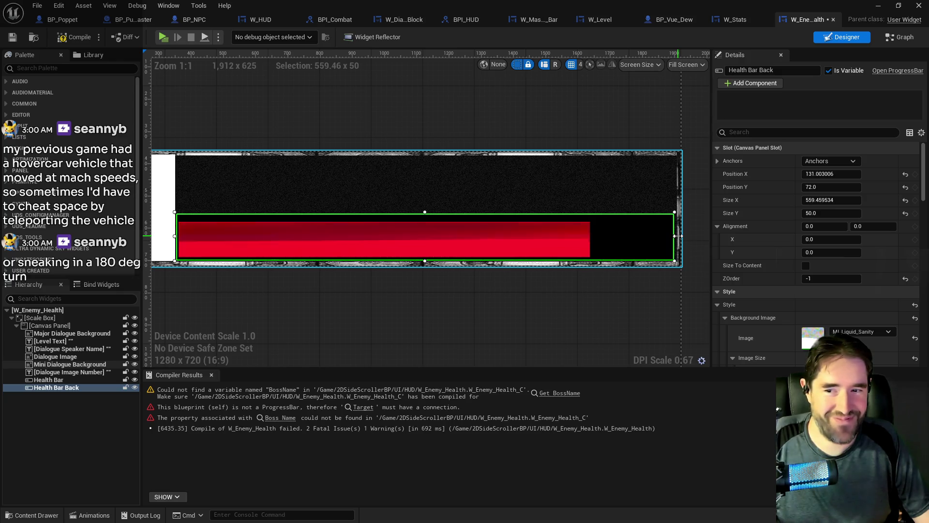
drag(676, 235, 678, 236)
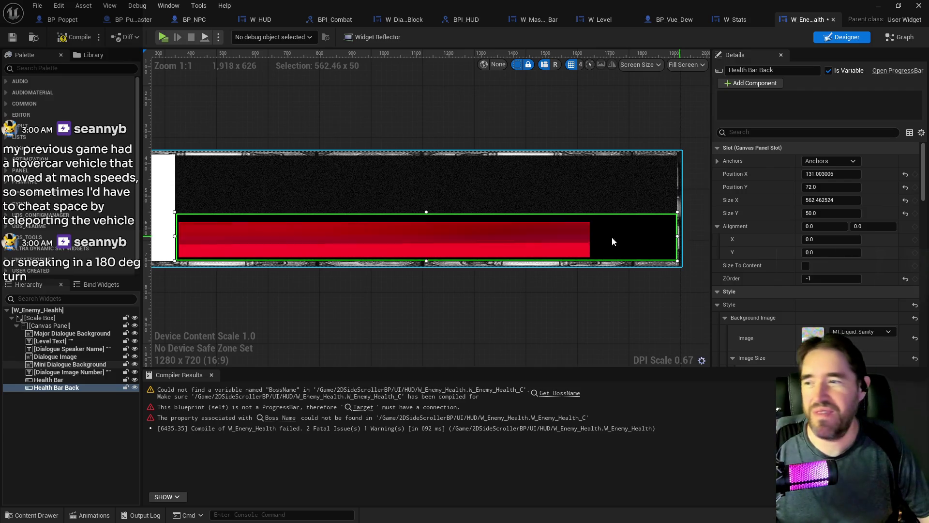
click(394, 238)
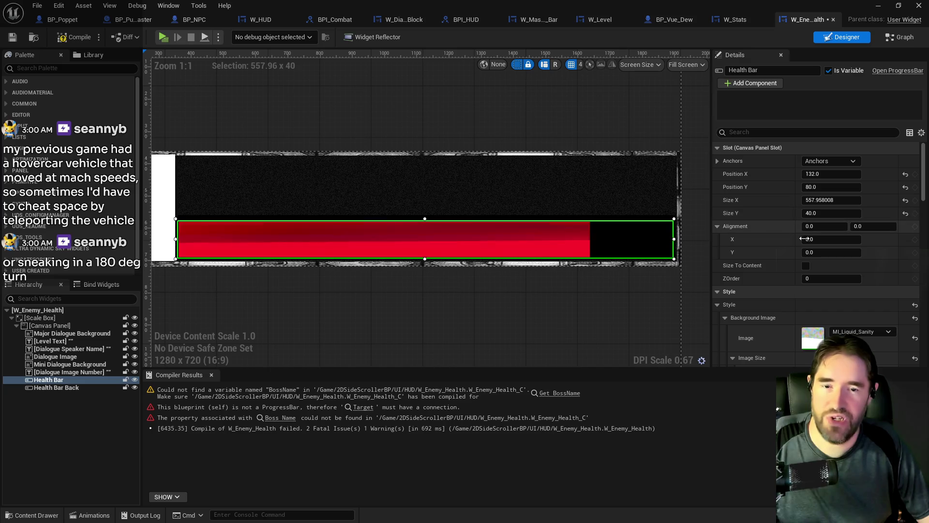
click(831, 187)
drag(831, 187, 832, 187)
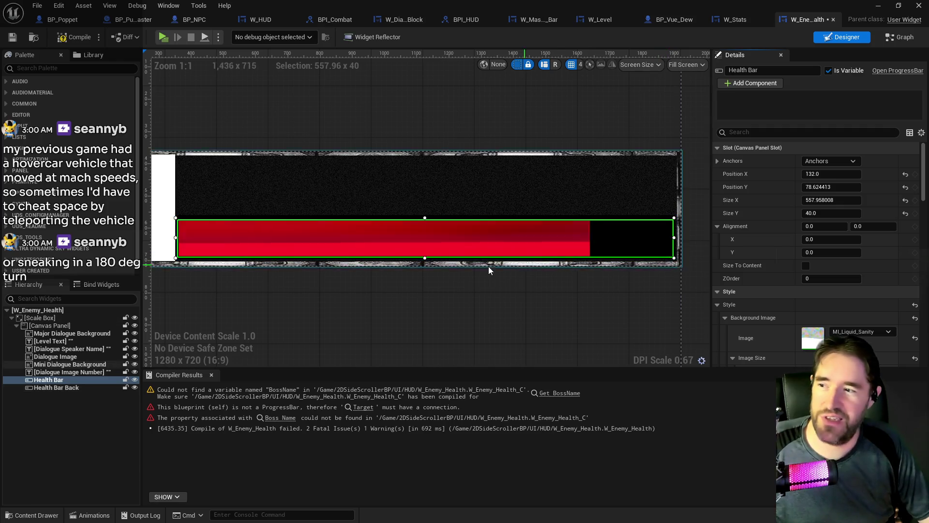
Raise the red Health Bar's fill percent to about 0.93
scroll(803, 282, down, 3)
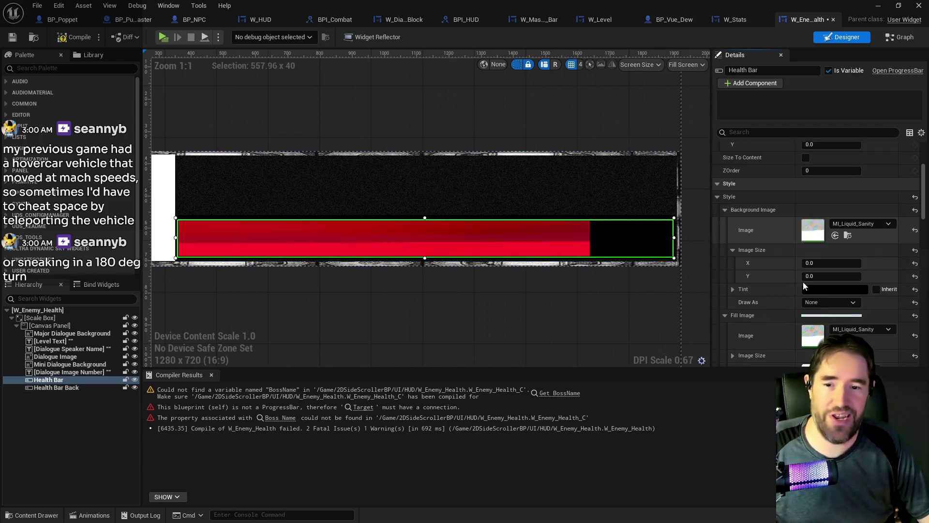
scroll(803, 282, down, 5)
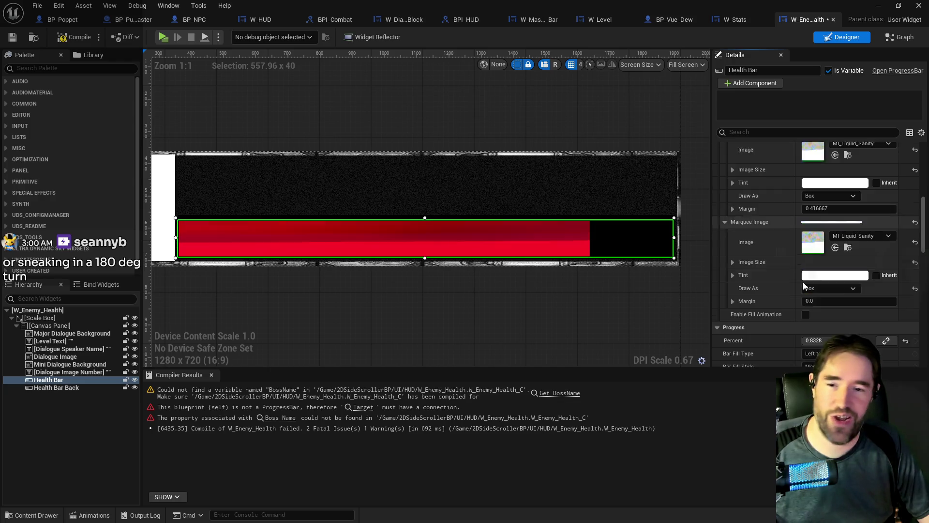
scroll(803, 282, down, 3)
drag(830, 247, 851, 247)
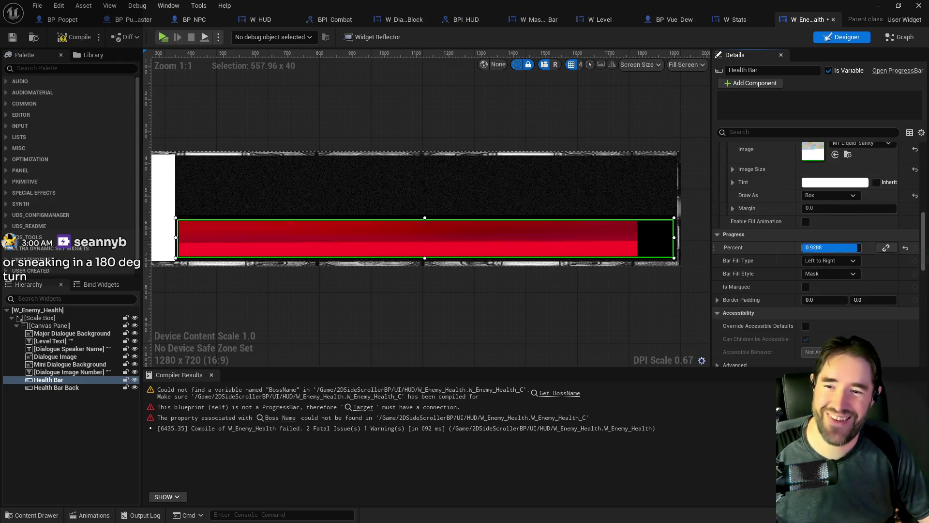
Set Health Bar Back's Size Y to 46 and nudge it down to Position Y 74.84
click(408, 326)
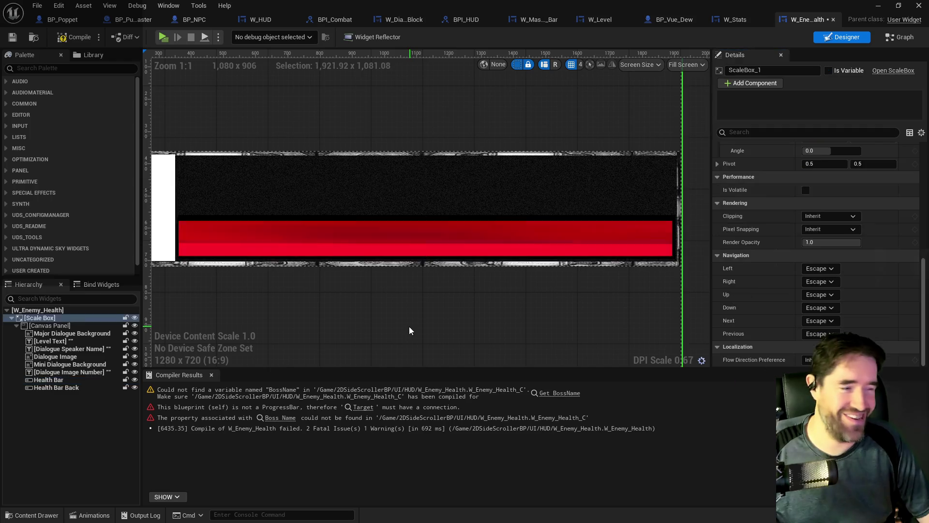
click(371, 219)
scroll(740, 216, up, 3)
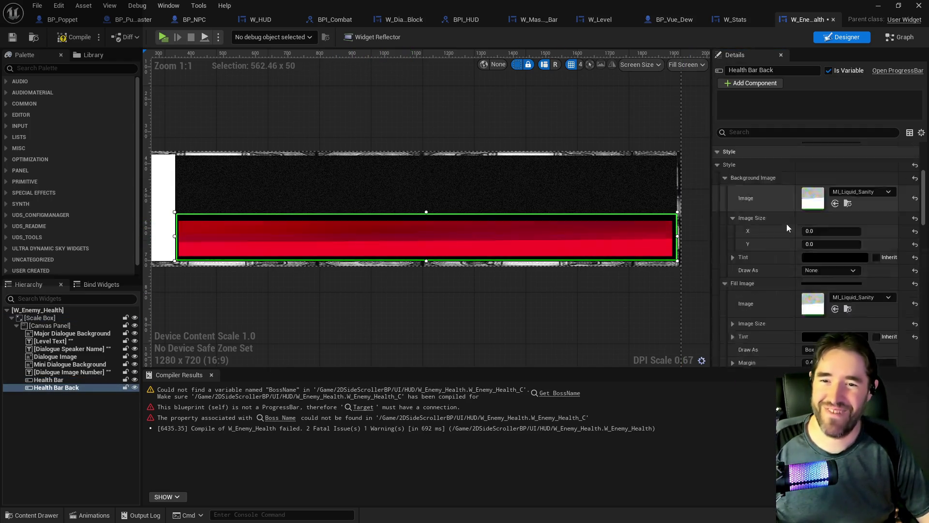
scroll(799, 221, up, 5)
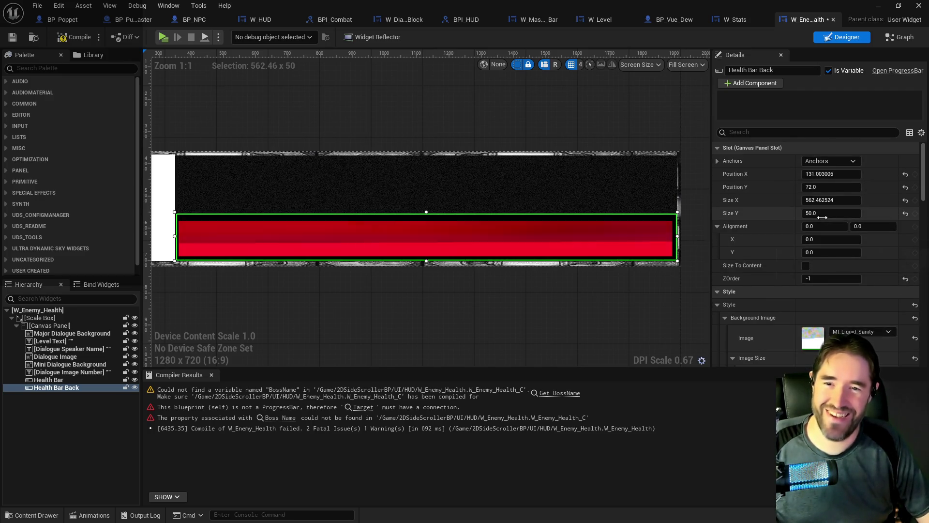
click(823, 213)
text(46)
key(Return)
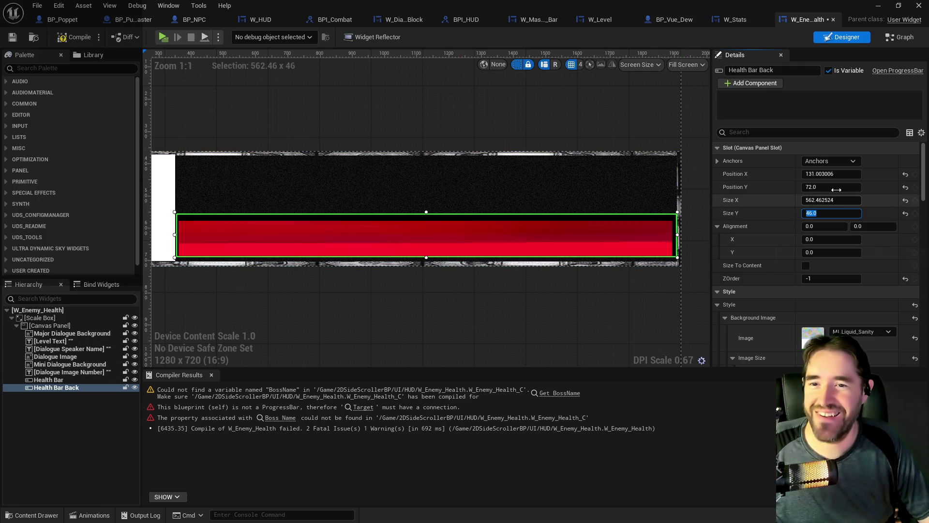
drag(836, 190, 844, 189)
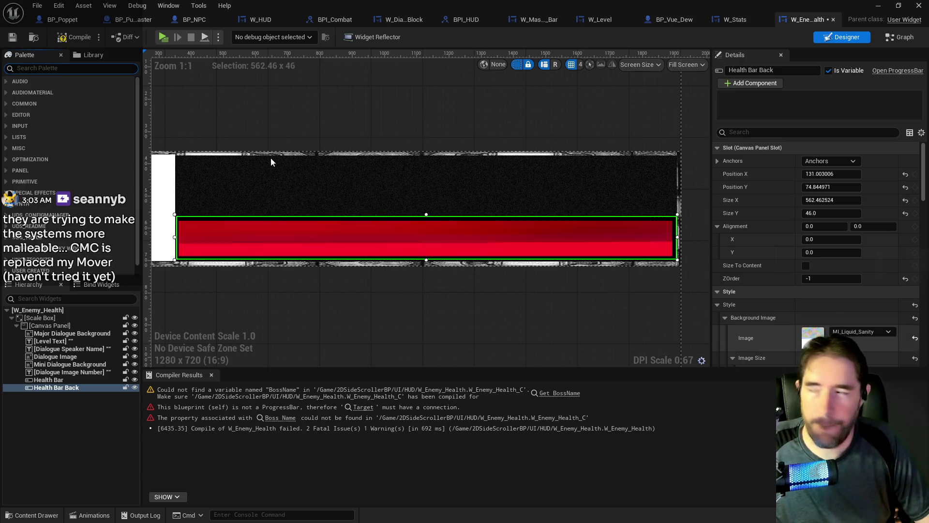
Search the Palette for 'image' and add Image_211 into the Canvas Panel
text(image)
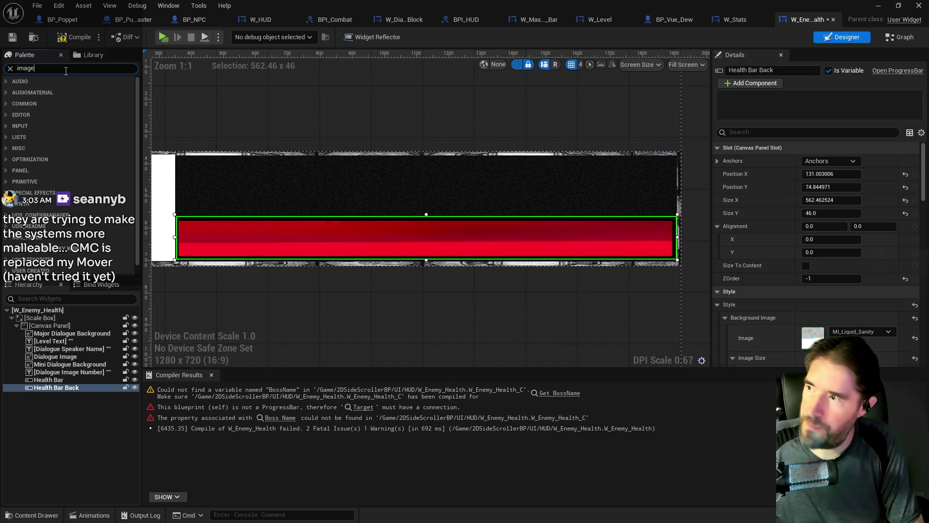
mouse_move(50, 92)
mouse_down()
mouse_move(30, 168)
mouse_move(58, 330)
mouse_move(51, 390)
mouse_move(48, 326)
mouse_up()
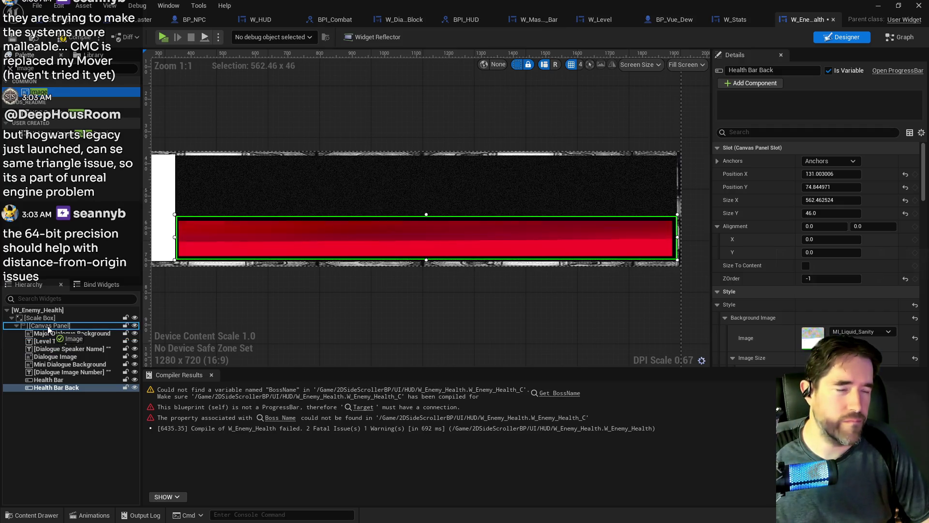
drag(47, 326, 48, 326)
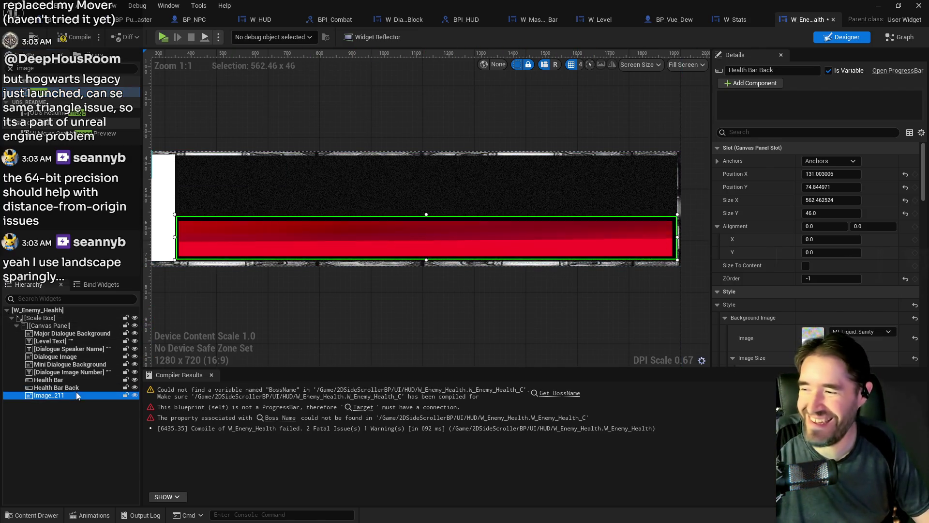
Rename the new Image_211 widget to Background
click(64, 395)
key(F2)
text(Backgr)
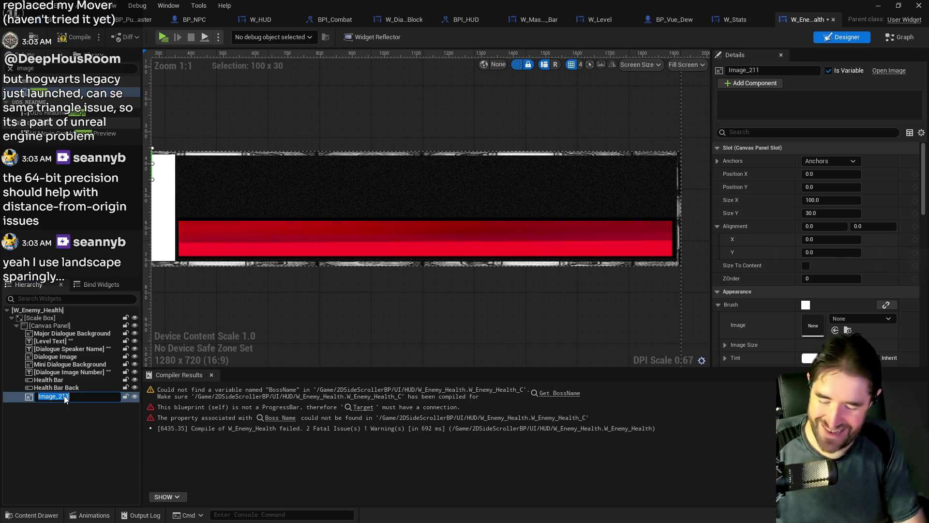
text(ound)
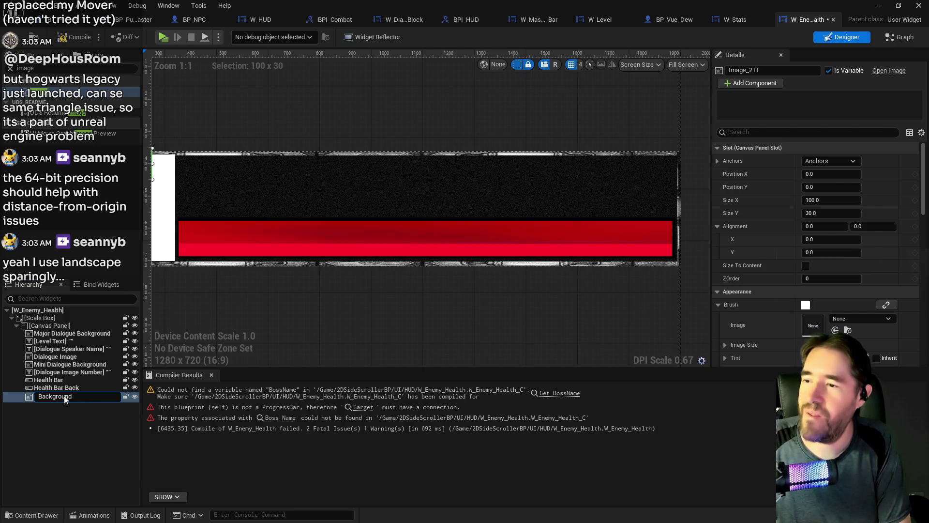
key(Return)
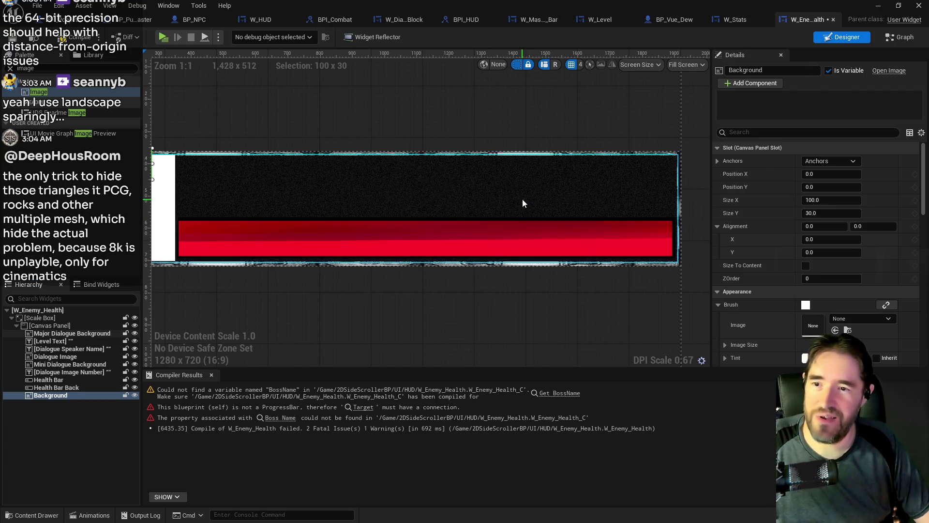
Duplicate Major Dialogue Background and place the copy after Health Bar Back in the hierarchy
click(523, 202)
right_click(77, 334)
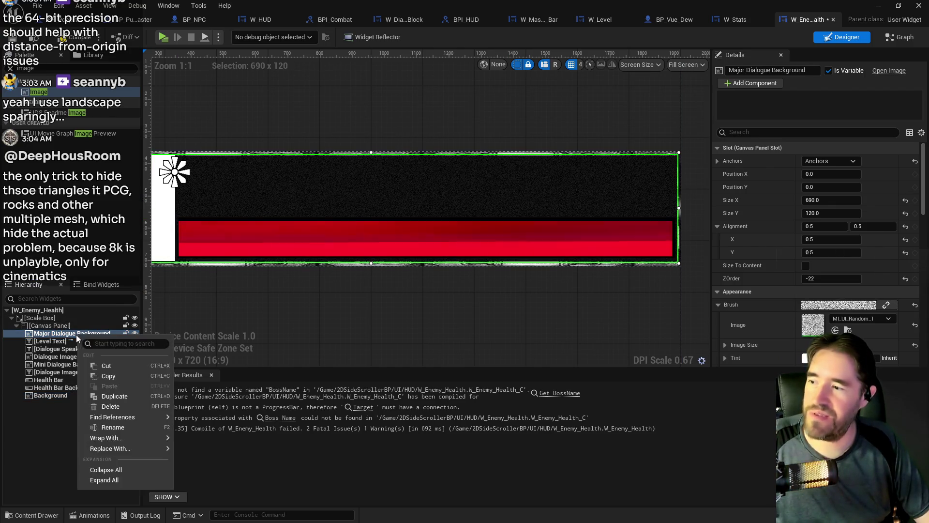
click(111, 396)
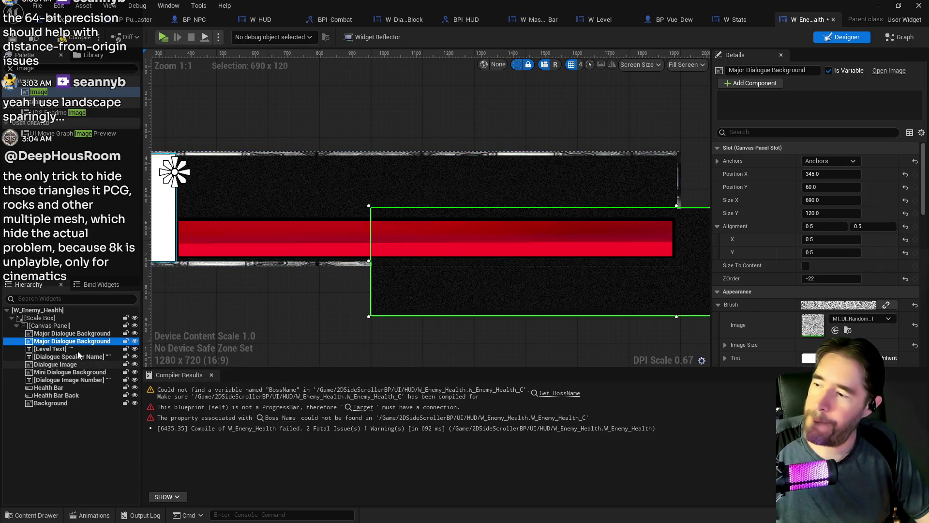
drag(73, 340, 62, 398)
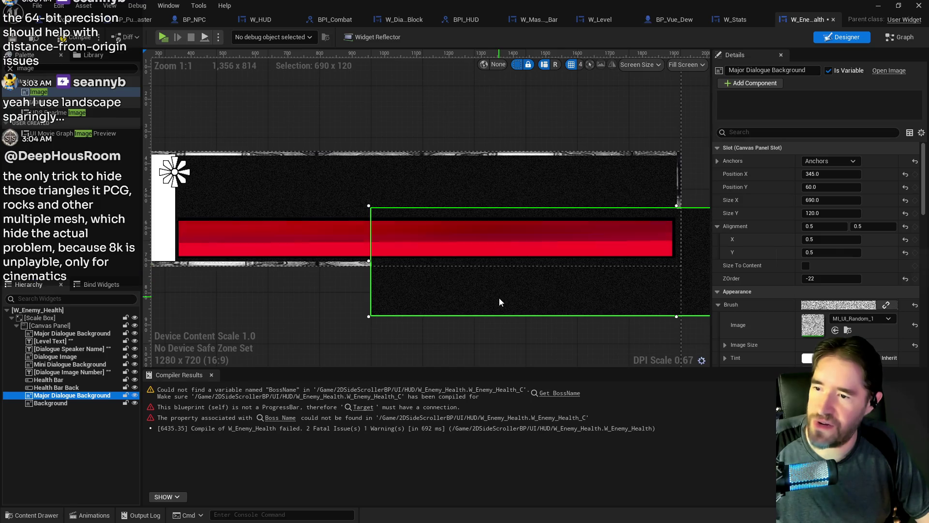
scroll(866, 325, down, 3)
scroll(866, 324, down, 5)
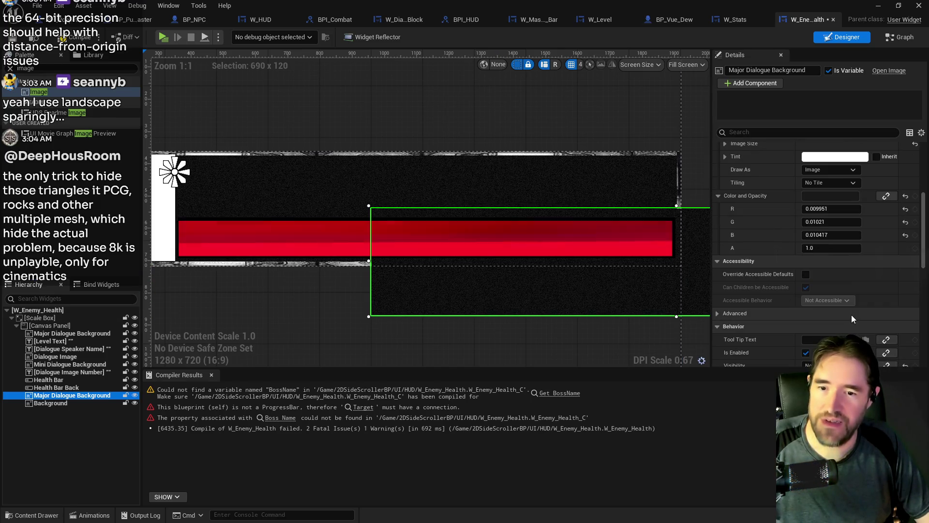
scroll(818, 321, down, 2)
scroll(818, 323, down, 8)
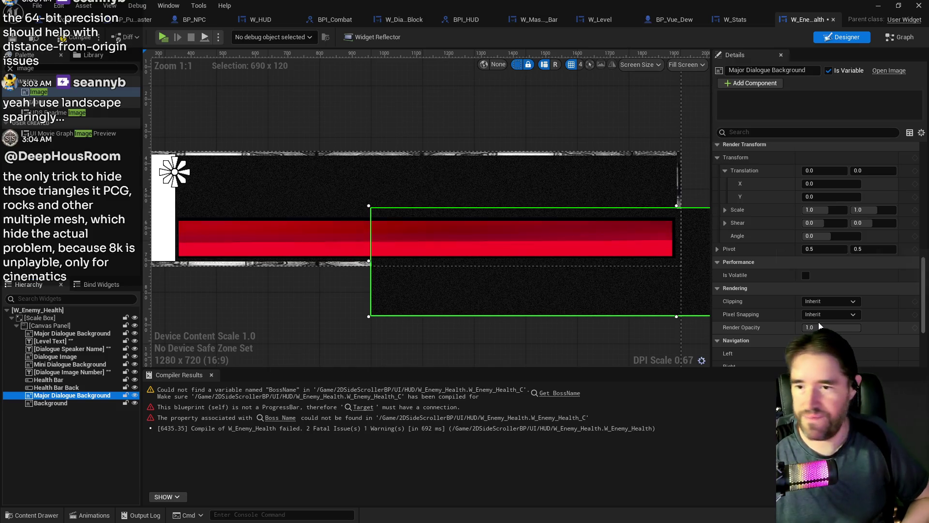
scroll(803, 323, down, 2)
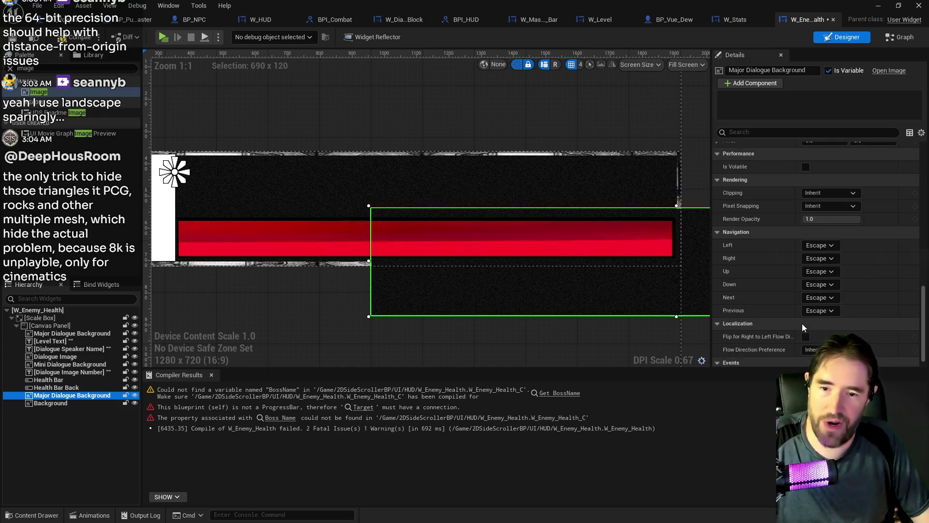
scroll(802, 324, up, 6)
scroll(802, 323, up, 3)
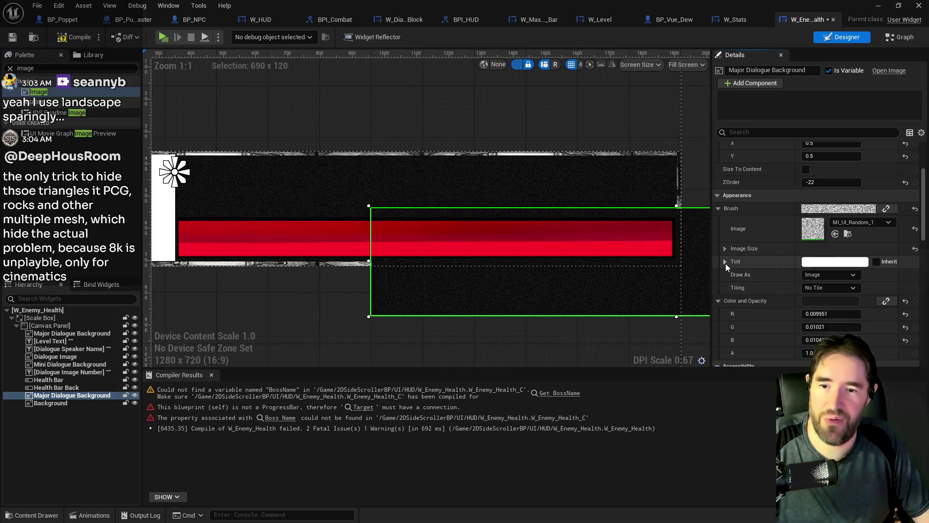
scroll(797, 271, down, 3)
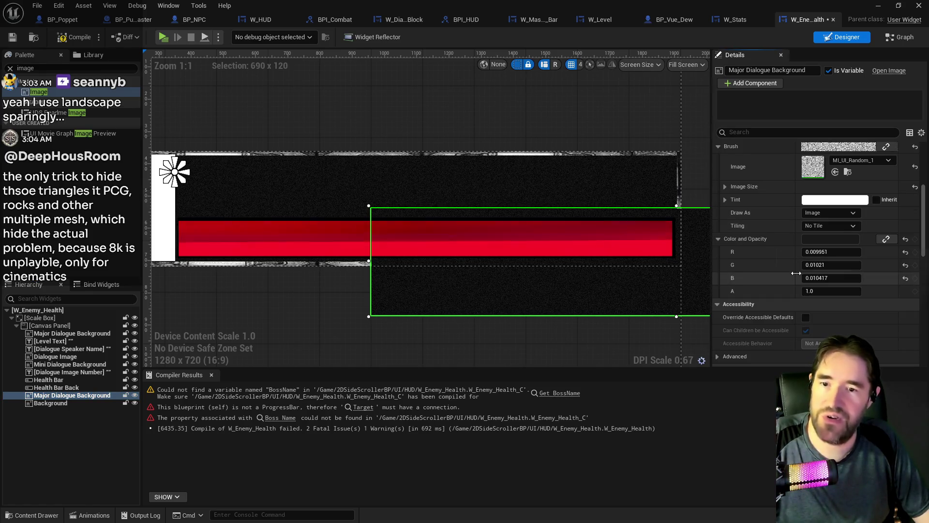
Tint the copied dialogue background red with the Color Picker
click(828, 240)
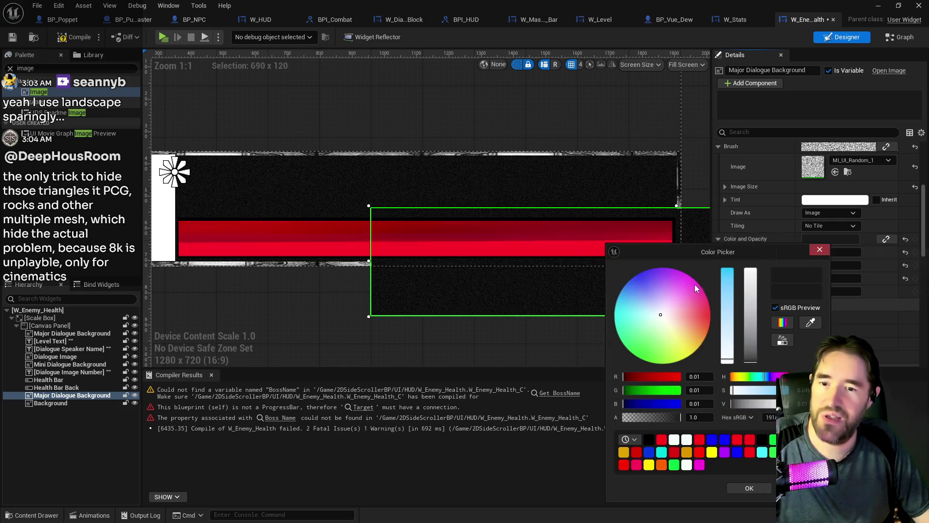
click(662, 441)
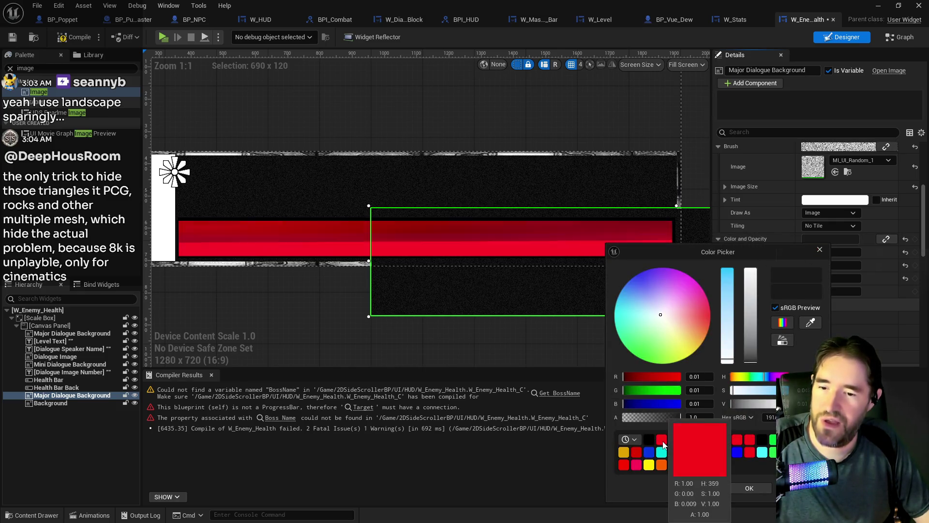
click(748, 490)
Move and resize the red background to about 568 × 51, framing the health bar
mouse_move(568, 288)
mouse_down()
mouse_move(398, 256)
mouse_move(373, 262)
mouse_move(393, 263)
mouse_up()
drag(479, 184, 478, 194)
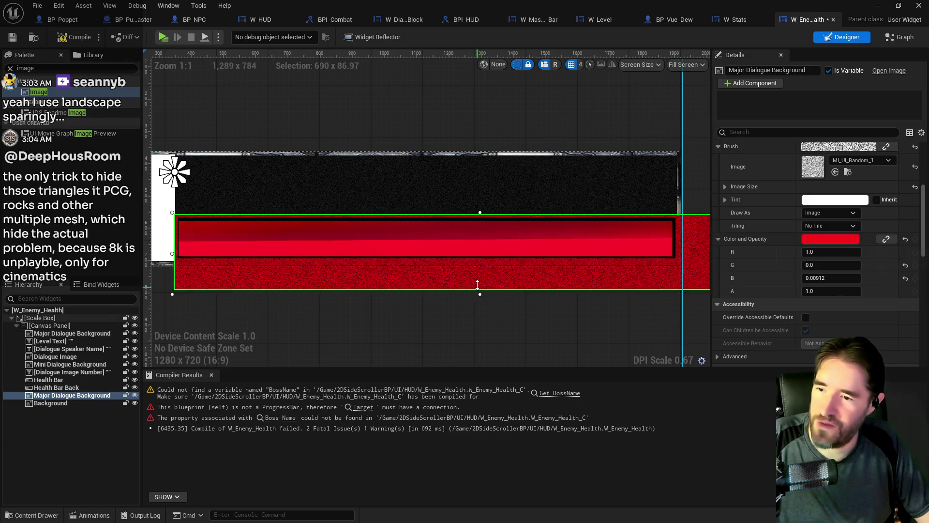
drag(479, 293, 476, 280)
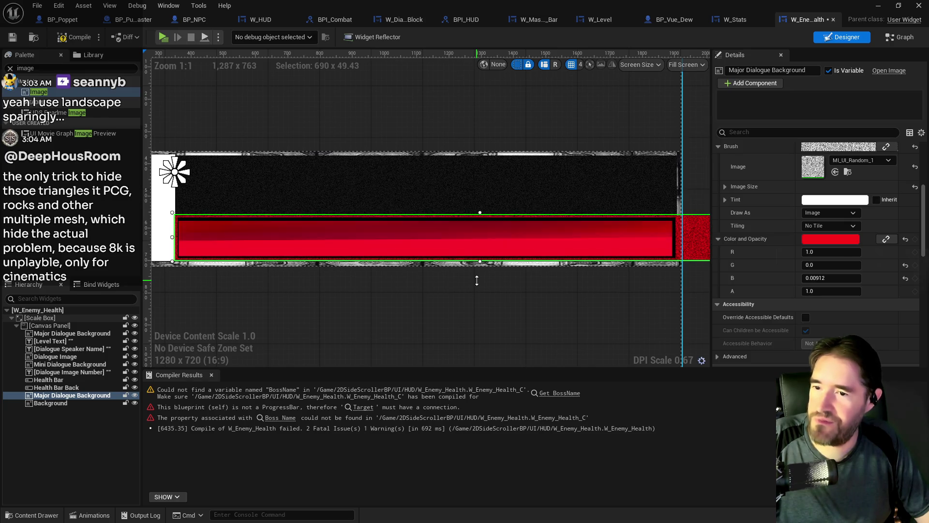
drag(476, 280, 479, 283)
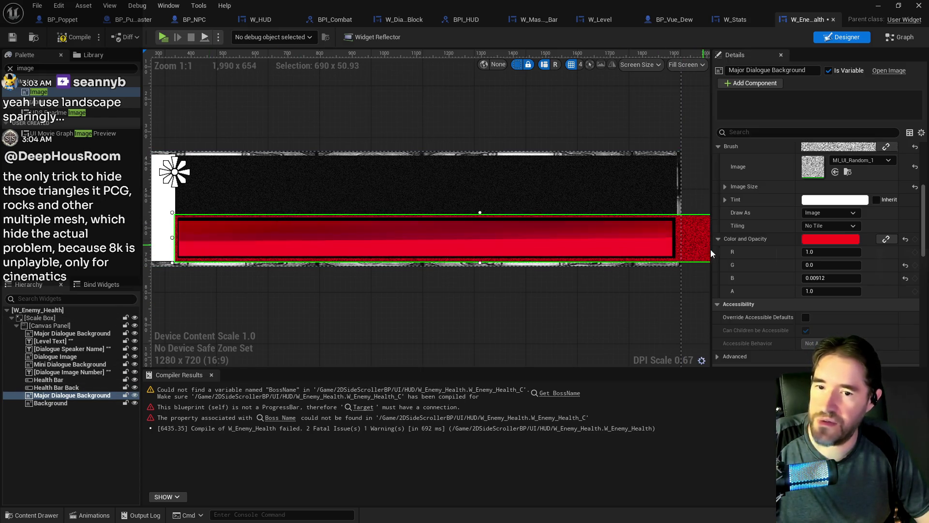
scroll(797, 227, up, 2)
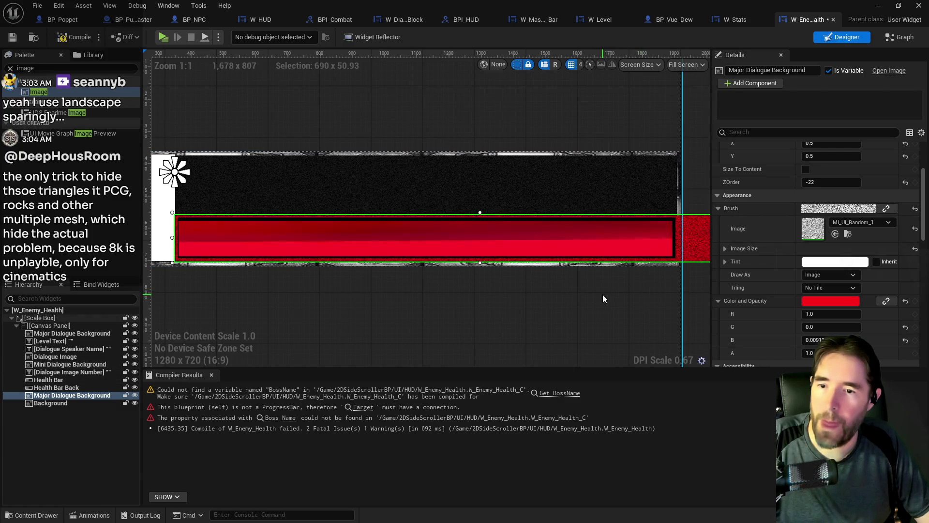
scroll(602, 295, down, 2)
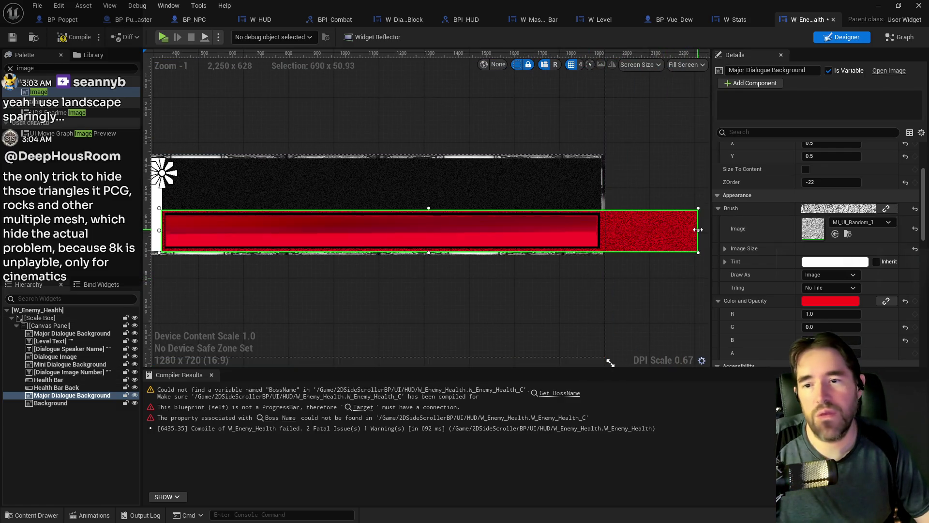
drag(697, 230, 659, 231)
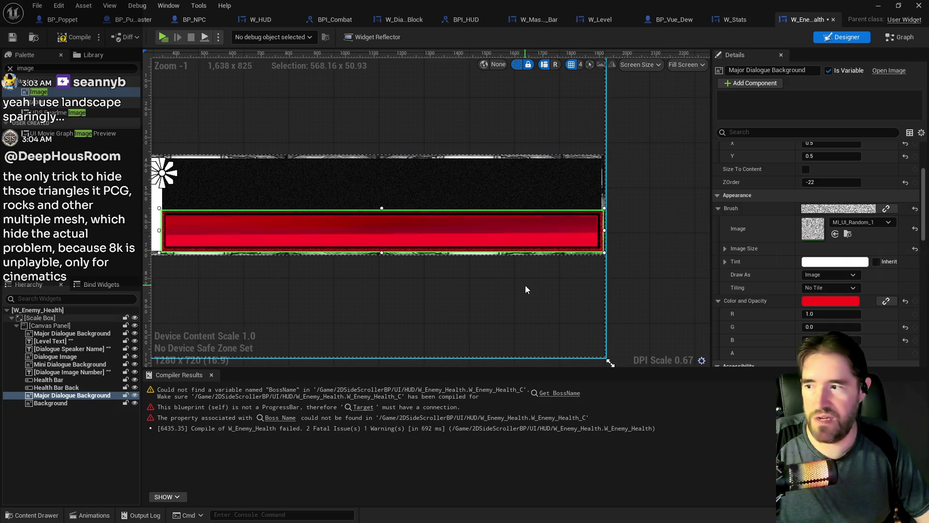
scroll(577, 260, up, 2)
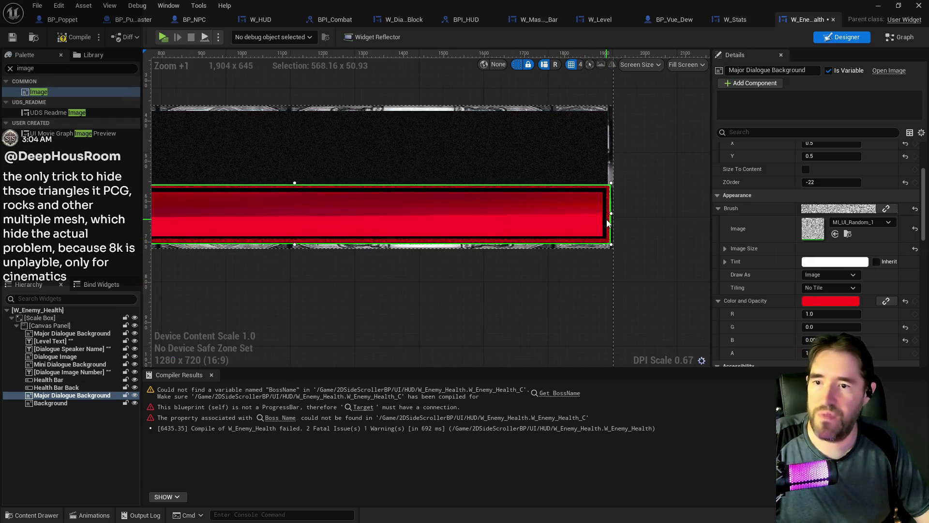
click(603, 221)
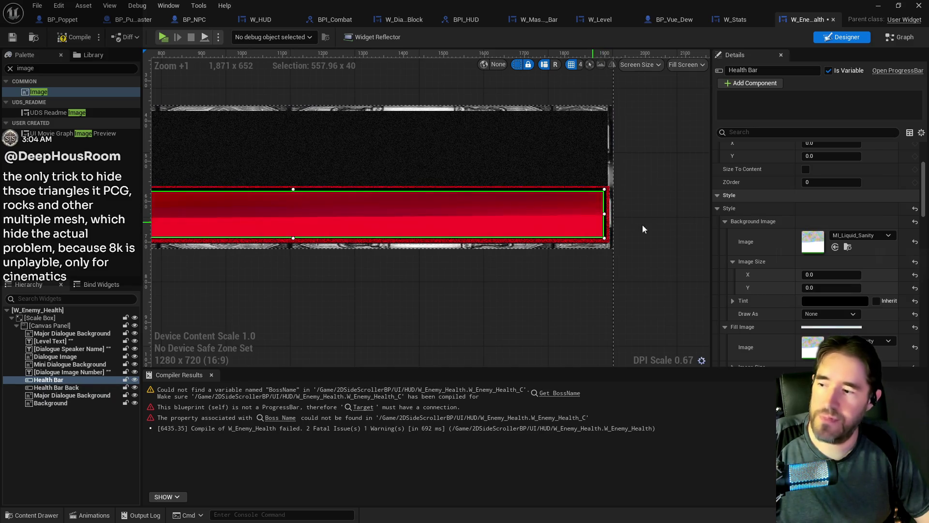
Size Health Bar and Health Bar Back to 550 × 40
scroll(785, 245, up, 5)
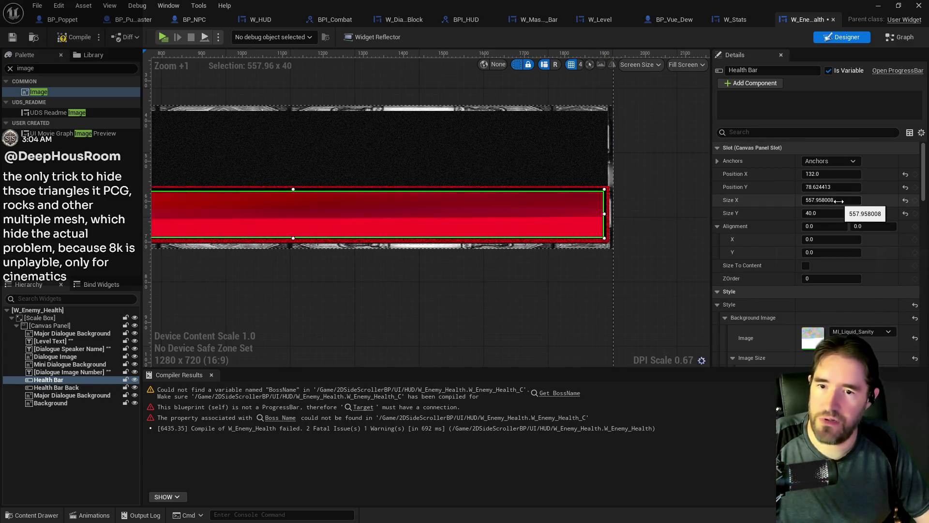
text(550.0)
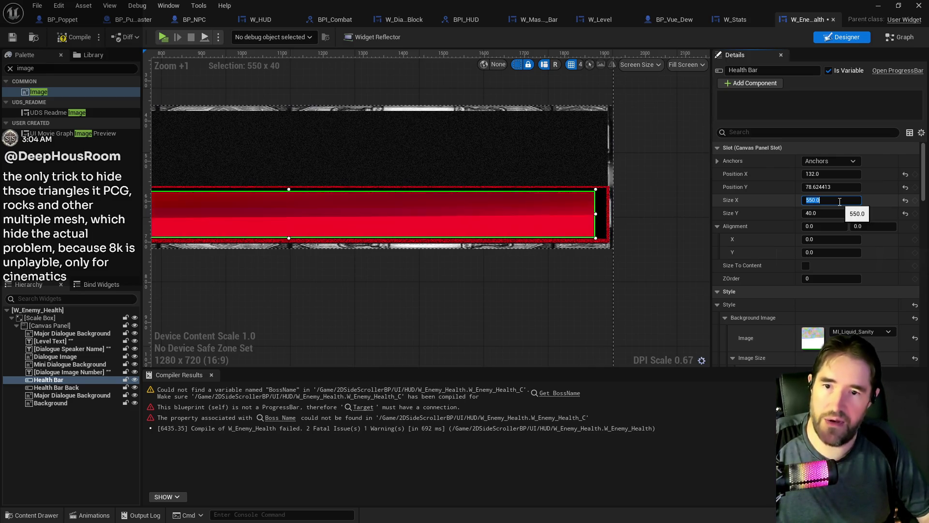
click(603, 226)
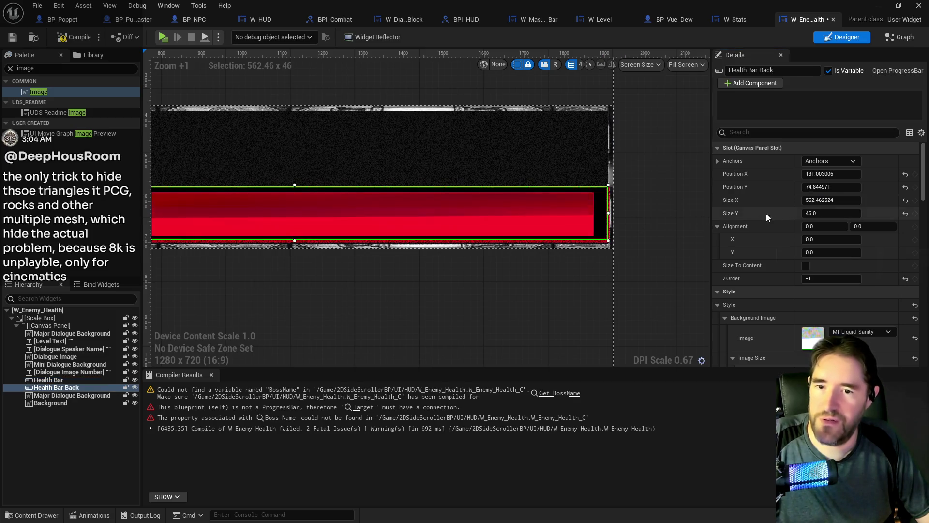
key(Return)
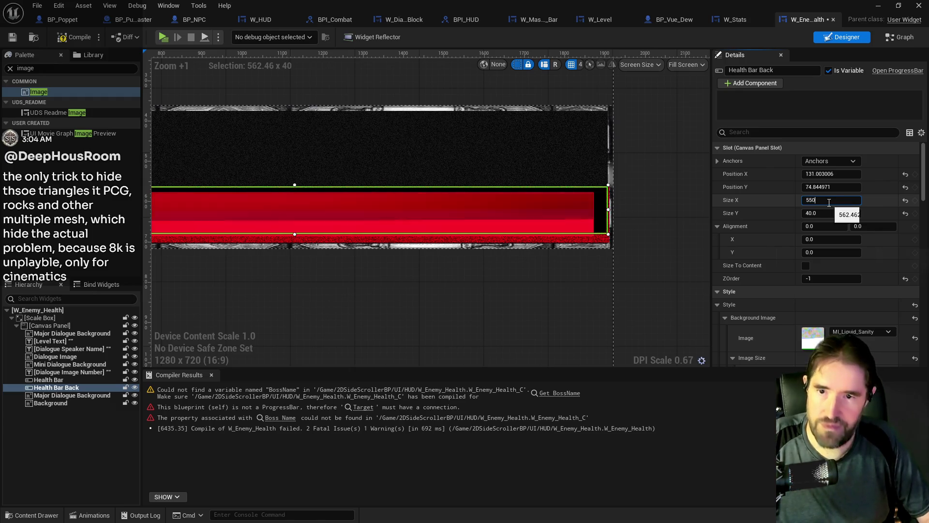
key(Return)
Position both Health Bar and Health Bar Back at X 132, Y 80
click(521, 225)
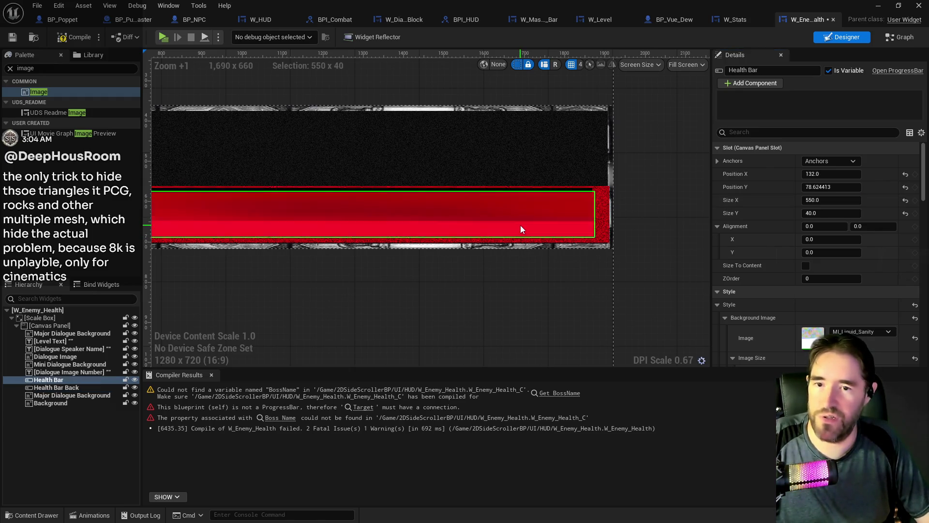
drag(832, 187, 843, 187)
click(844, 187)
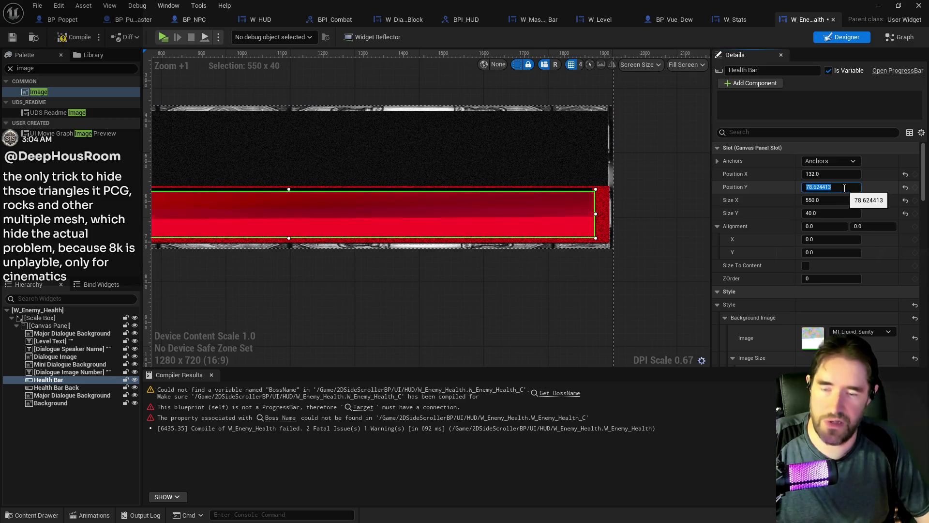
text(80)
key(Return)
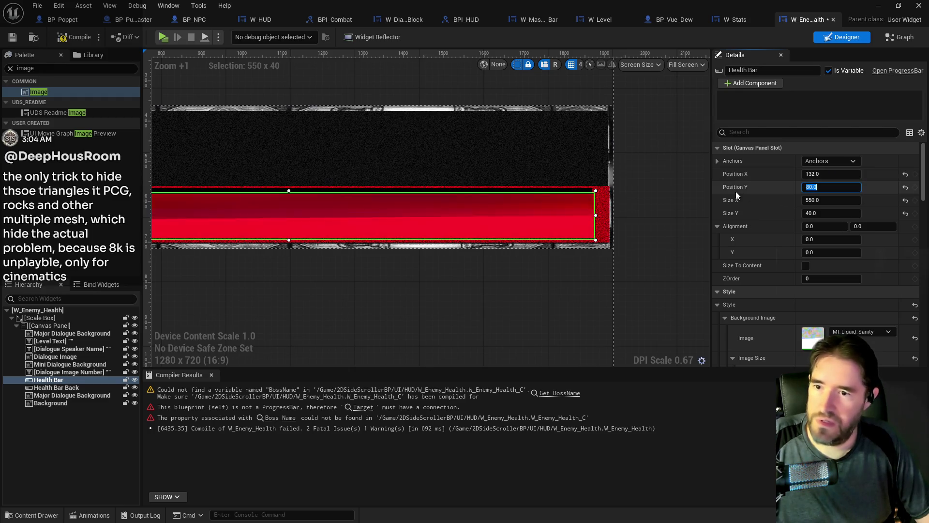
click(584, 194)
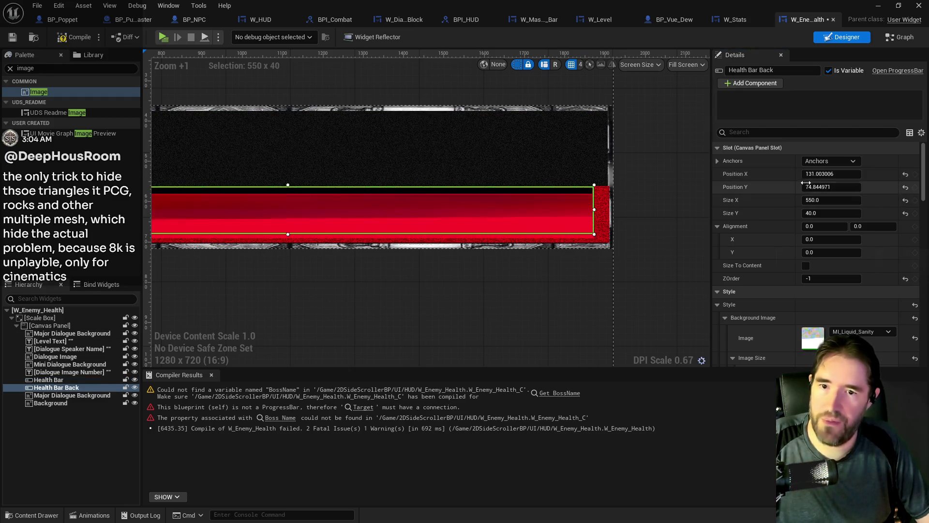
click(817, 175)
text(132)
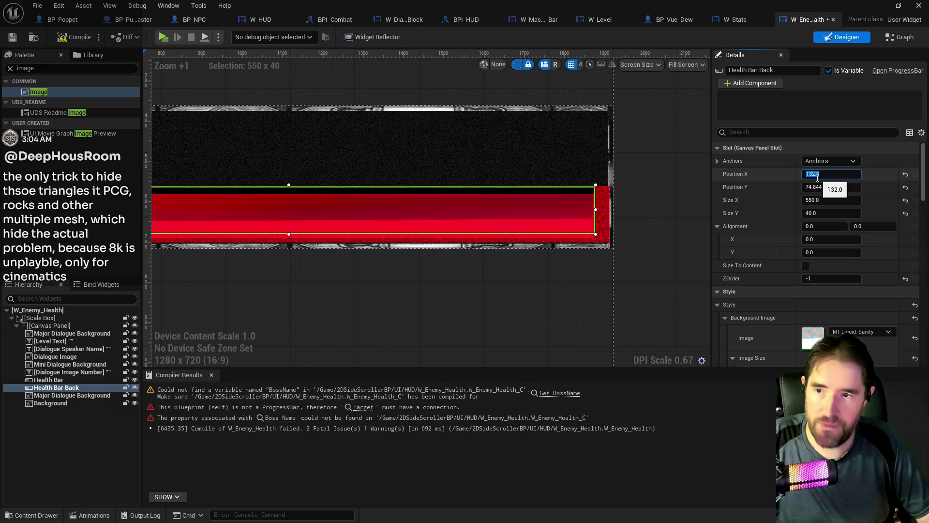
click(819, 188)
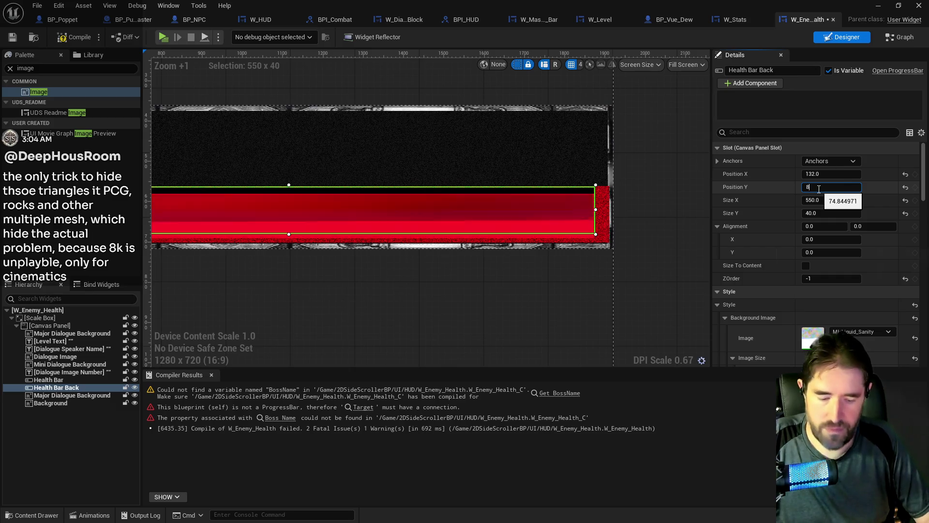
text(80)
key(Return)
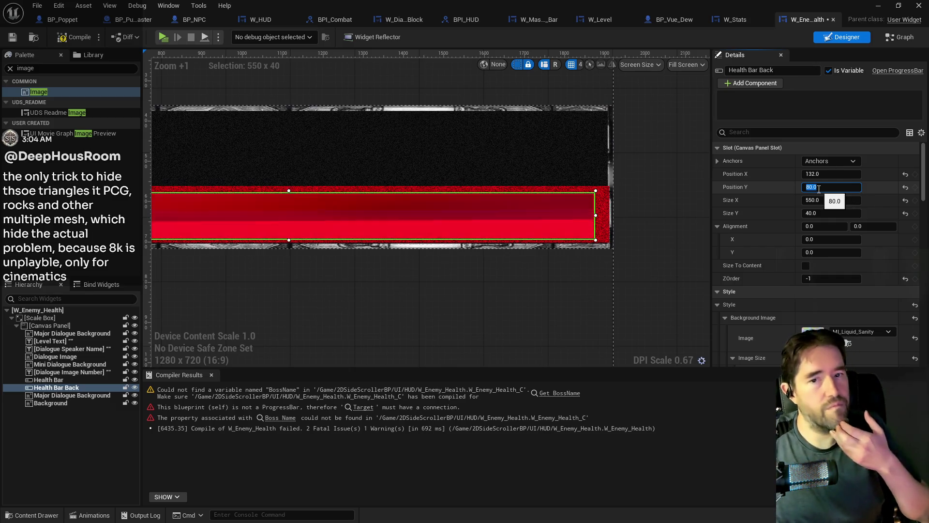
Make the frame behind the red bar 45 high and 560 wide
click(601, 218)
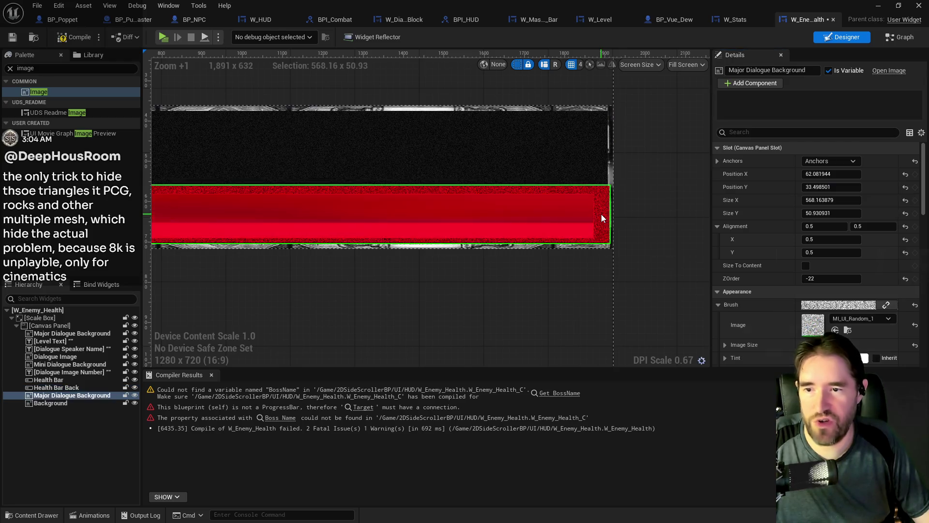
scroll(426, 315, down, 1)
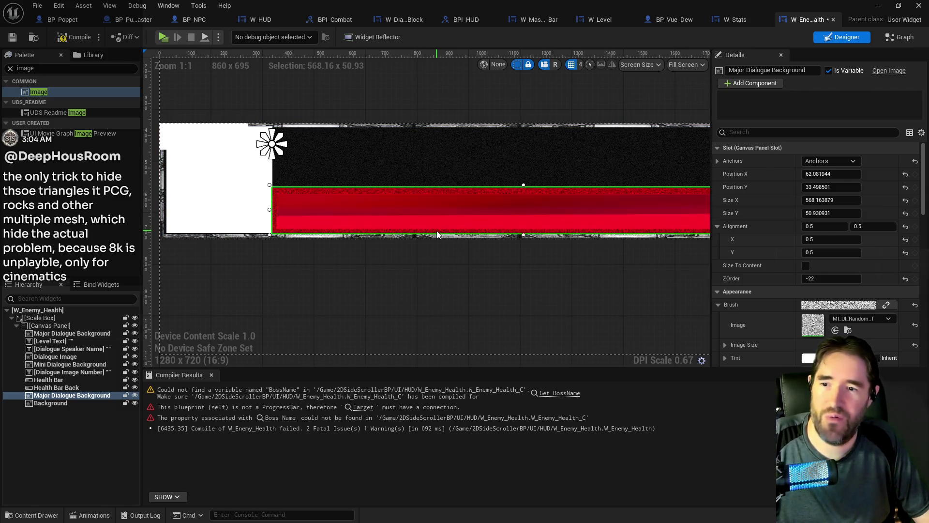
click(565, 201)
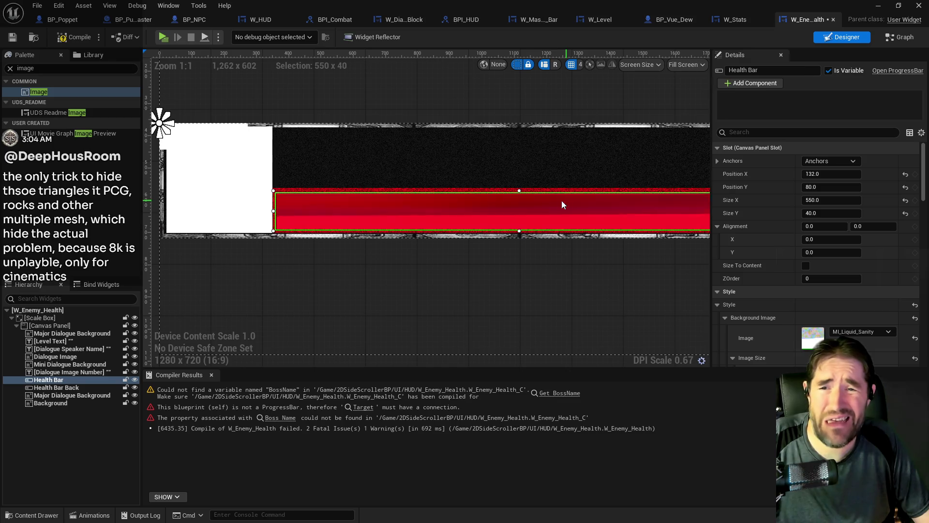
click(682, 204)
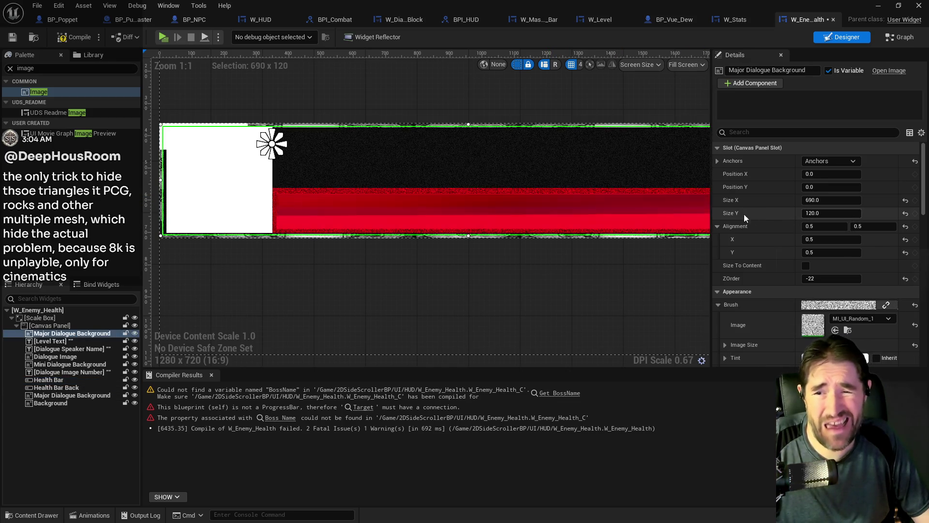
click(599, 193)
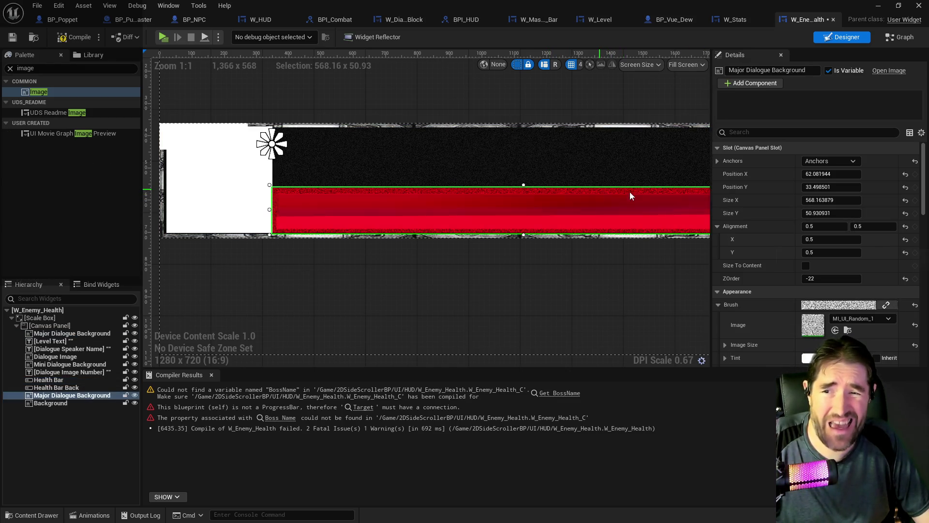
click(833, 213)
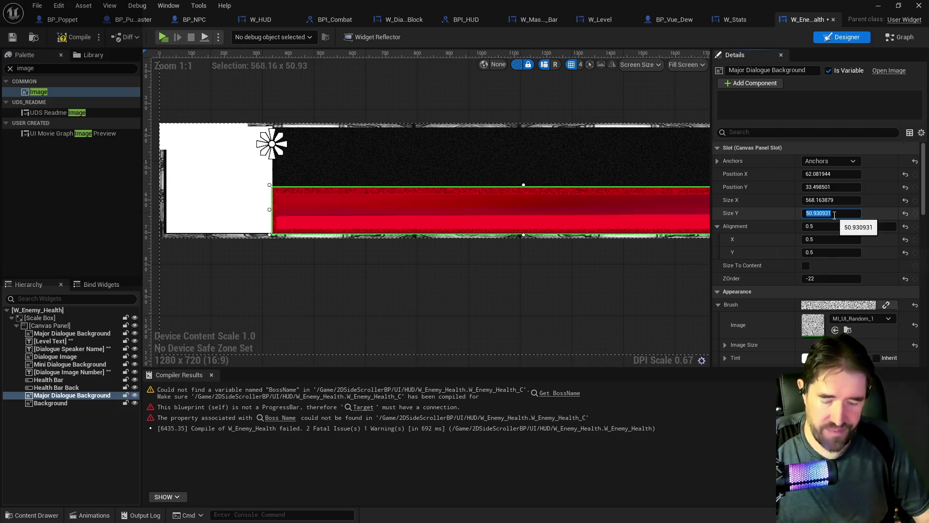
text(45)
key(Return)
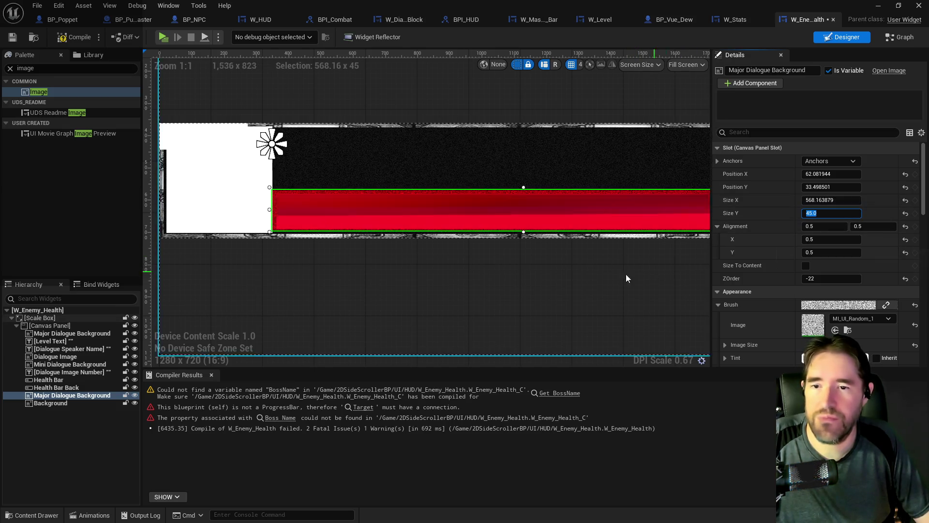
mouse_move(625, 274)
mouse_down()
mouse_move(549, 271)
mouse_move(602, 274)
mouse_up()
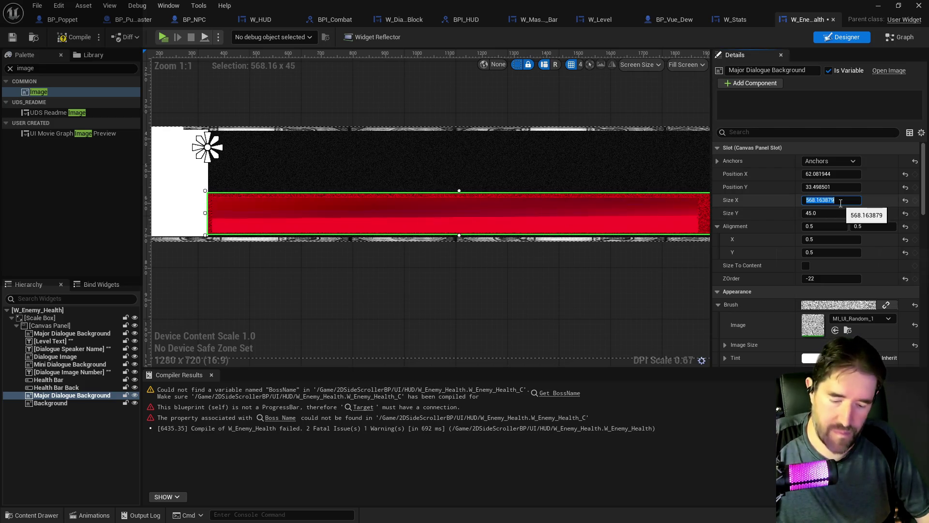
click(839, 203)
text(560)
key(Return)
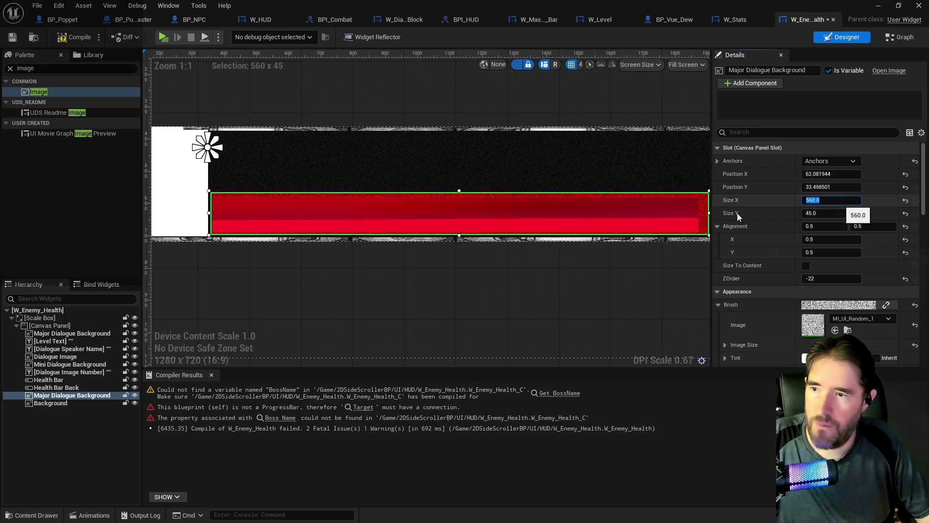
Move the frame to X 132, undoing a stray Y move on the large background
click(671, 217)
click(707, 219)
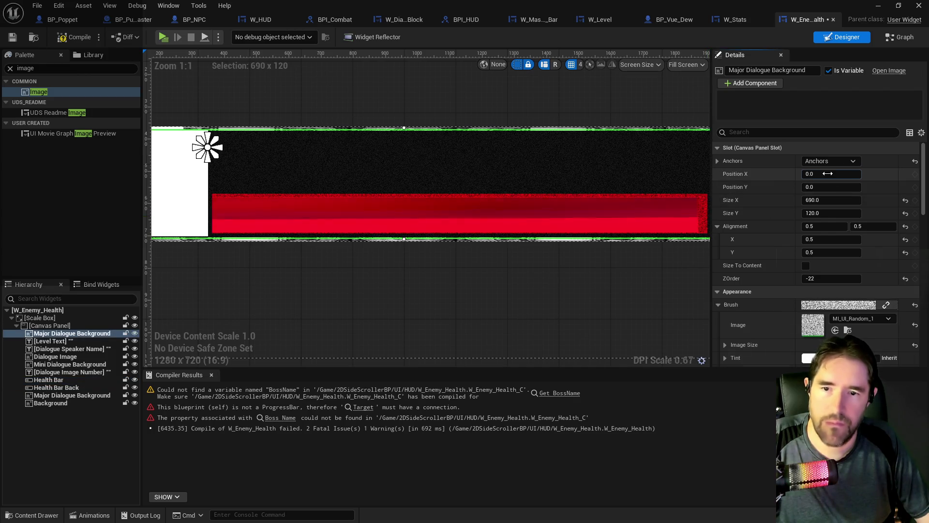
text(132)
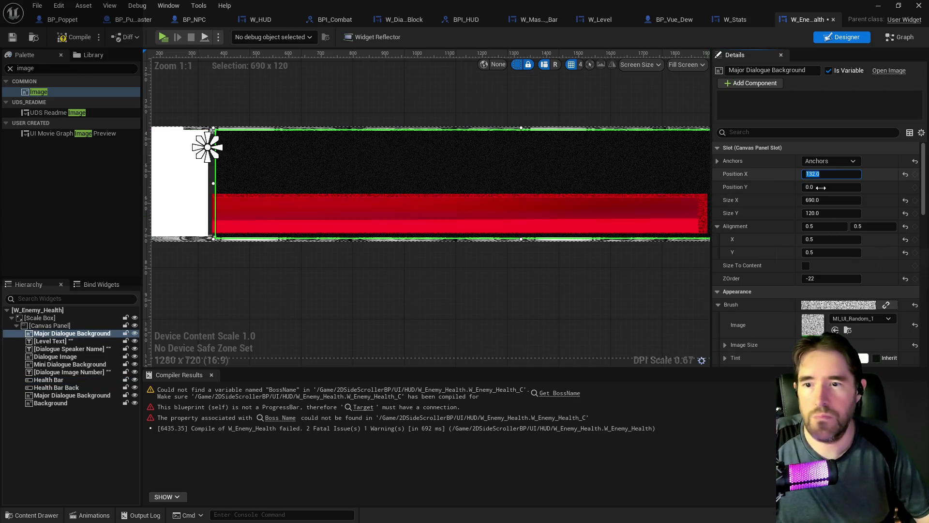
click(821, 188)
text(80)
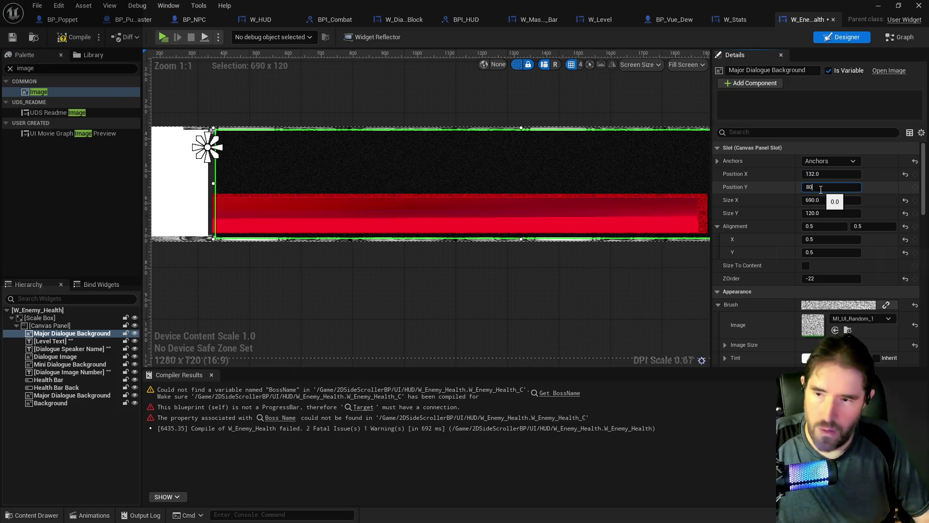
key(Return)
click(58, 5)
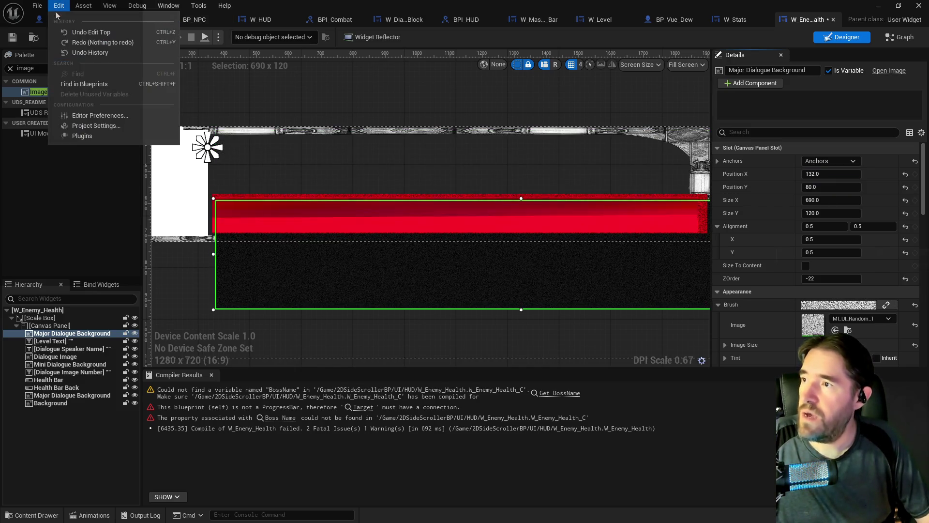
key(ctrl+z)
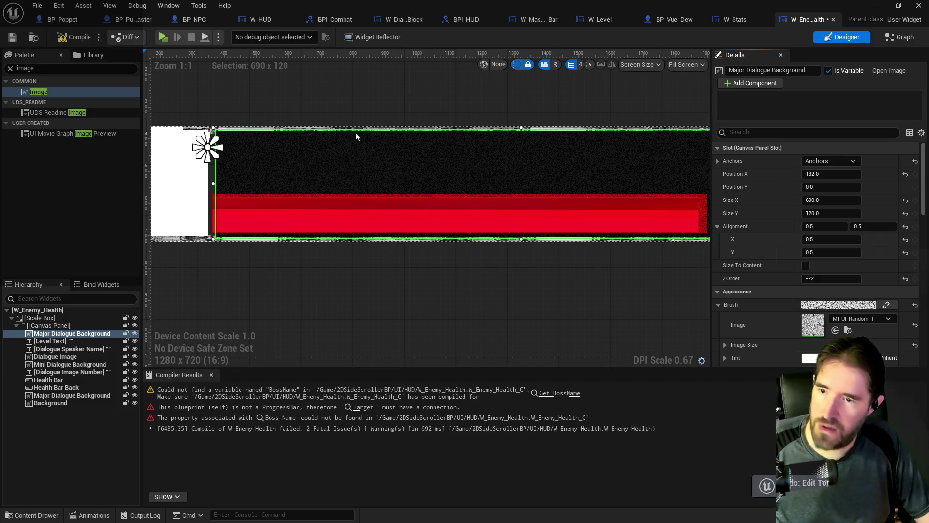
click(271, 194)
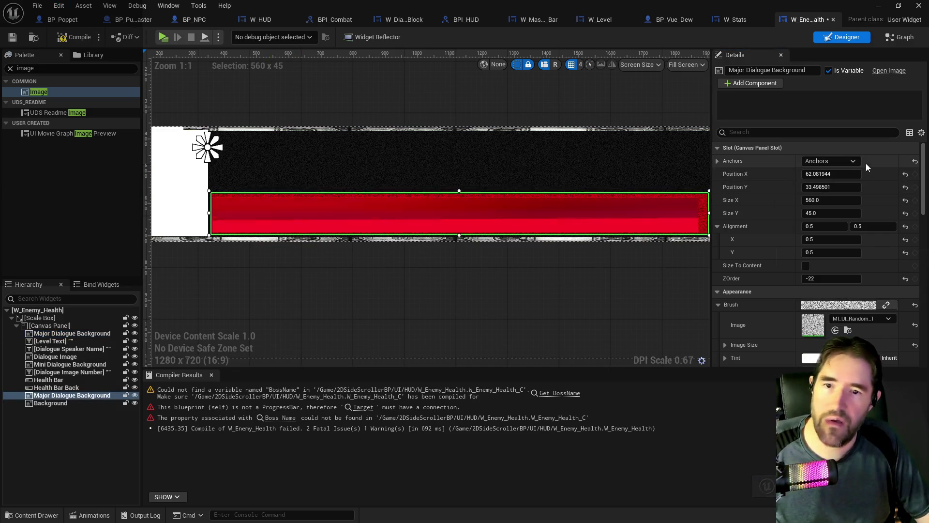
click(840, 173)
text(132)
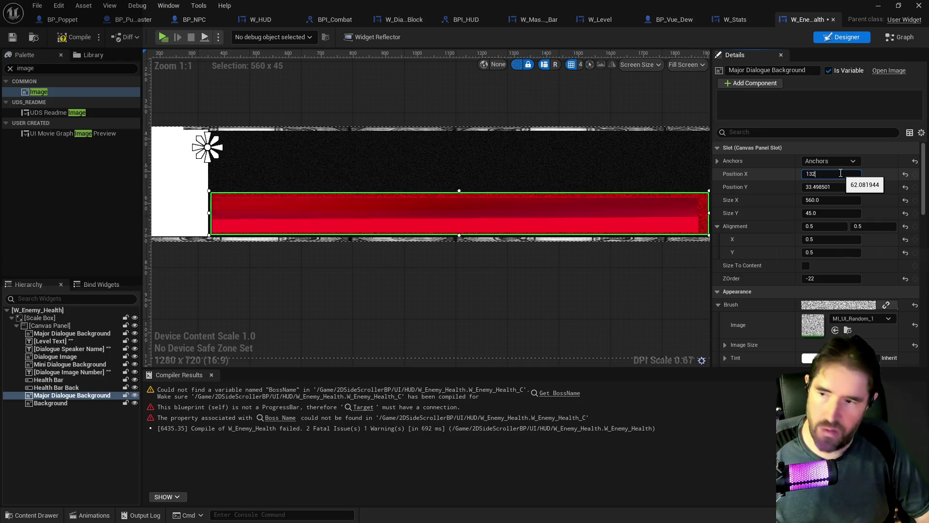
key(Return)
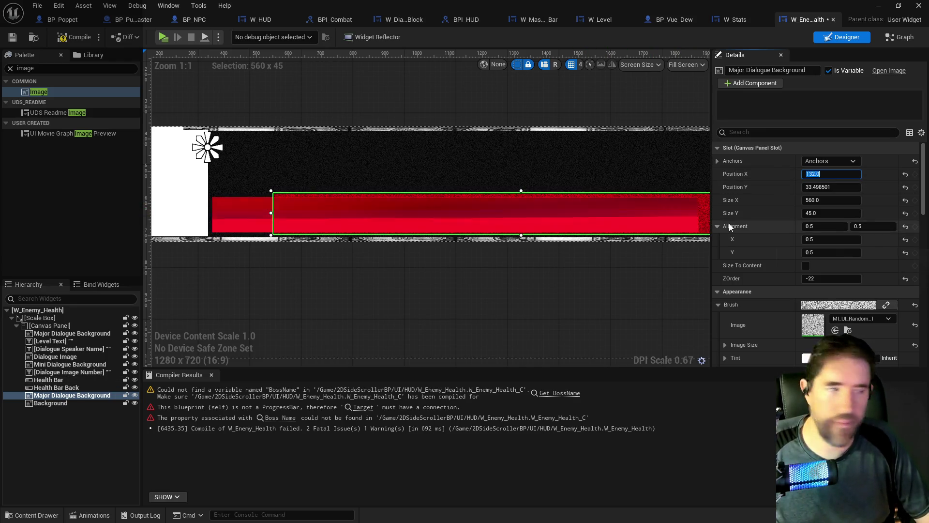
Try an anchor preset on the frame, then undo it
click(816, 162)
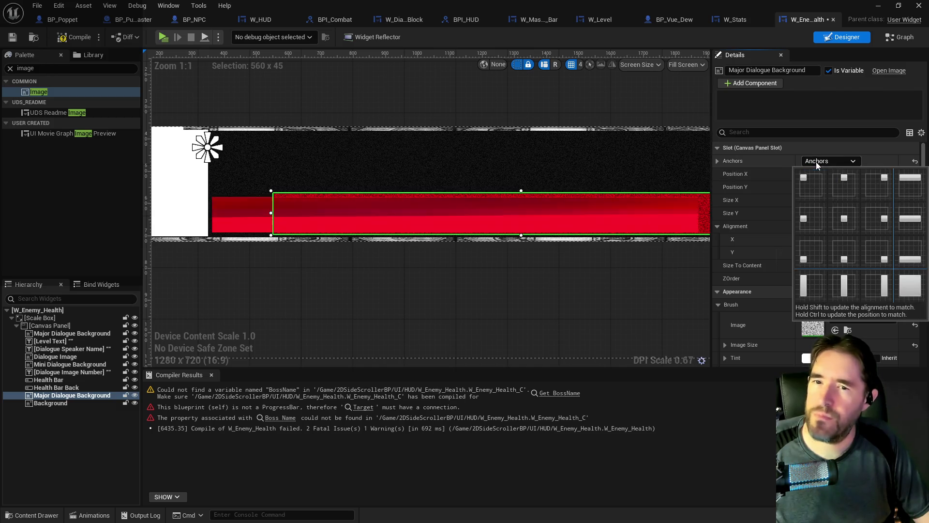
click(811, 177)
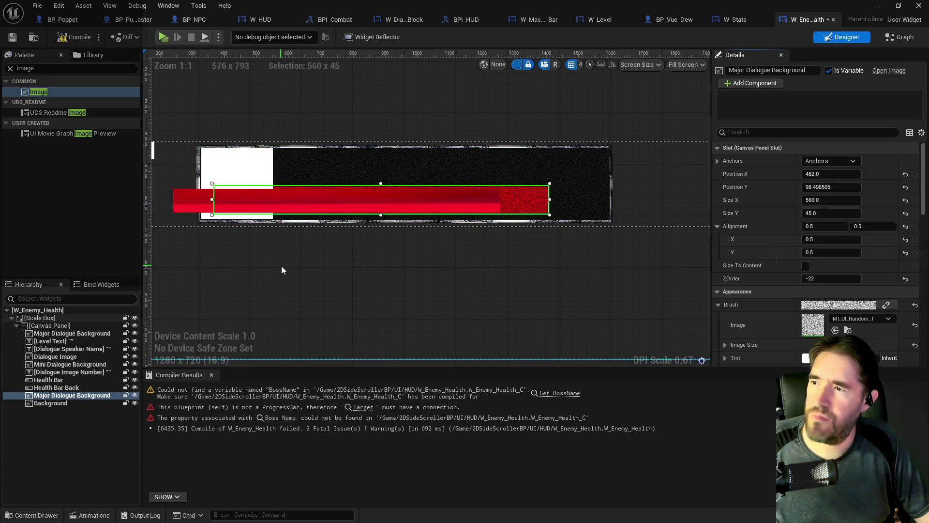
scroll(282, 268, down, 1)
mouse_move(363, 276)
mouse_down()
mouse_move(439, 271)
mouse_move(352, 266)
mouse_up()
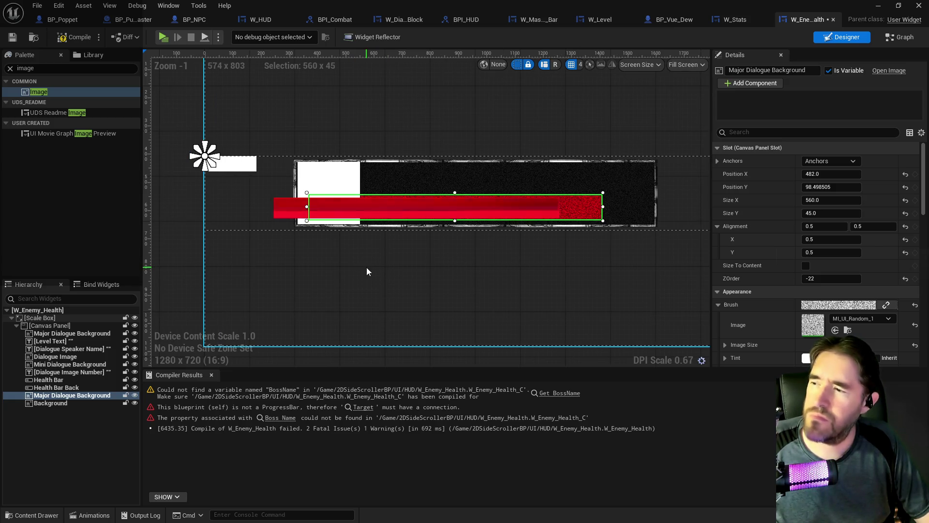
click(59, 6)
click(85, 30)
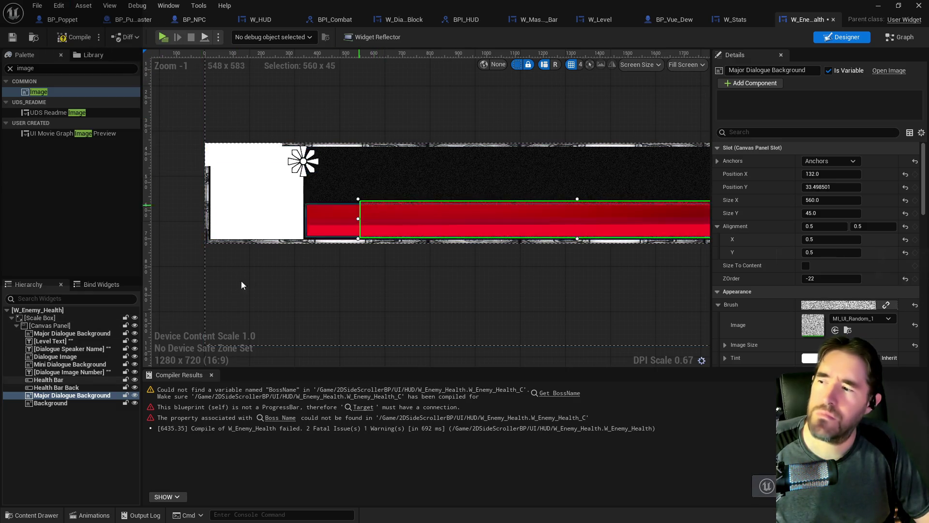
Move the textured background left under the Health Bar and nudge it to 58, 36
click(271, 207)
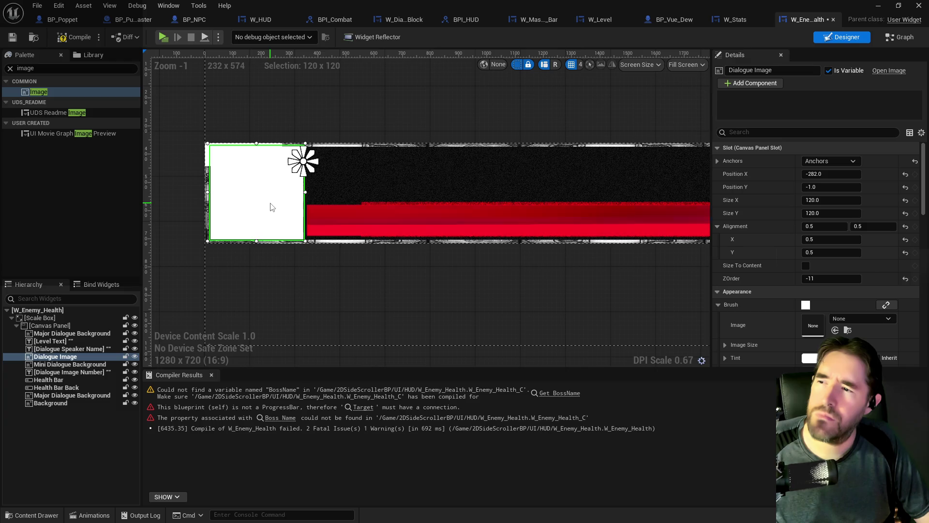
click(393, 214)
click(392, 214)
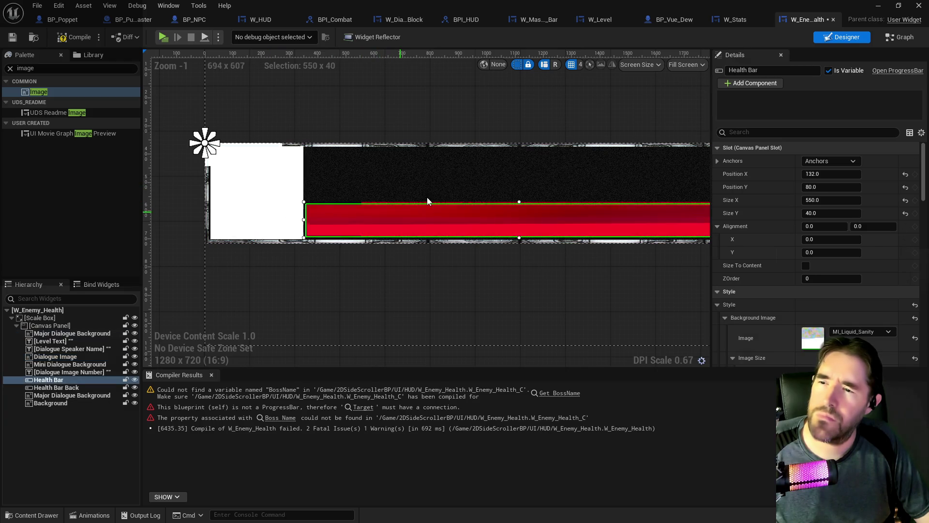
drag(483, 286, 377, 263)
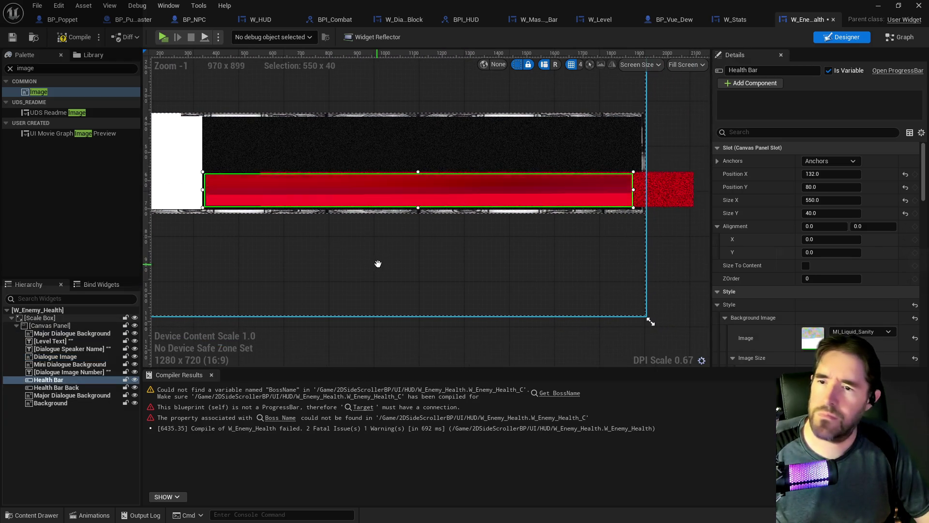
click(664, 189)
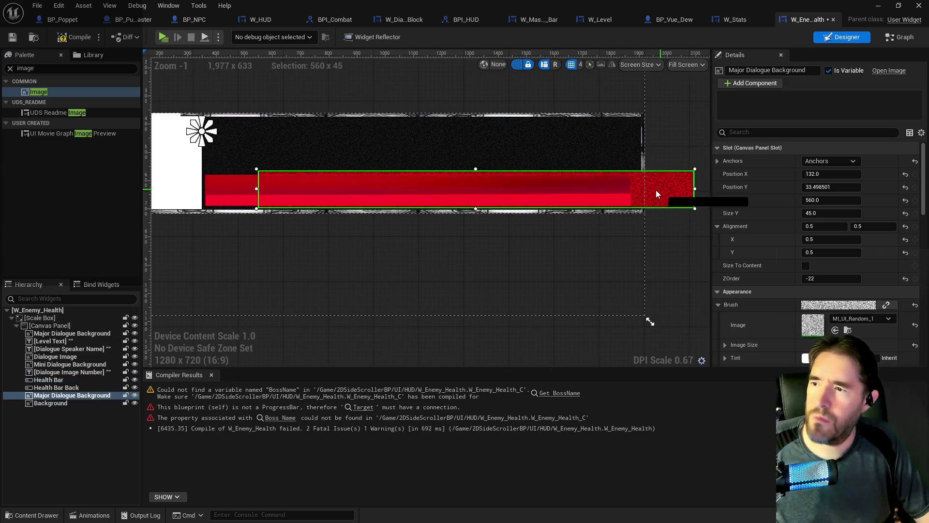
drag(656, 194, 609, 192)
key(Down)
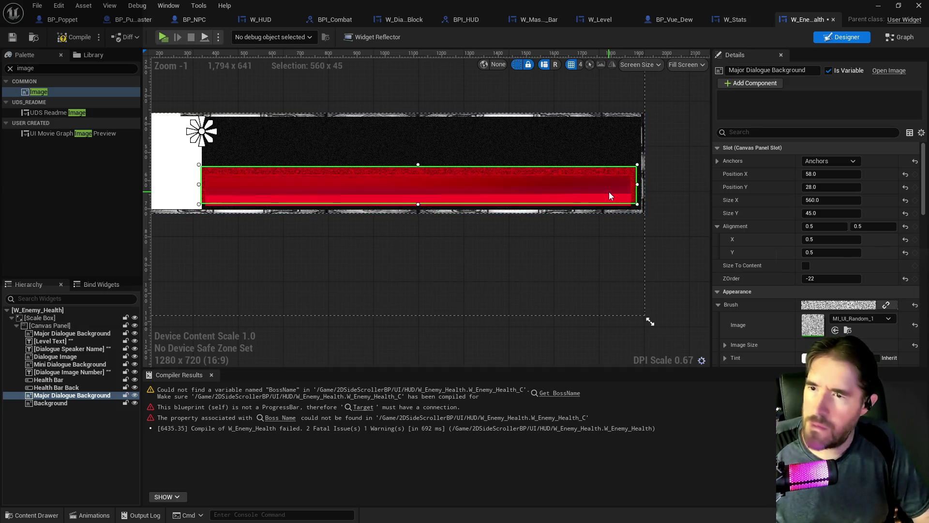
key(Up)
key(Up)
key(Up)
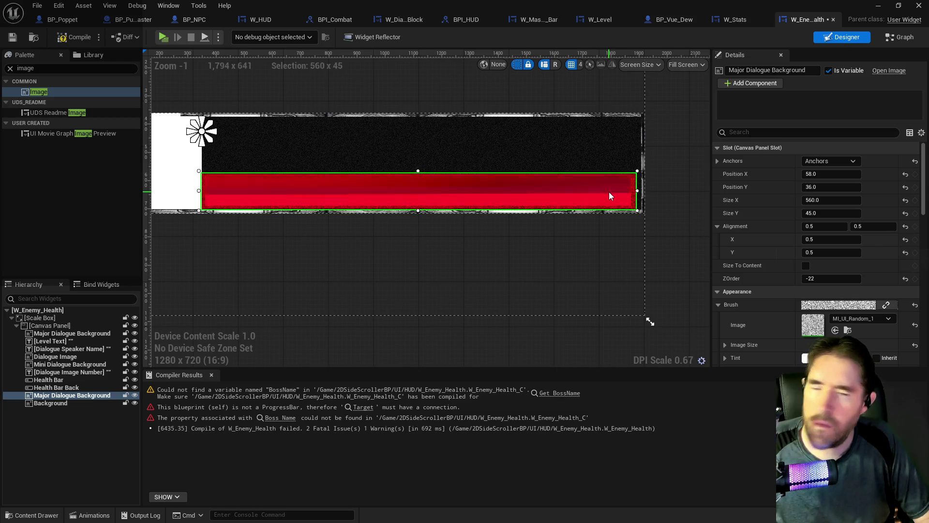
key(Down)
key(Down)
key(Down)
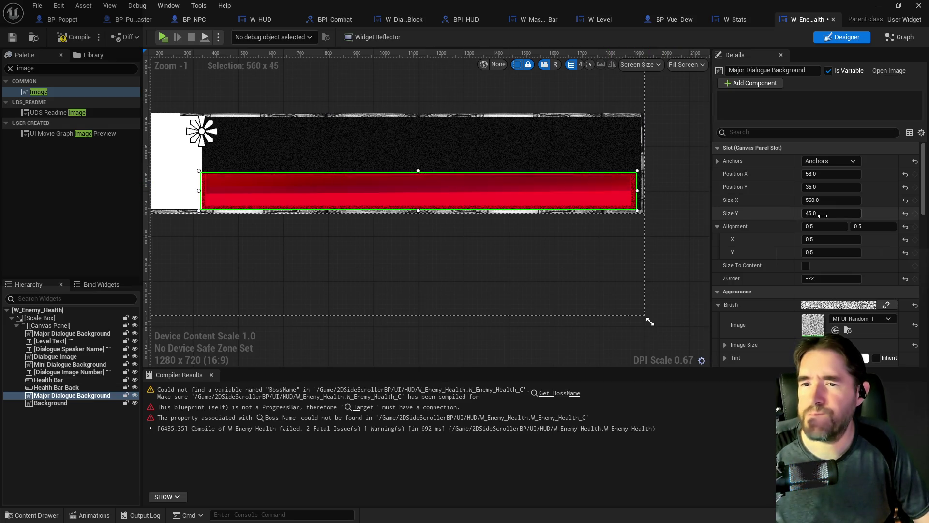
text(50)
Set the background bar's height to 50, undoing an accidental move
key(Return)
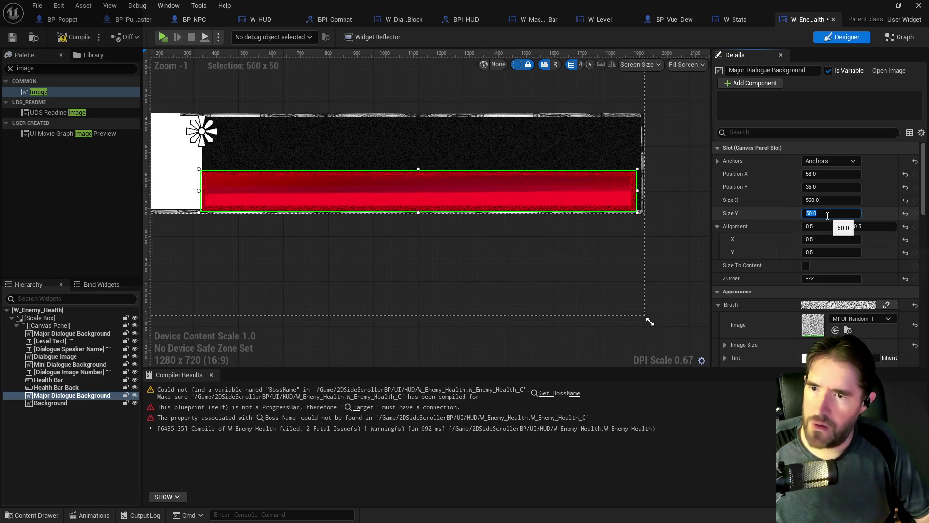
scroll(582, 193, up, 2)
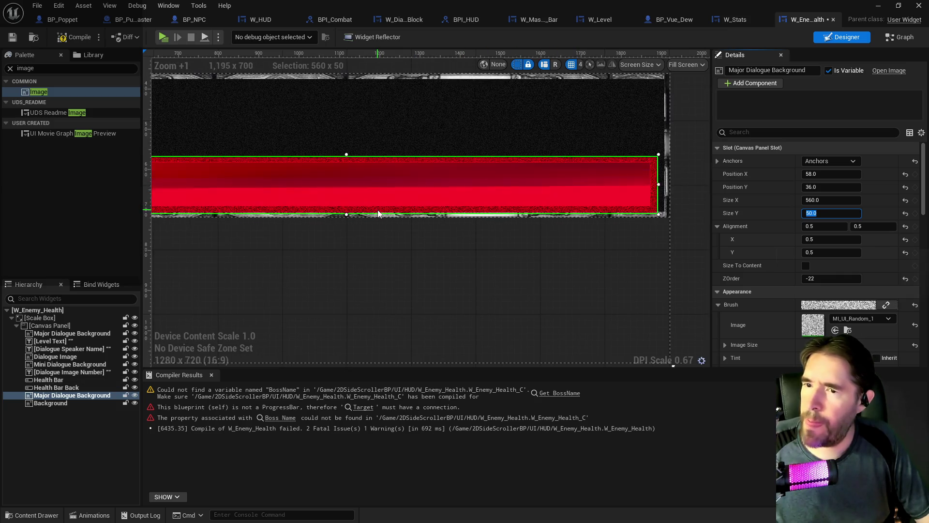
scroll(378, 210, down, 1)
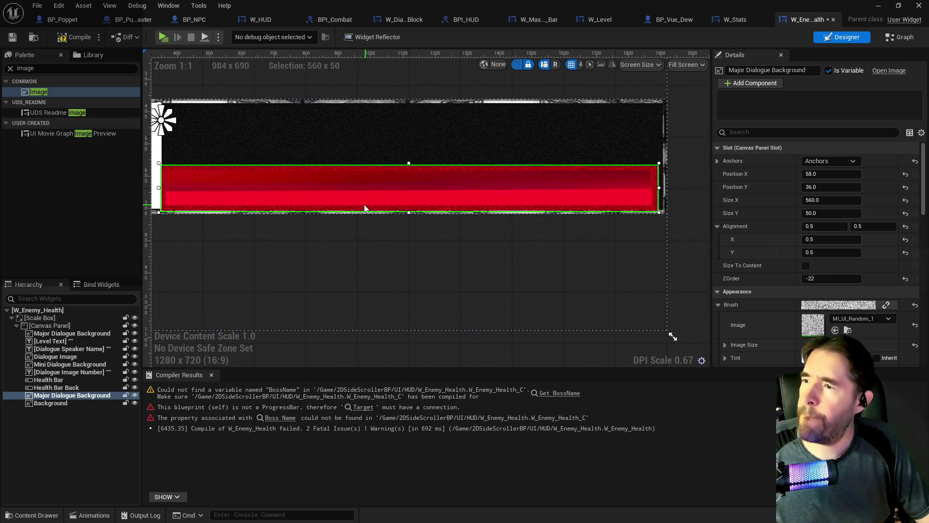
drag(369, 210, 369, 209)
key(ctrl+z)
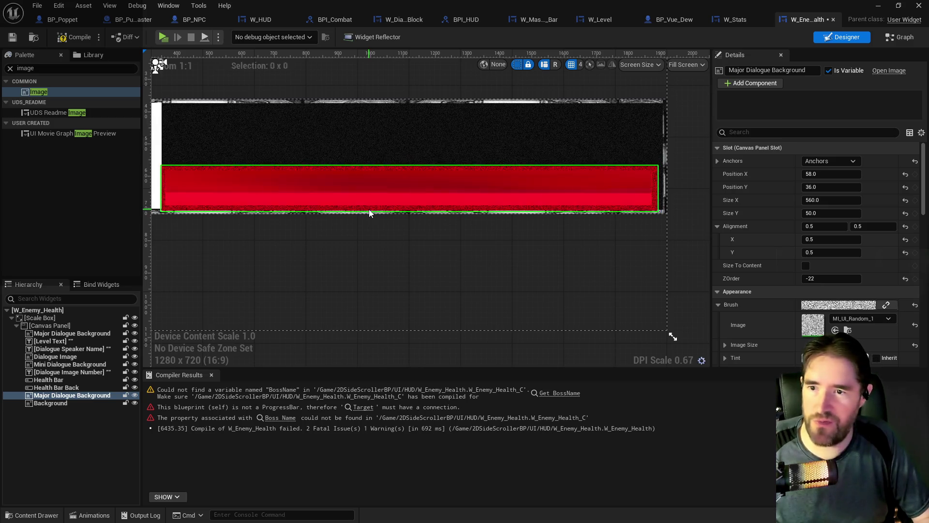
drag(329, 257, 410, 231)
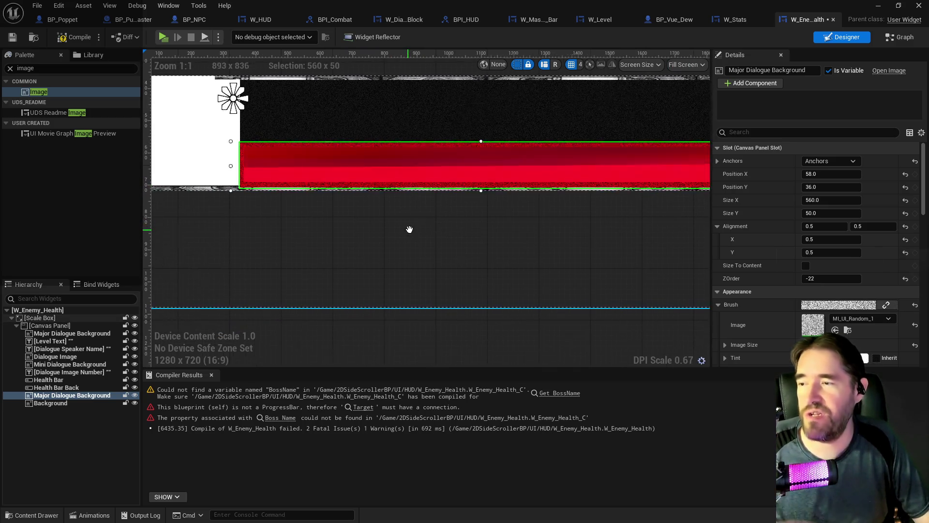
Realign Health Bar, Health Bar Back and Major Dialogue Background together as a group
shift+click(48, 379)
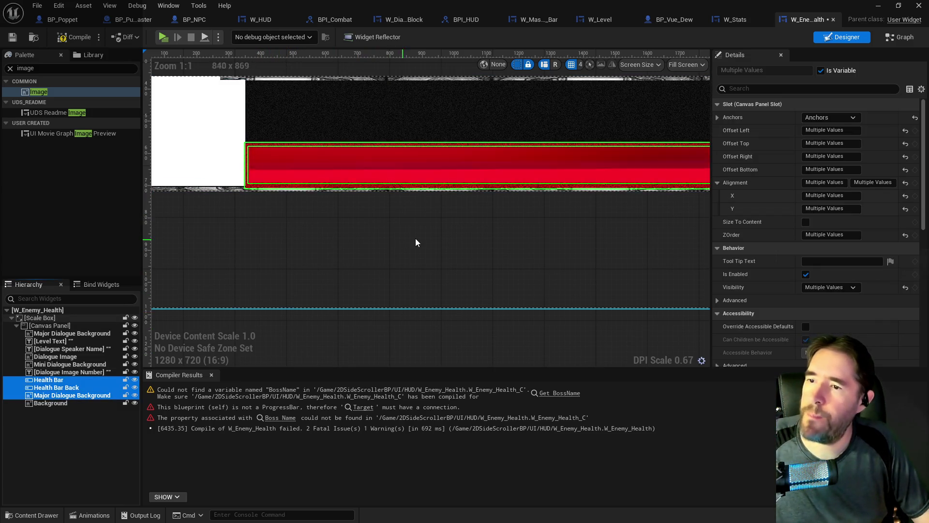
drag(521, 177, 525, 167)
drag(513, 237, 405, 242)
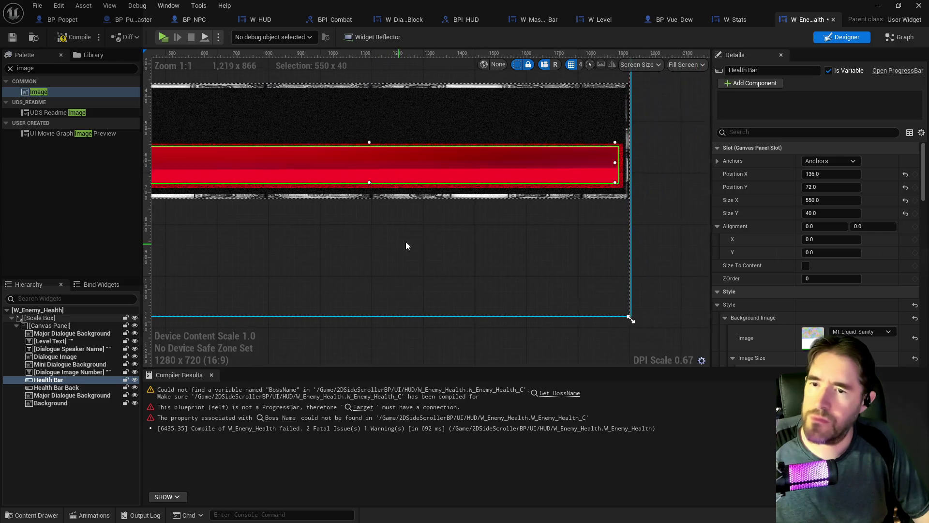
drag(394, 167, 397, 170)
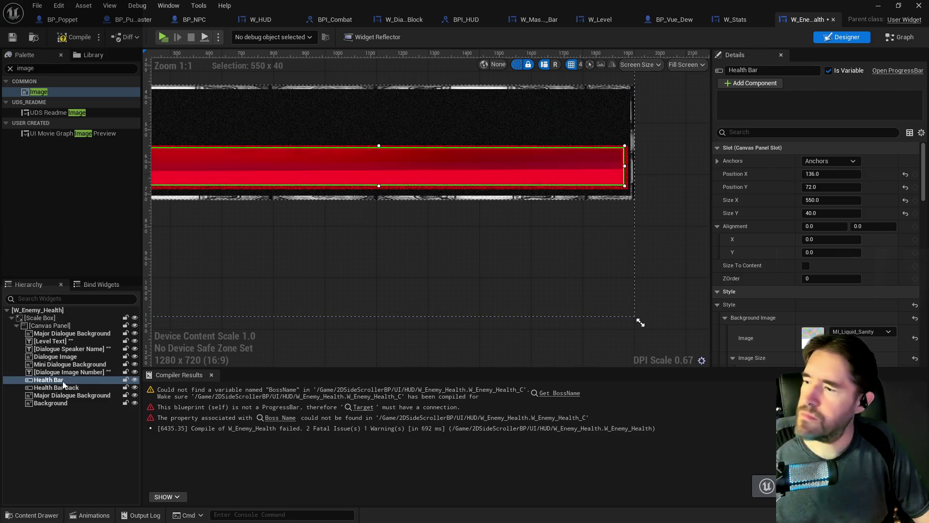
shift+click(60, 393)
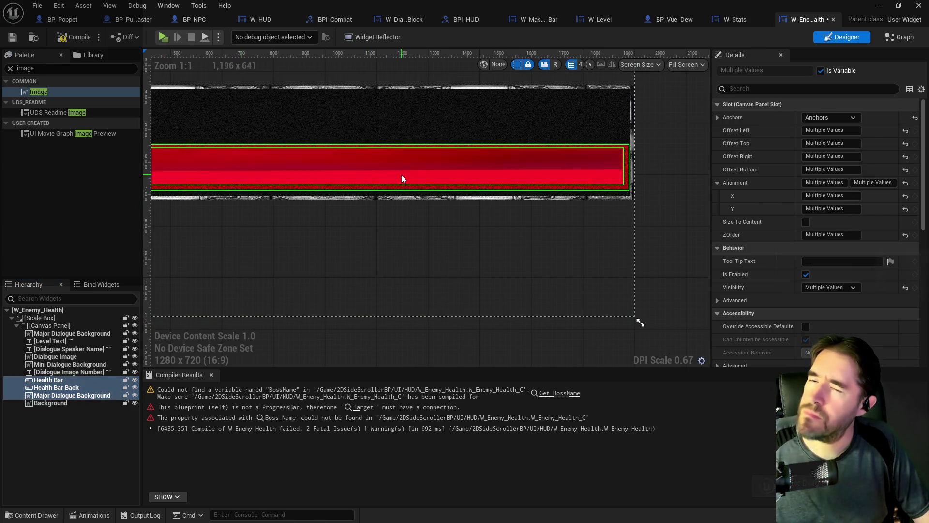
drag(402, 177, 402, 182)
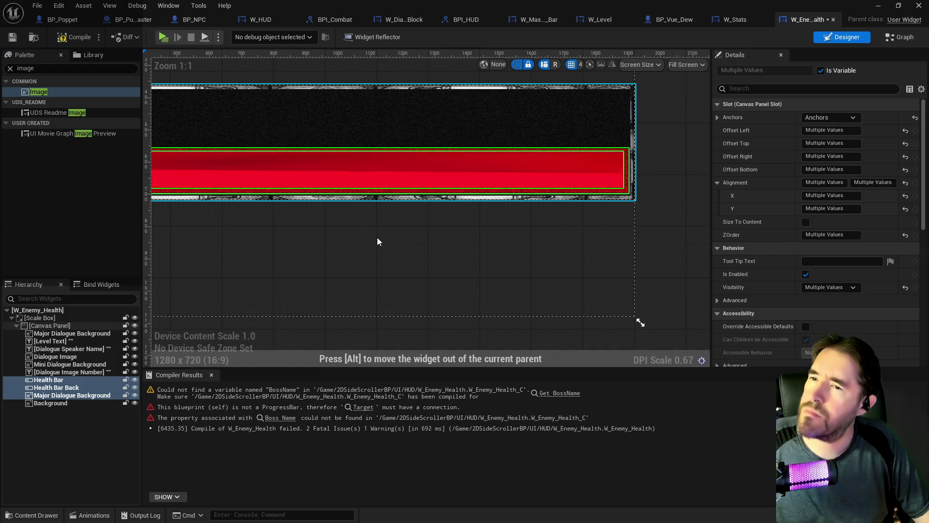
click(430, 241)
mouse_move(429, 241)
mouse_down()
mouse_move(465, 240)
mouse_move(471, 300)
mouse_up()
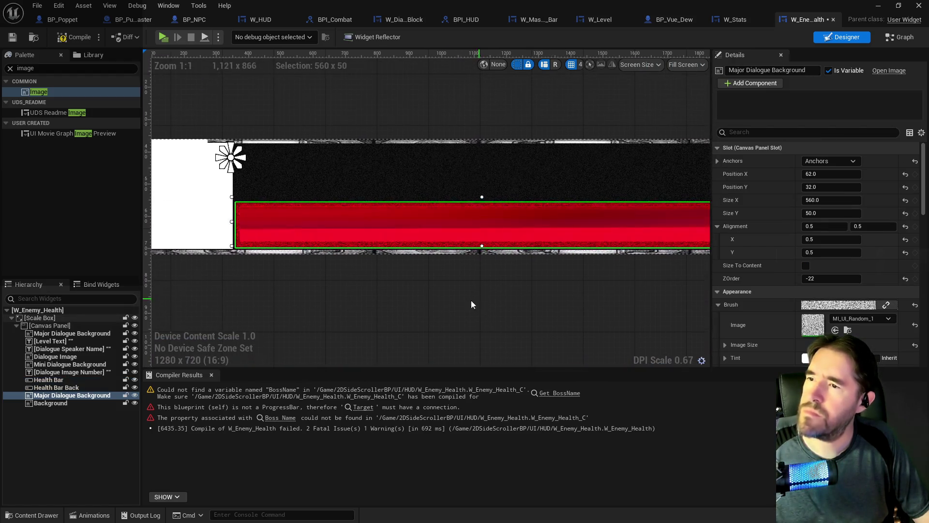
Delete the unused Background image and switch to the widget's event graph
click(294, 266)
click(197, 172)
mouse_move(311, 175)
mouse_down()
mouse_move(481, 164)
mouse_move(328, 154)
mouse_up()
click(288, 149)
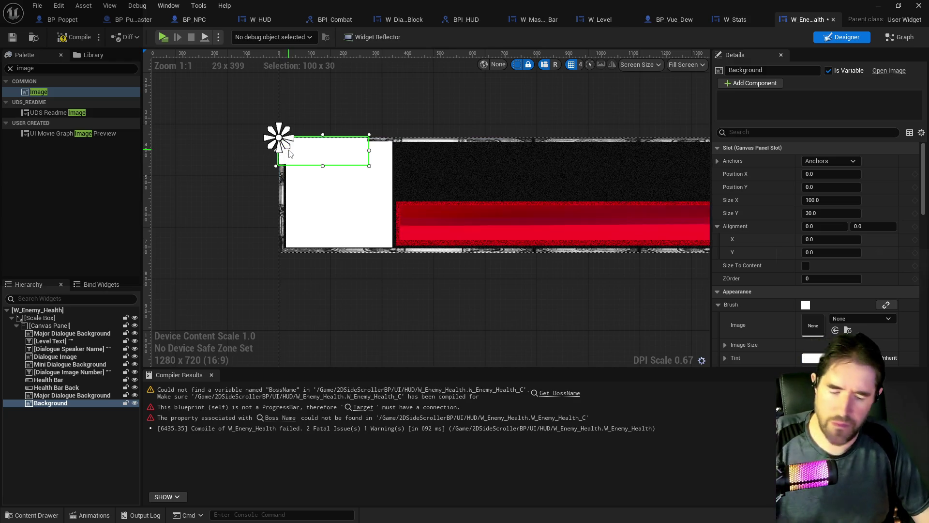
key(Delete)
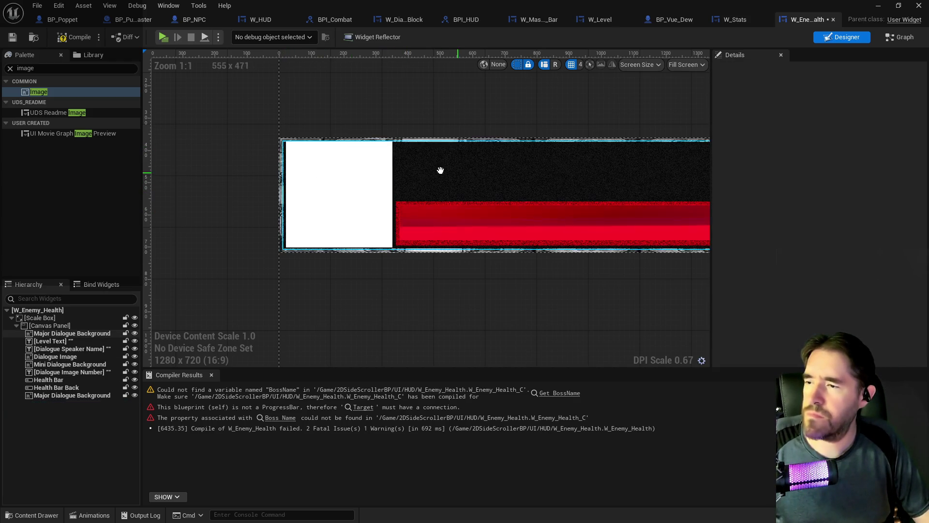
drag(441, 170, 353, 162)
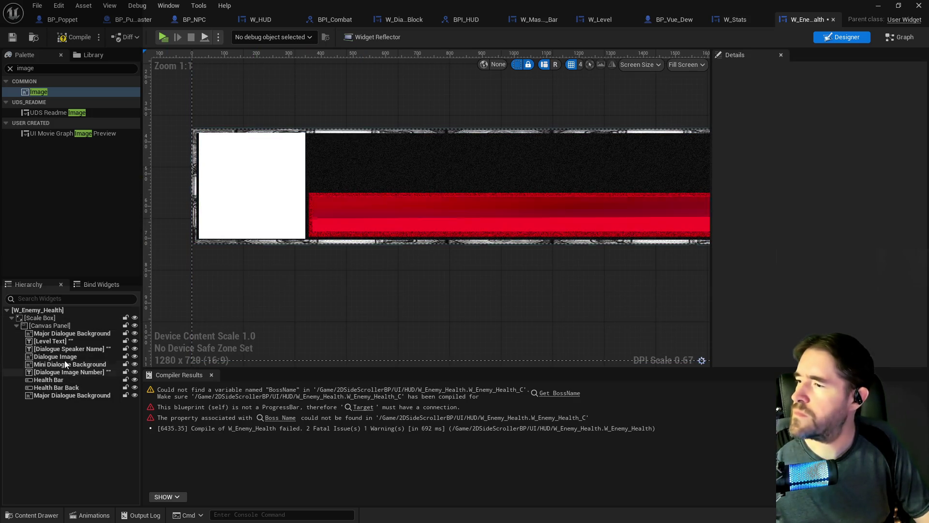
click(68, 349)
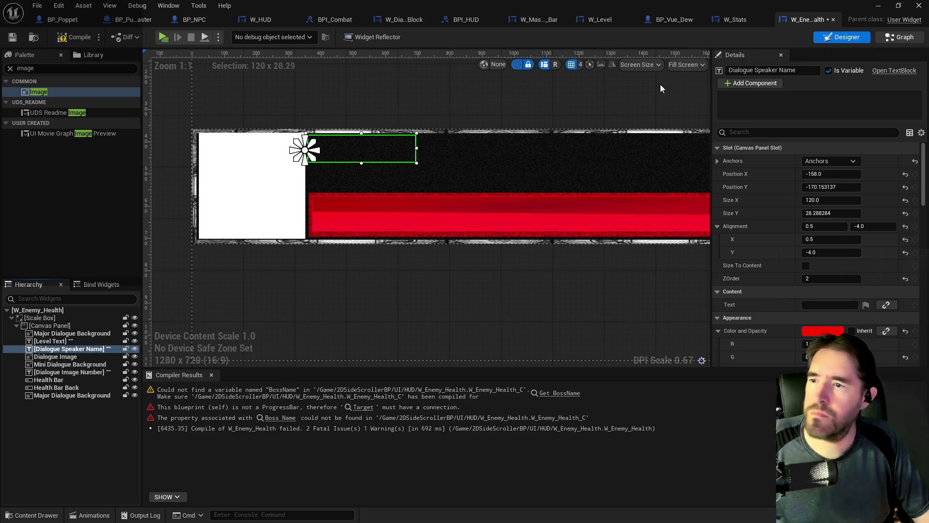
key(ctrl+shift+g)
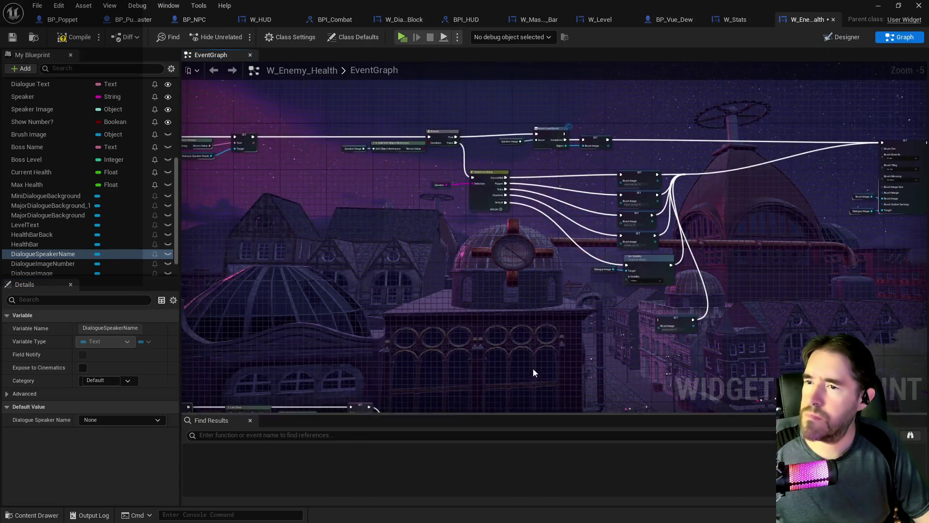
scroll(527, 184, up, 4)
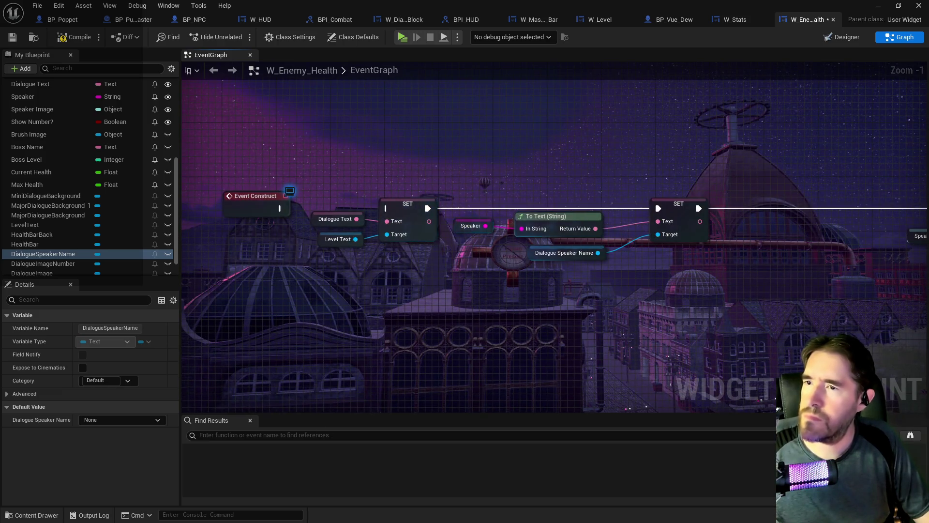
scroll(466, 192, down, 5)
scroll(404, 190, up, 2)
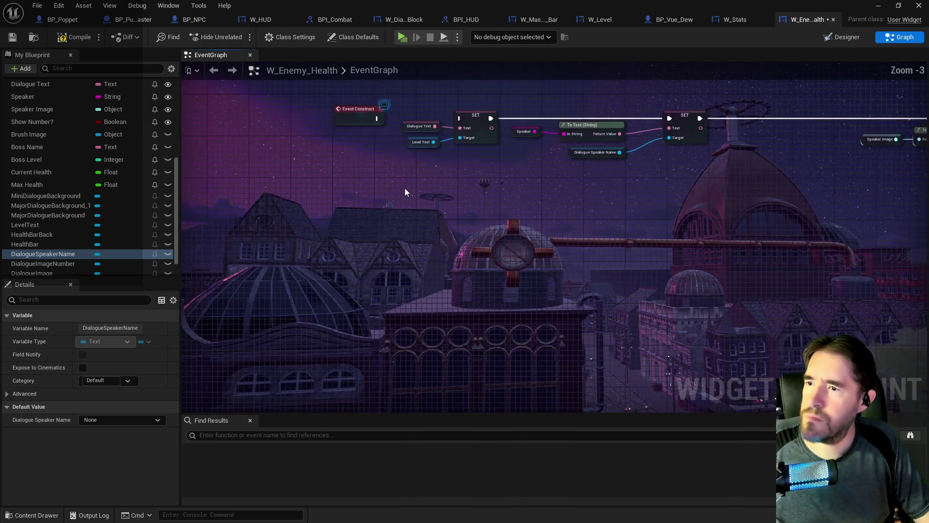
scroll(506, 157, up, 1)
drag(509, 171, 483, 212)
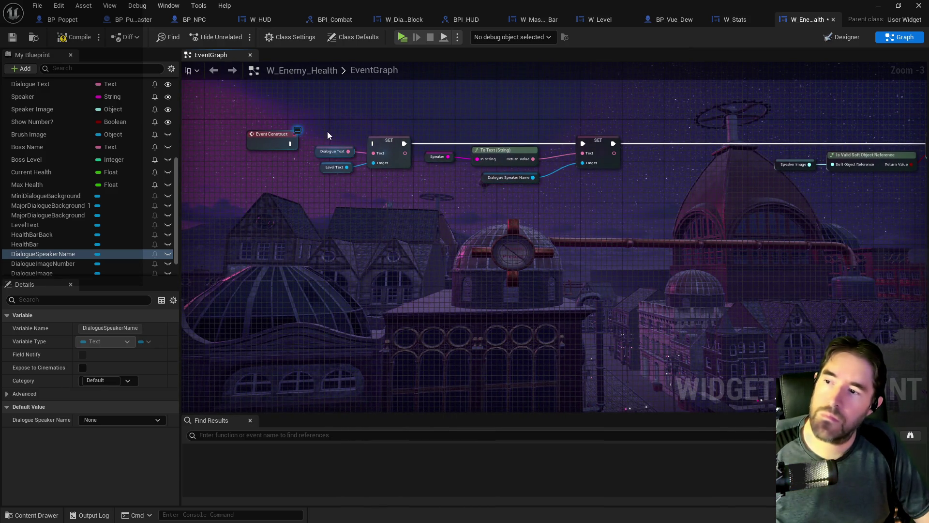
drag(327, 131, 282, 135)
scroll(564, 277, down, 1)
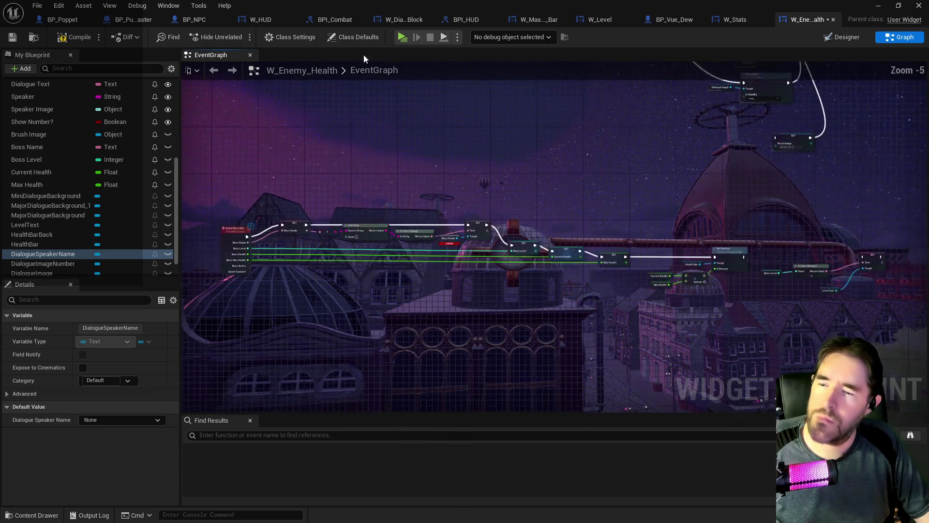
mouse_move(564, 276)
mouse_down()
mouse_move(695, 244)
mouse_move(532, 272)
mouse_up()
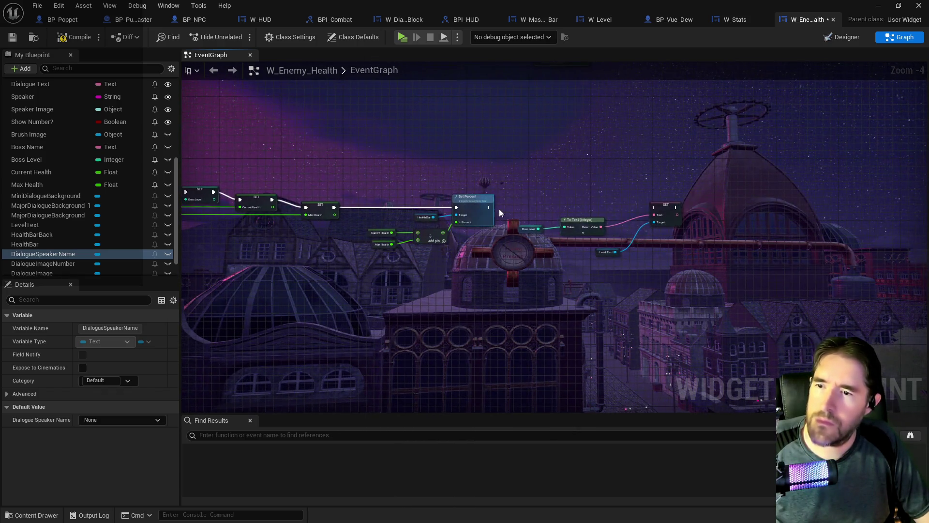
drag(489, 208, 655, 209)
scroll(472, 274, down, 2)
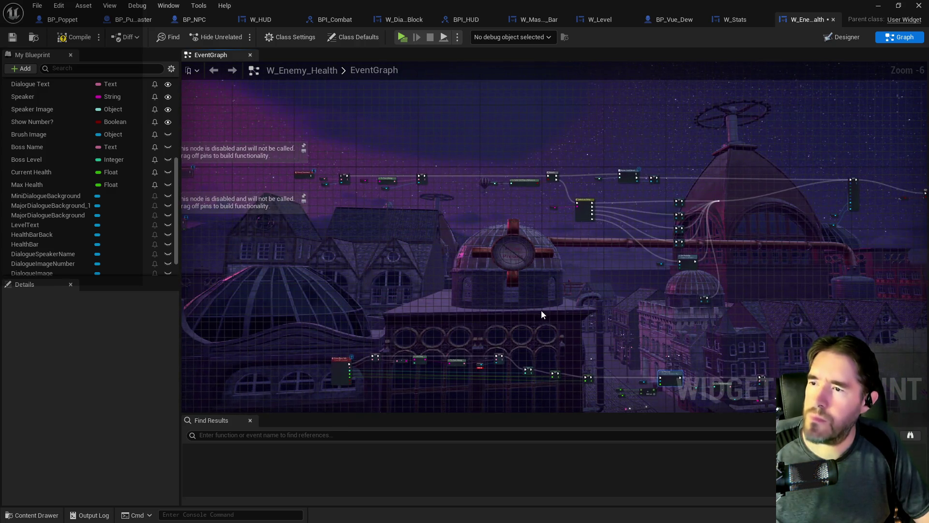
scroll(541, 314, up, 1)
scroll(456, 232, up, 4)
scroll(325, 165, down, 1)
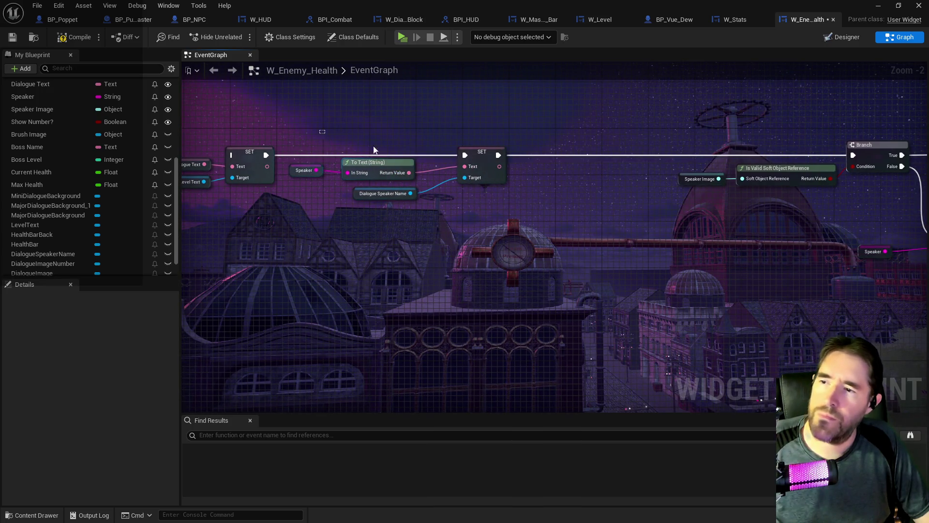
drag(498, 197, 498, 198)
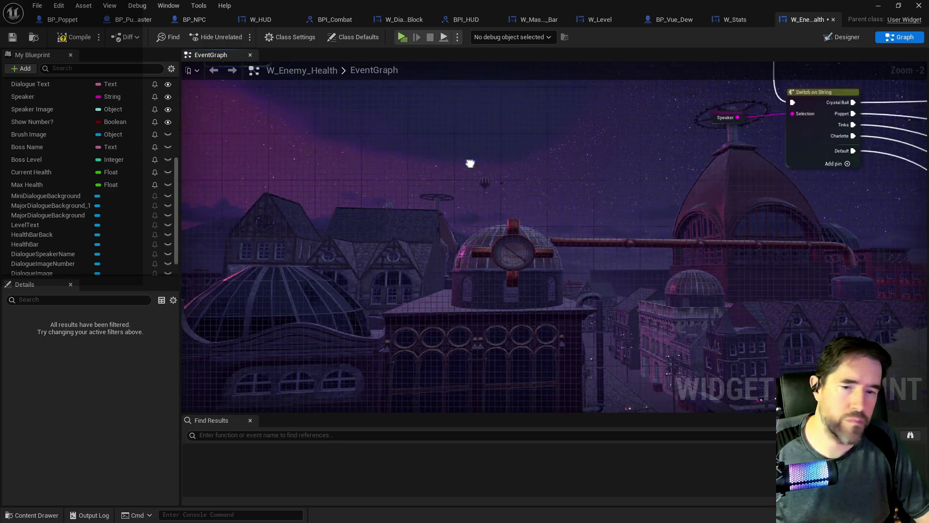
mouse_move(618, 129)
mouse_down()
mouse_move(500, 180)
mouse_move(523, 237)
mouse_up()
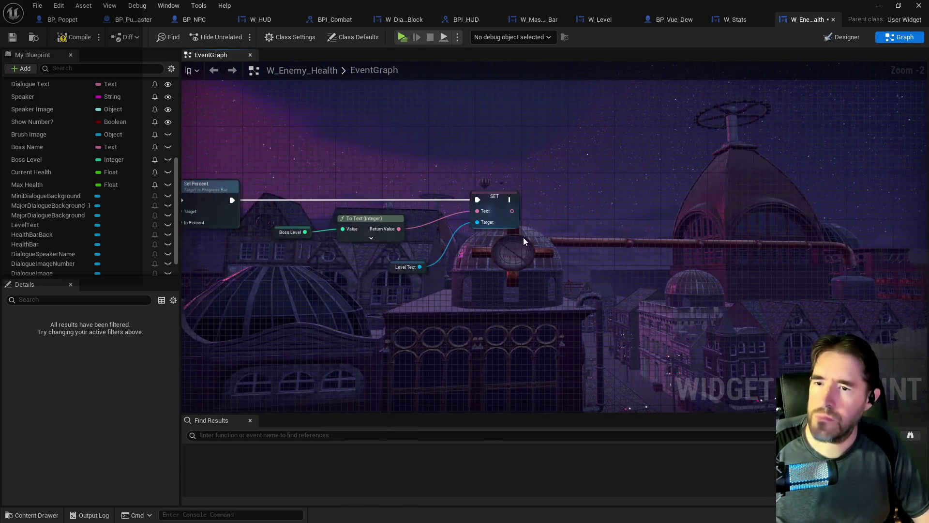
drag(635, 222, 506, 309)
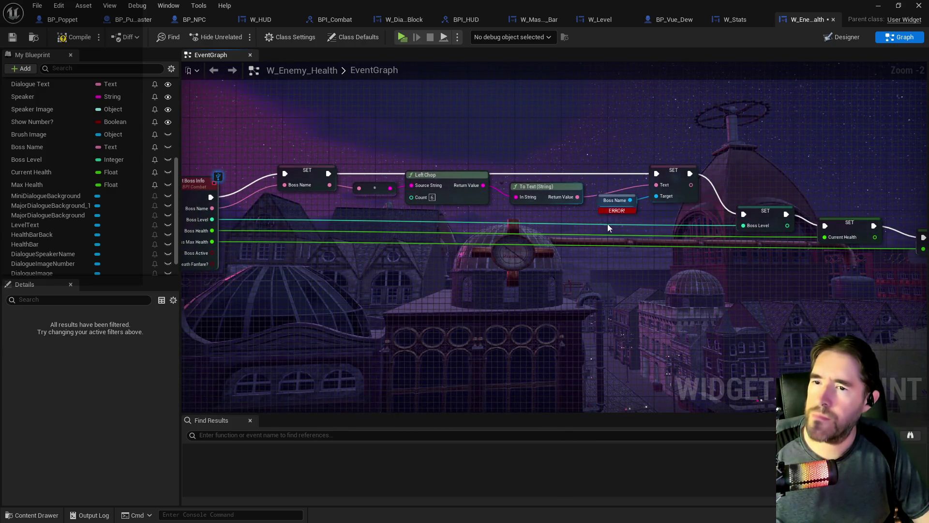
drag(608, 223, 656, 216)
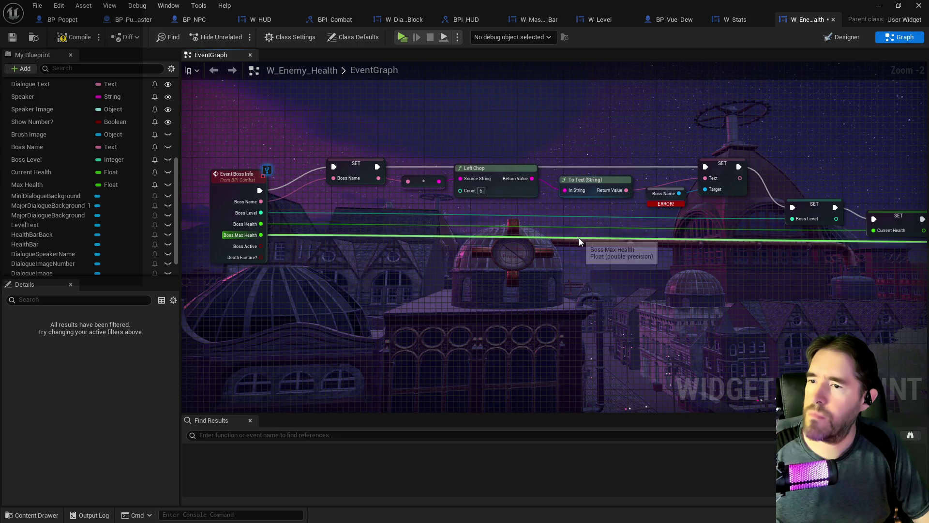
drag(610, 245, 492, 243)
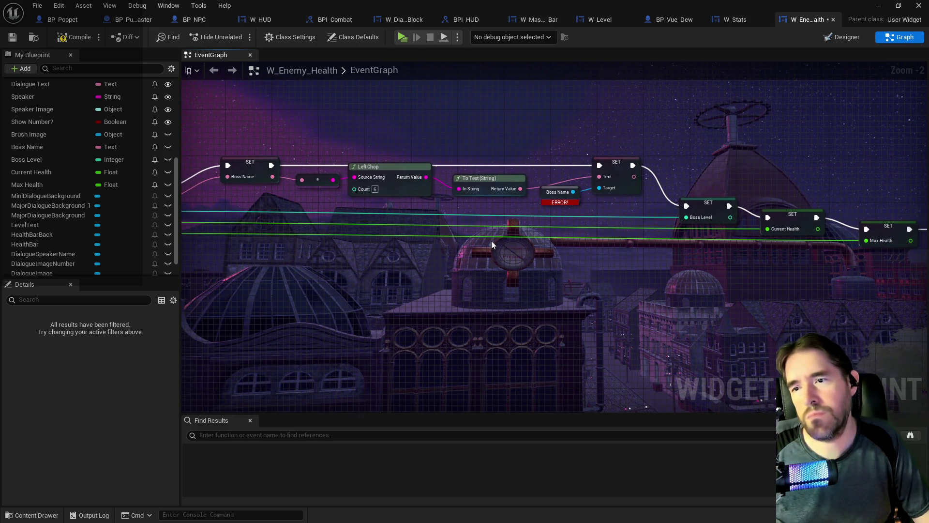
Create a BossName Text variable from the erroring Boss Name getter
right_click(542, 195)
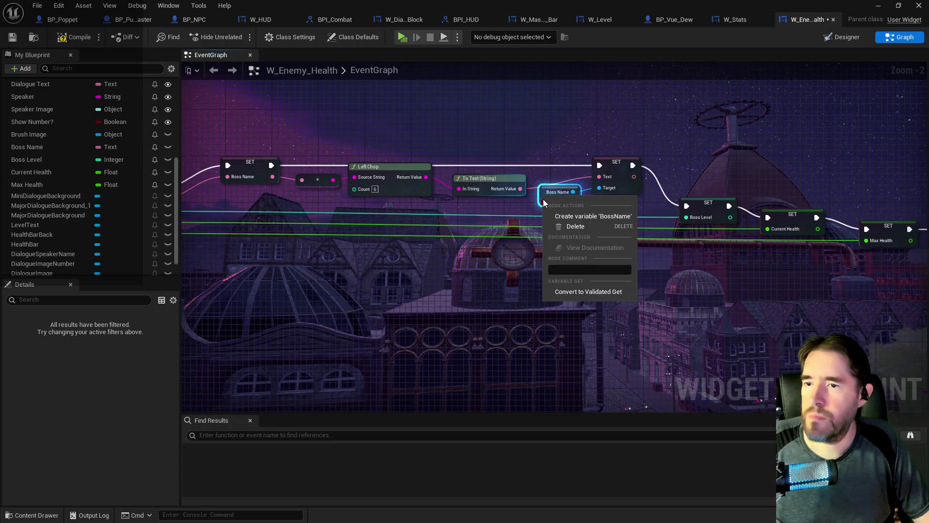
click(504, 207)
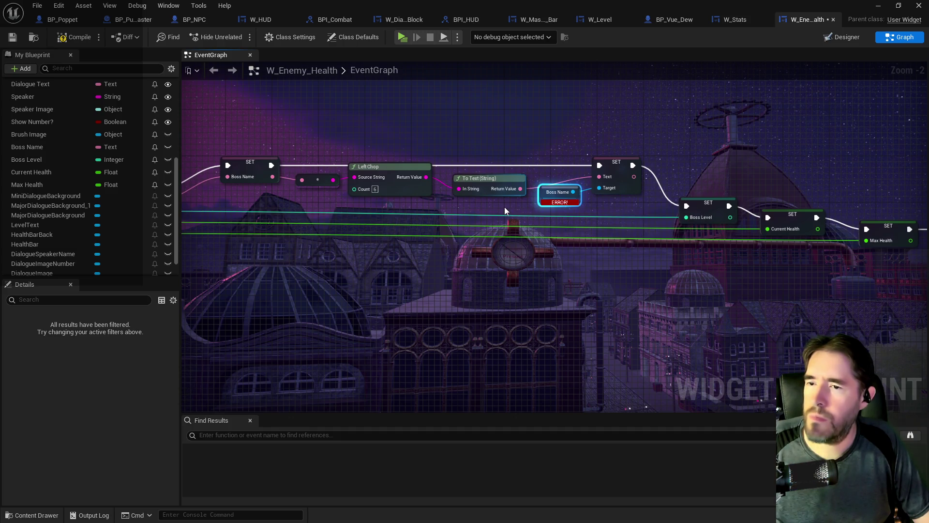
scroll(557, 213, down, 1)
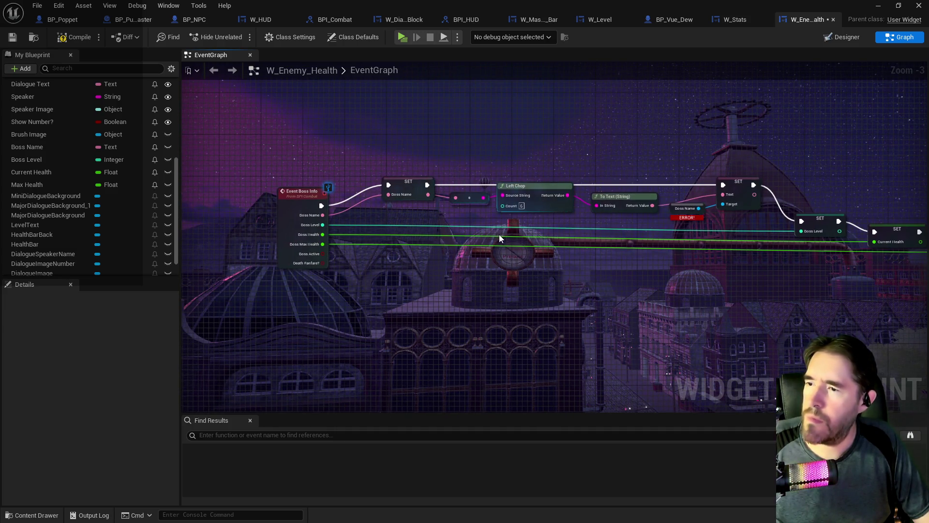
drag(499, 234, 405, 226)
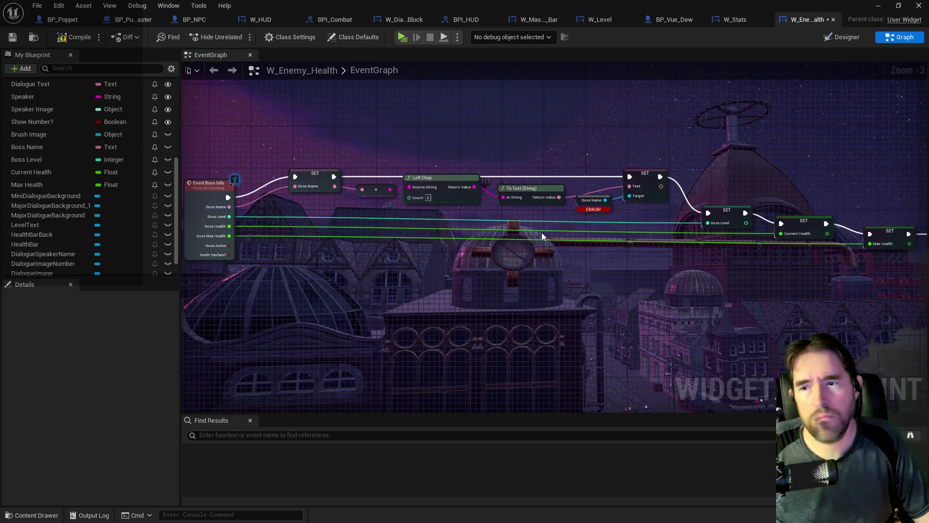
click(578, 202)
right_click(580, 202)
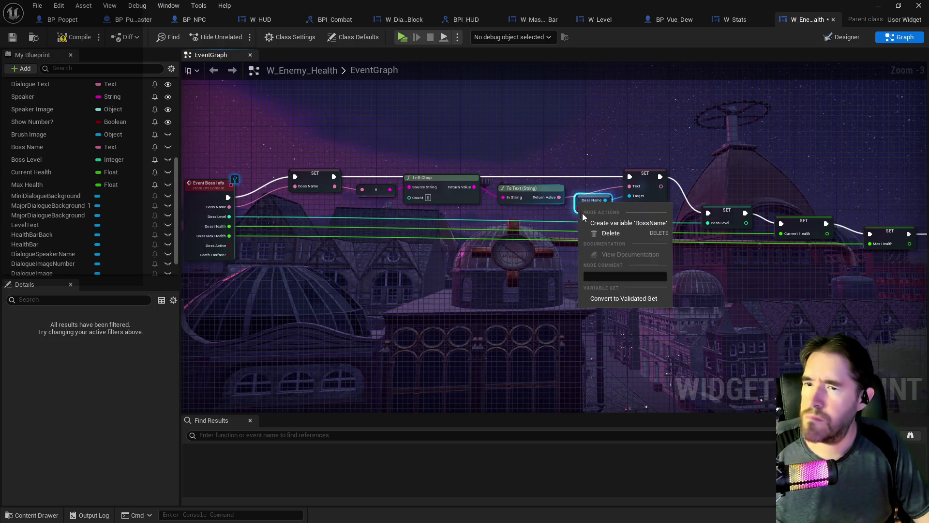
click(597, 224)
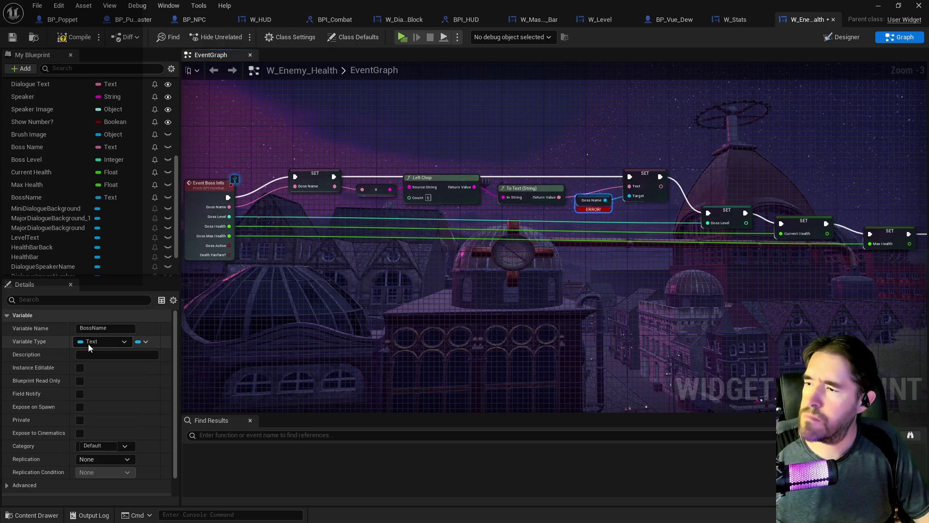
Undo the BossName variable creation and reselect the erroring Boss Name getter
click(600, 228)
scroll(598, 207, up, 2)
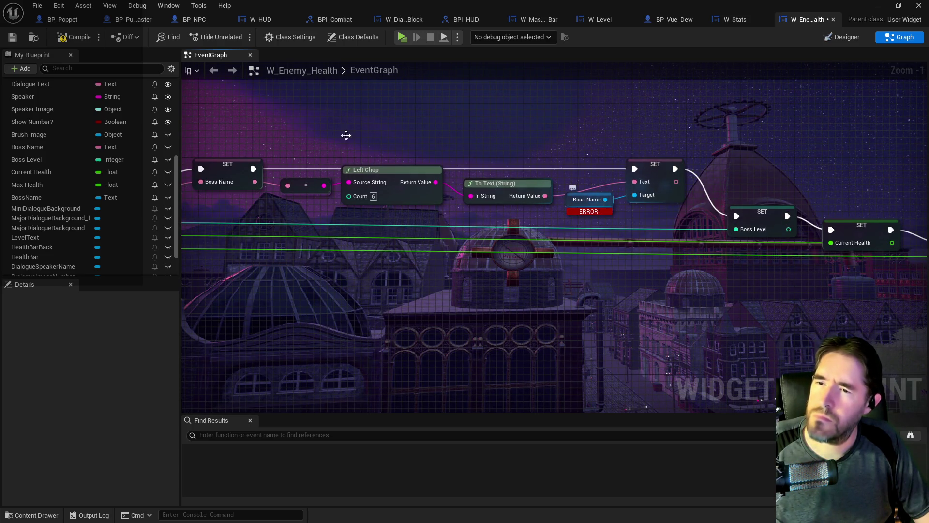
click(59, 5)
click(72, 28)
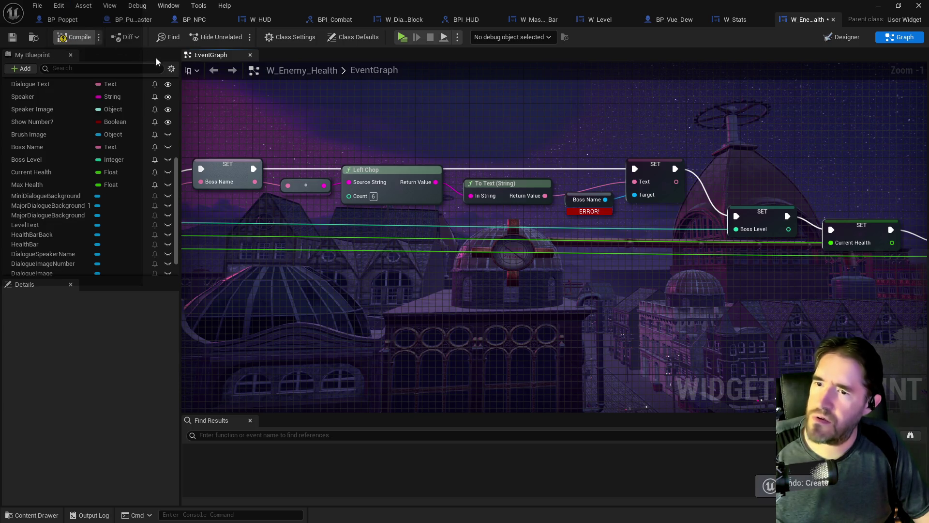
click(585, 203)
Delete the Boss Name getter, the Speaker and To Text nodes, and the old speaker-name nodes
key(Delete)
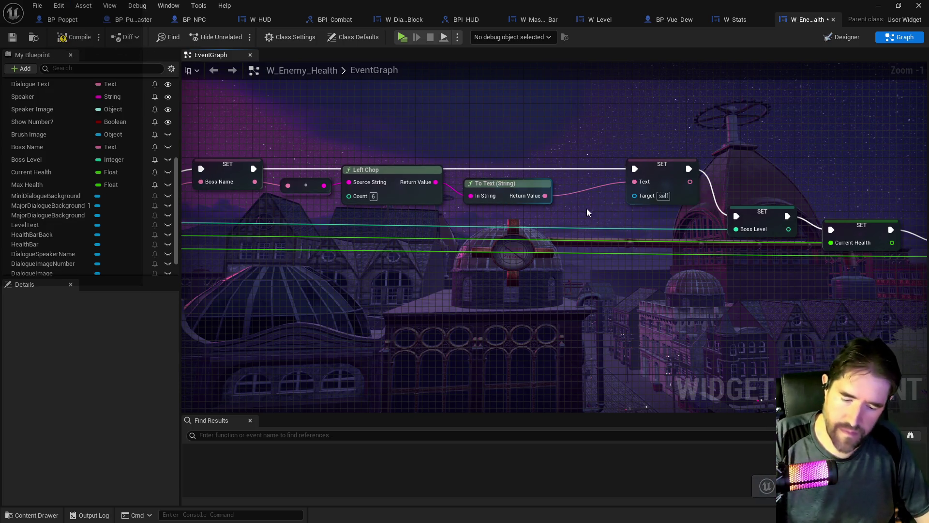
scroll(658, 258, down, 1)
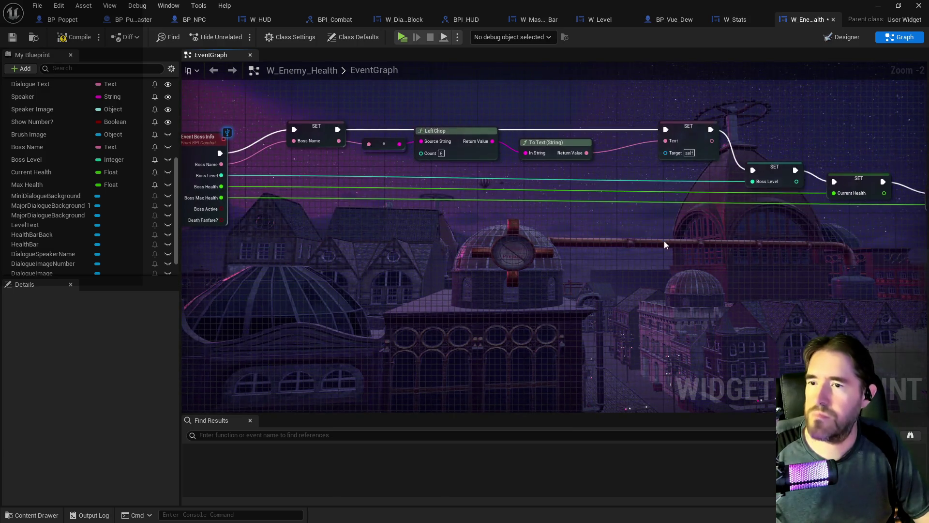
mouse_move(539, 209)
mouse_down()
mouse_move(664, 222)
mouse_move(546, 222)
mouse_up()
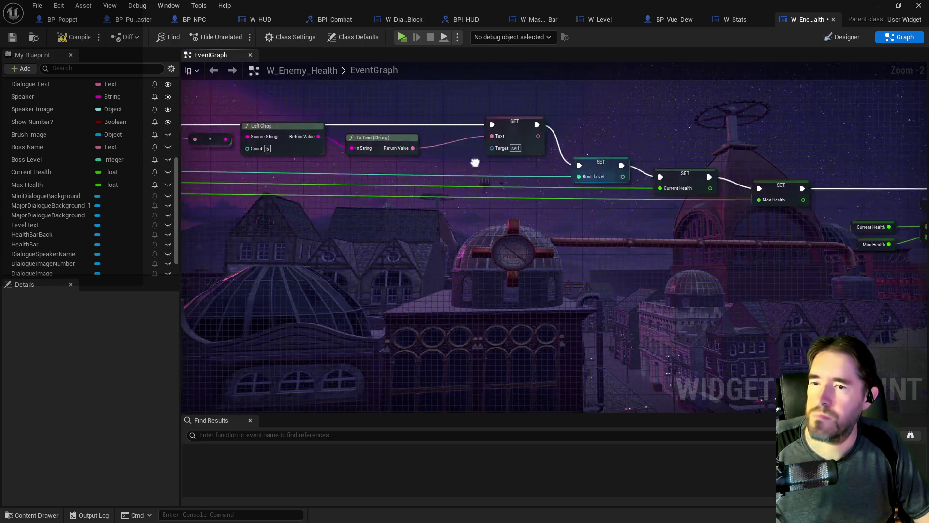
mouse_move(536, 171)
mouse_down()
mouse_move(541, 261)
mouse_move(606, 268)
mouse_up()
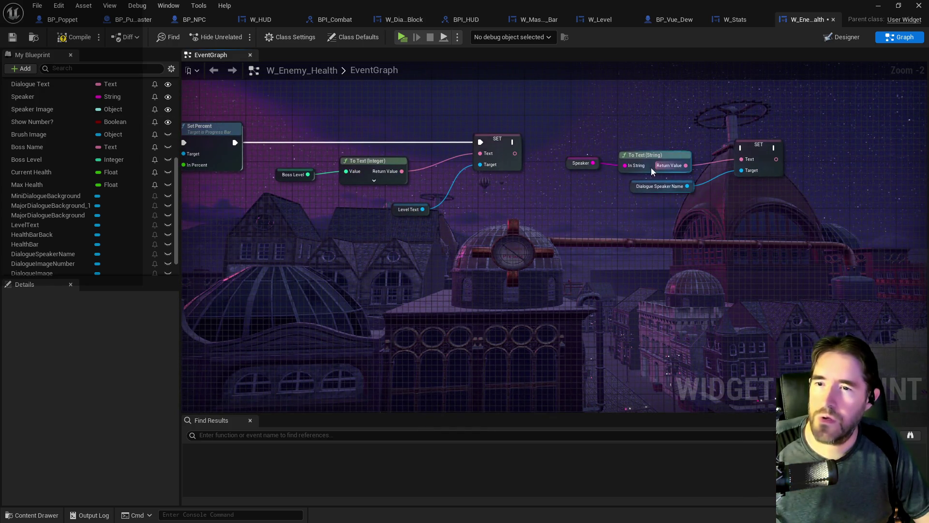
key(Delete)
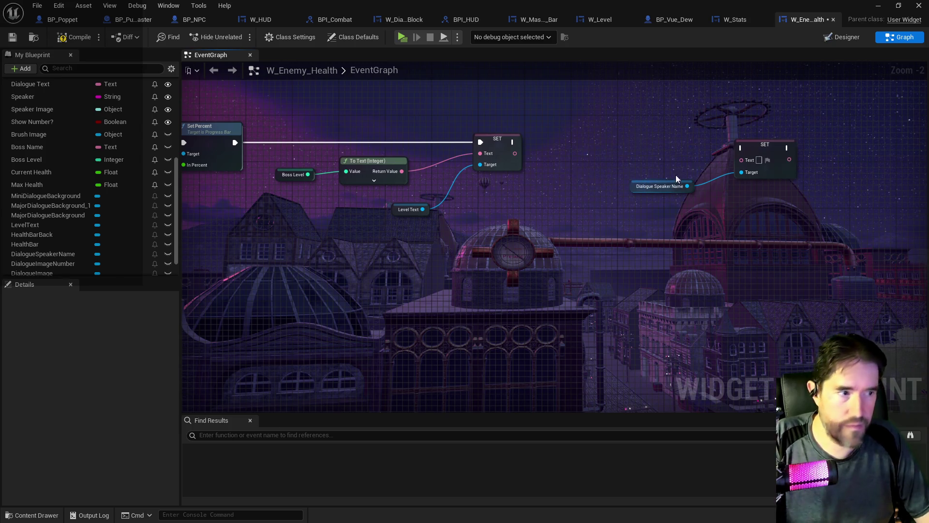
drag(707, 163, 759, 196)
key(Delete)
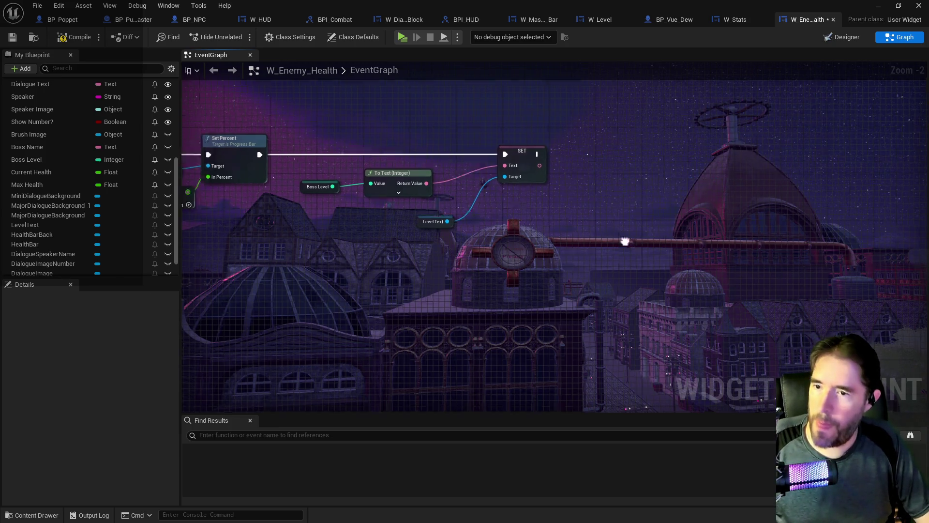
Wire a Dialogue Speaker Name getter into the boss name SET Text target; delete the extra SET
mouse_move(622, 243)
mouse_down()
mouse_move(503, 291)
mouse_move(404, 234)
mouse_up()
drag(511, 168, 616, 172)
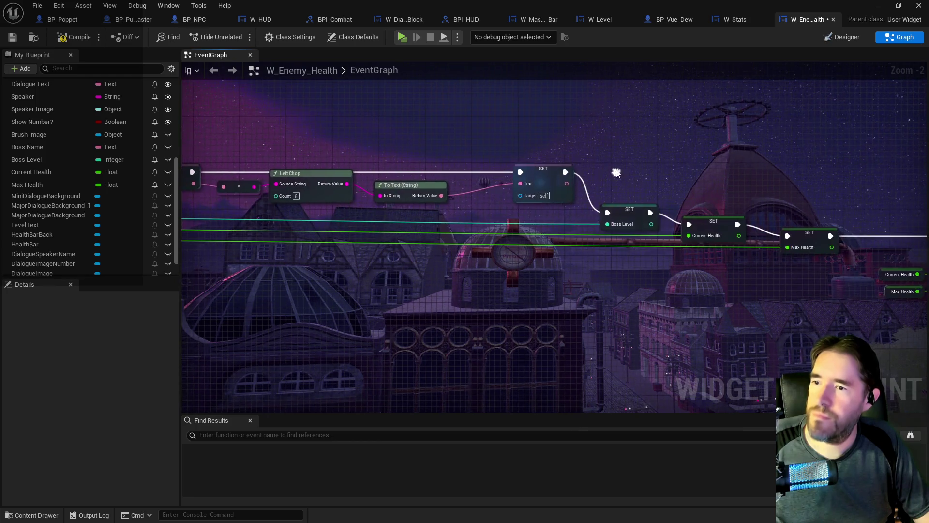
key(ctrl+v)
click(484, 143)
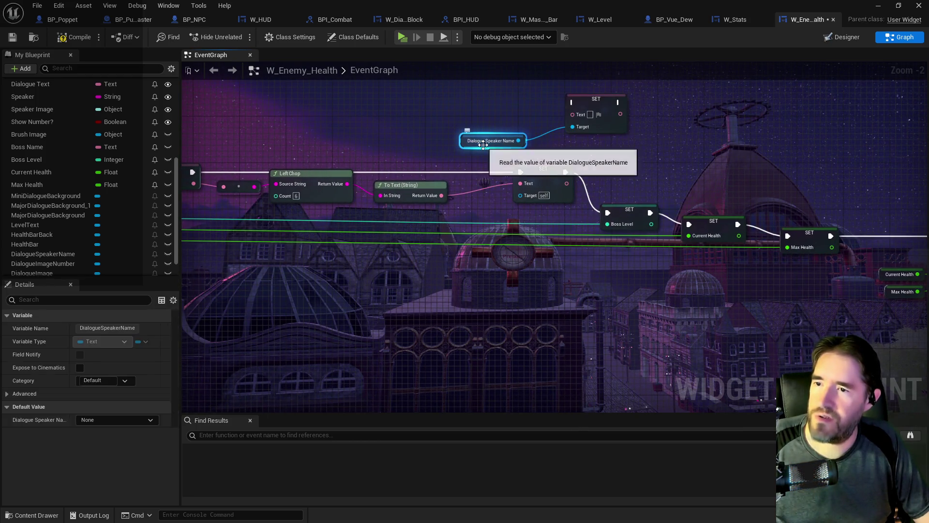
key(ctrl+x)
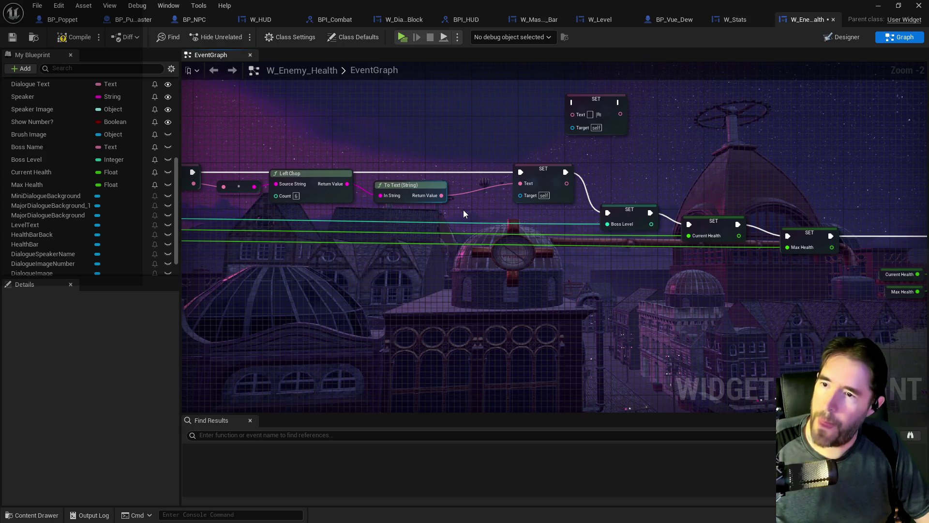
key(ctrl+v)
drag(518, 209, 521, 196)
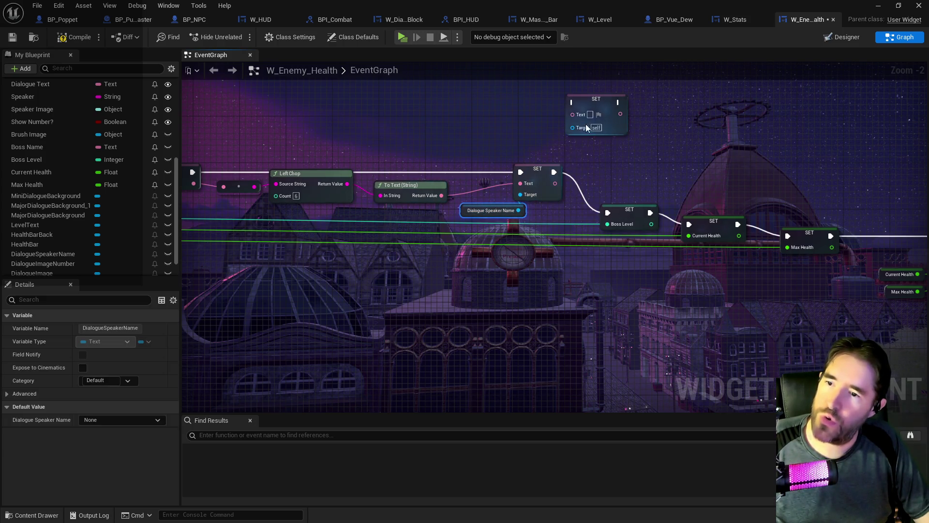
click(585, 122)
key(Delete)
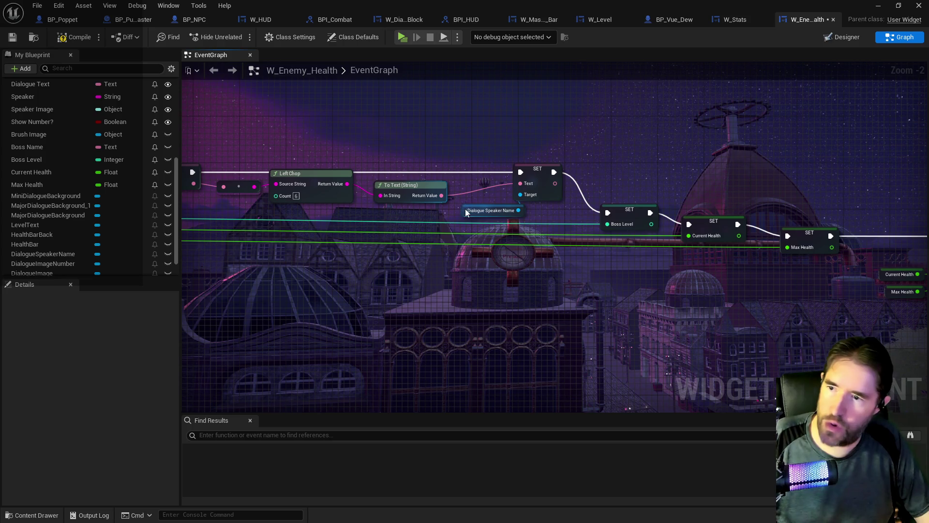
drag(465, 211, 438, 214)
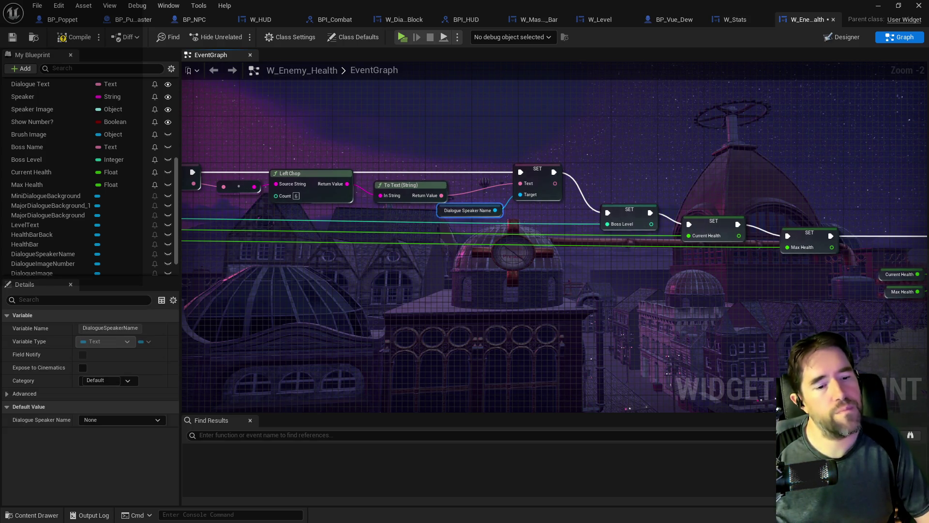
Compile and save W_Enemy_Health
click(80, 39)
click(12, 37)
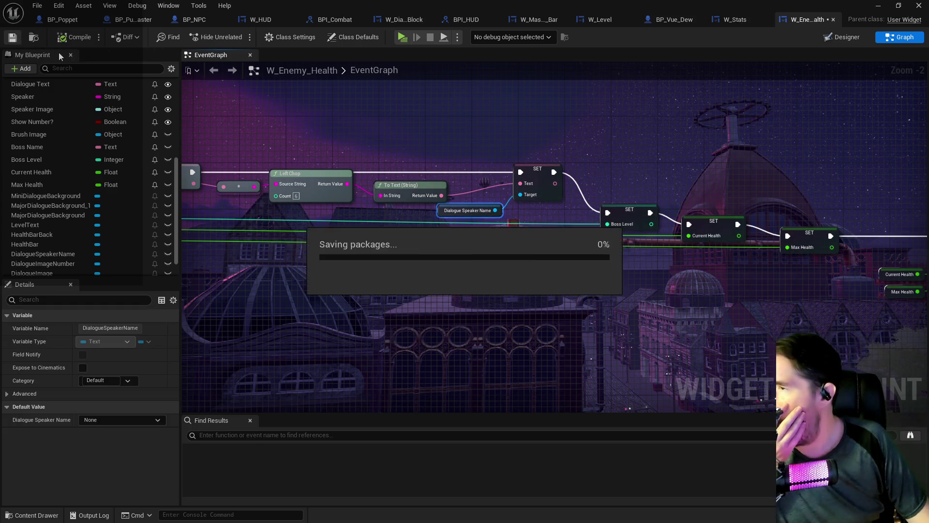
scroll(541, 310, down, 2)
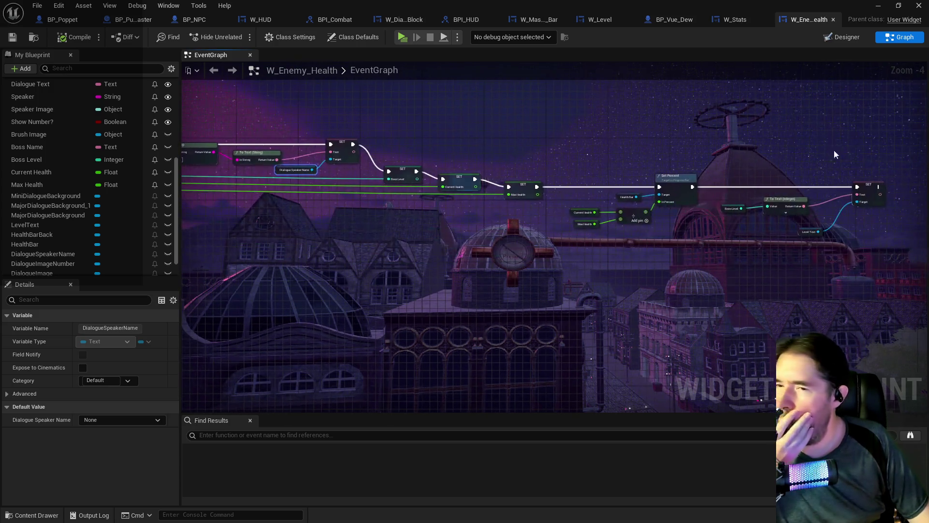
In the Designer, nudge the speaker name text box slightly and select the Dialogue Image
click(842, 36)
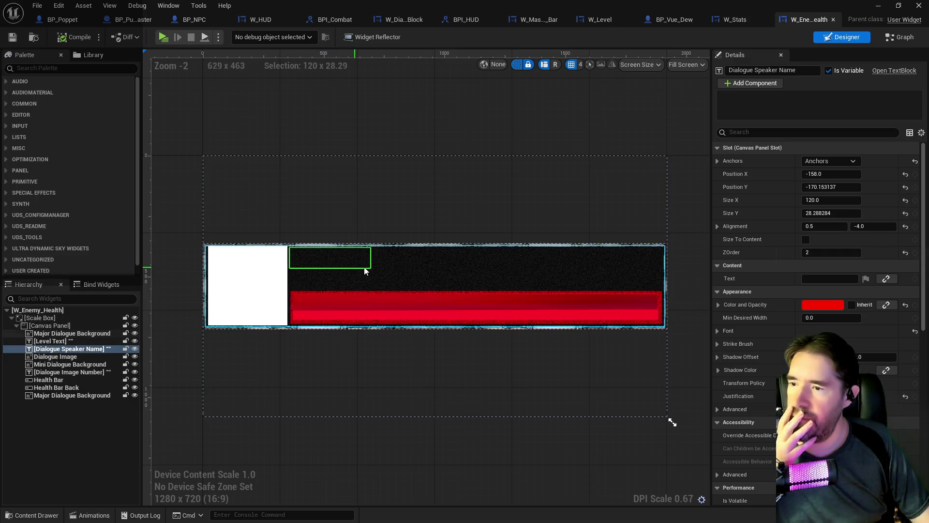
mouse_move(371, 270)
mouse_down()
mouse_move(353, 266)
mouse_move(420, 262)
mouse_move(371, 264)
mouse_up()
click(252, 313)
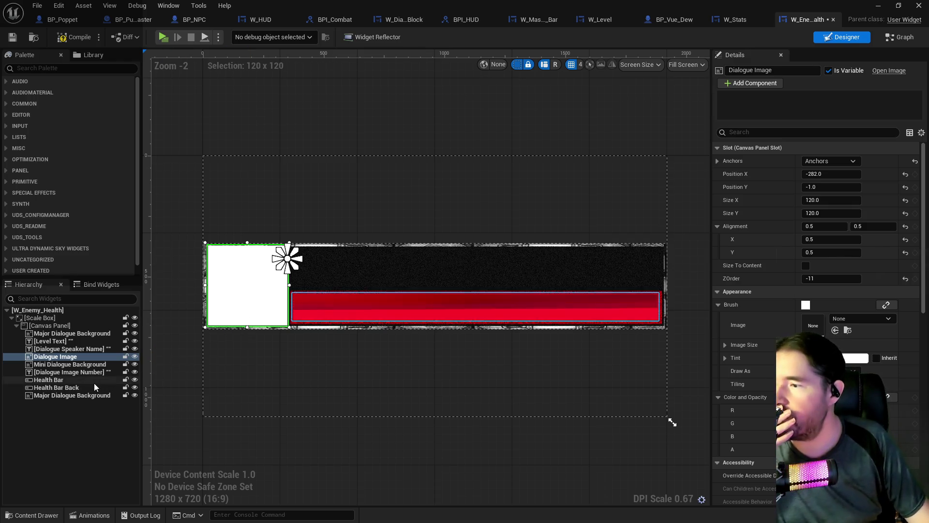
click(73, 357)
Rename the Dialogue Speaker Name text block to 'Enemy Name', then bring up W_Boss_Health
click(68, 350)
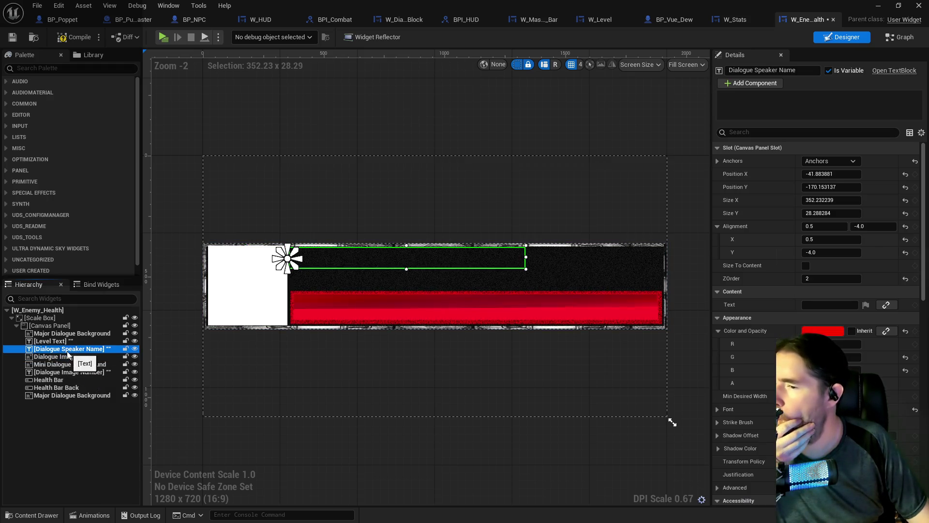
click(68, 352)
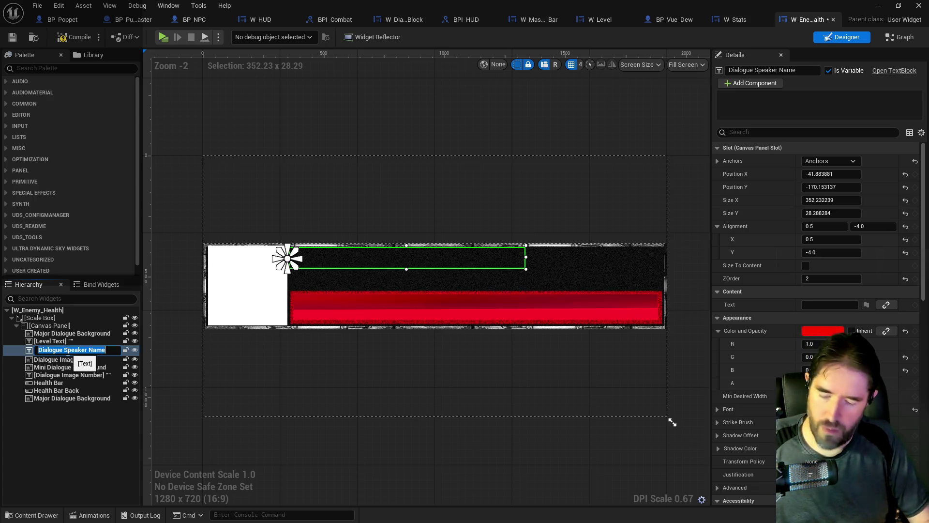
text(Enem)
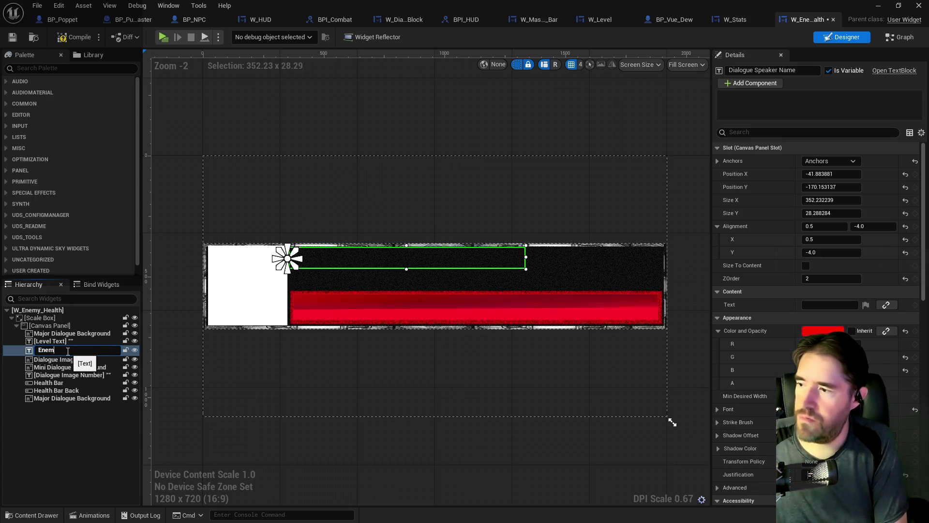
text(y E)
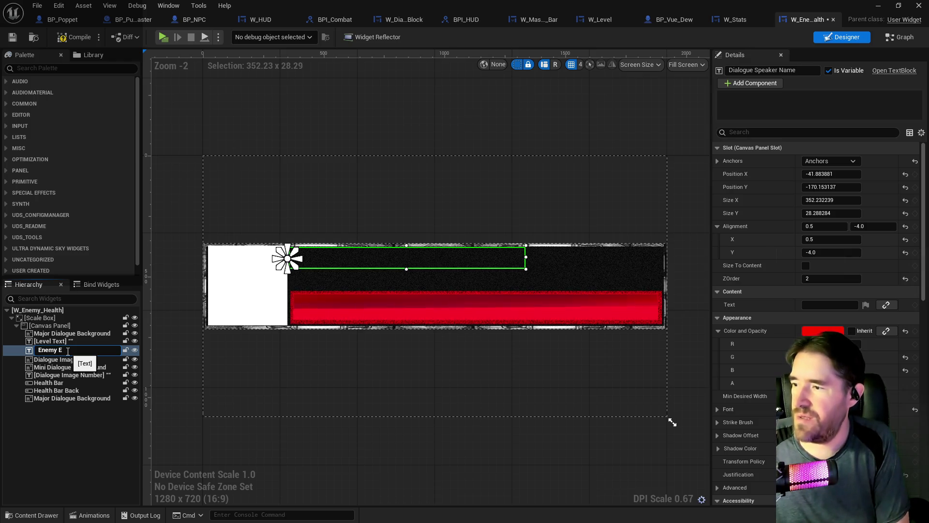
key(BackSpace)
text(Name)
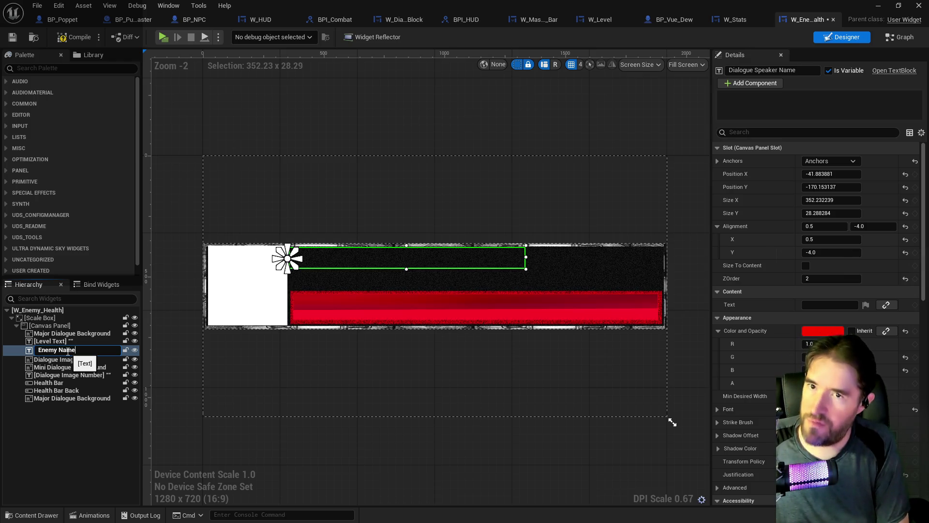
key(Return)
click(51, 341)
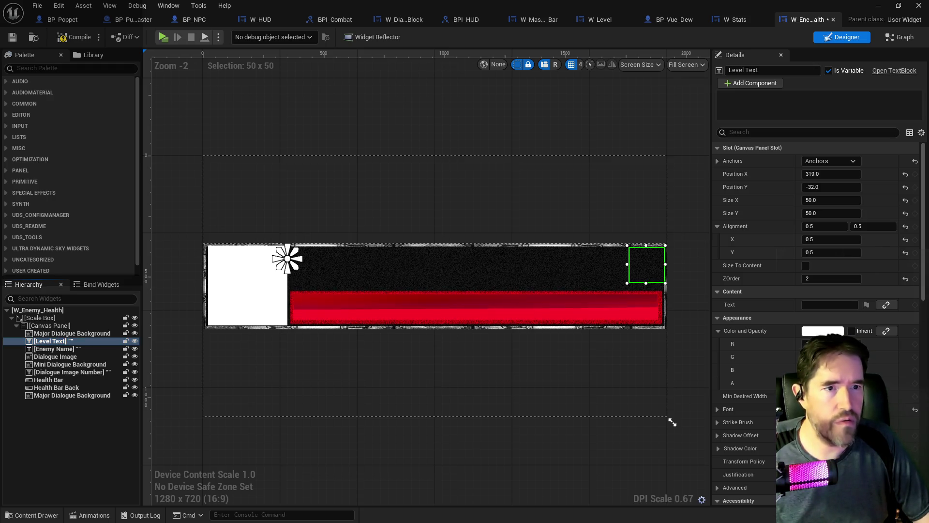
key(alt+Tab)
Paste W_Boss_Health's 70 × 70 clear_orb Level Image Border into W_Enemy_Health's Canvas Panel
click(753, 107)
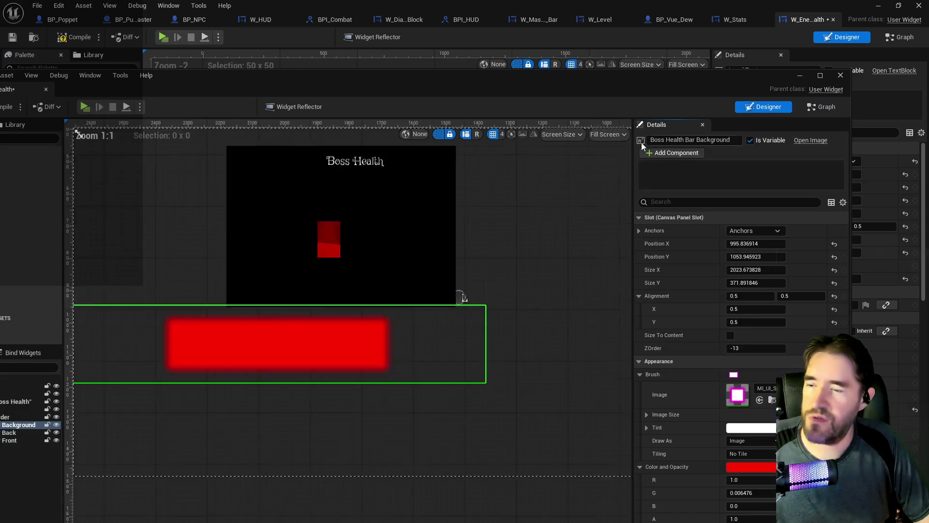
click(414, 348)
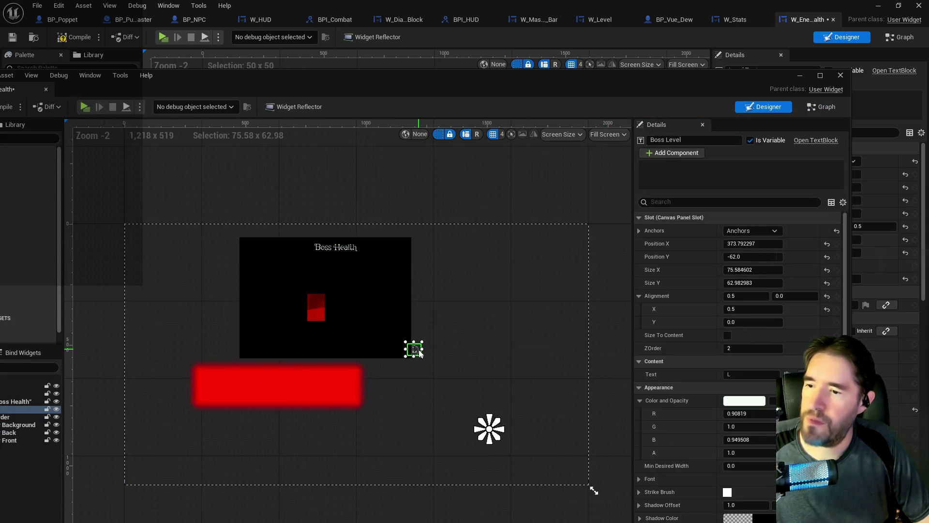
scroll(417, 350, up, 6)
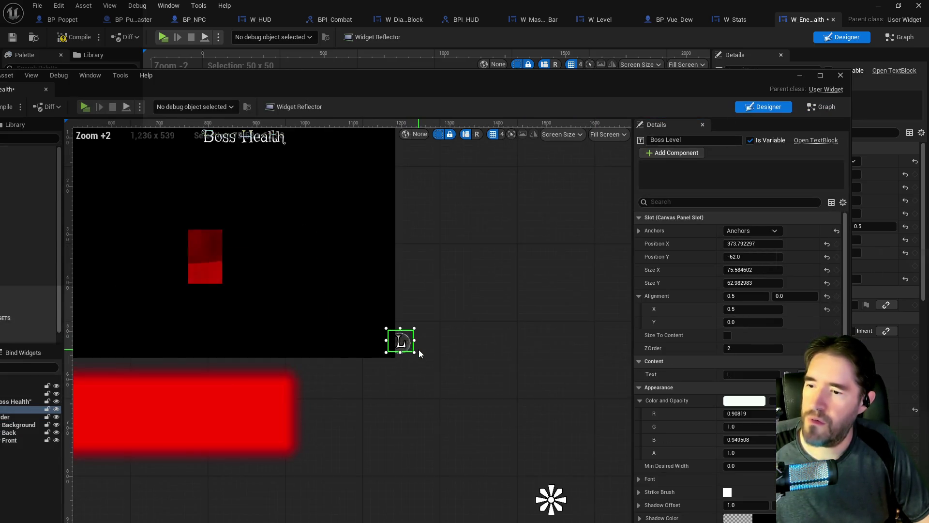
click(393, 355)
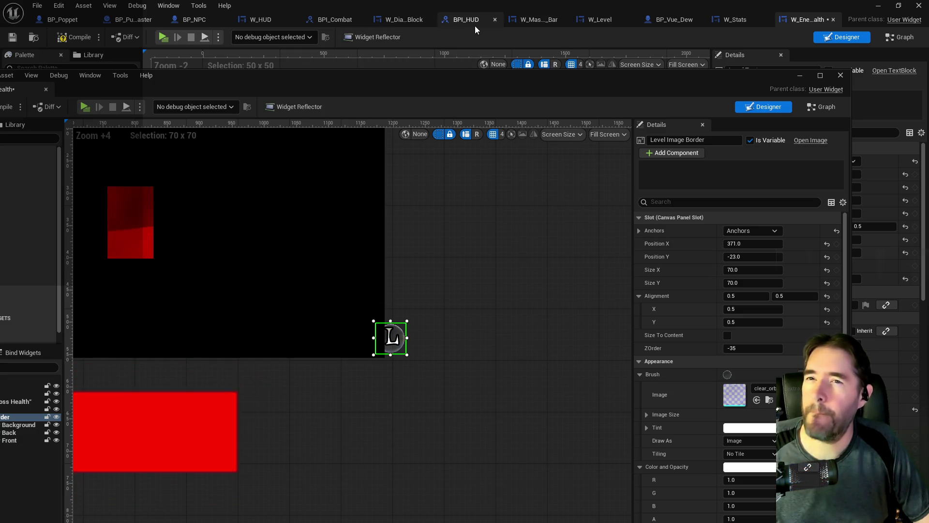
click(650, 21)
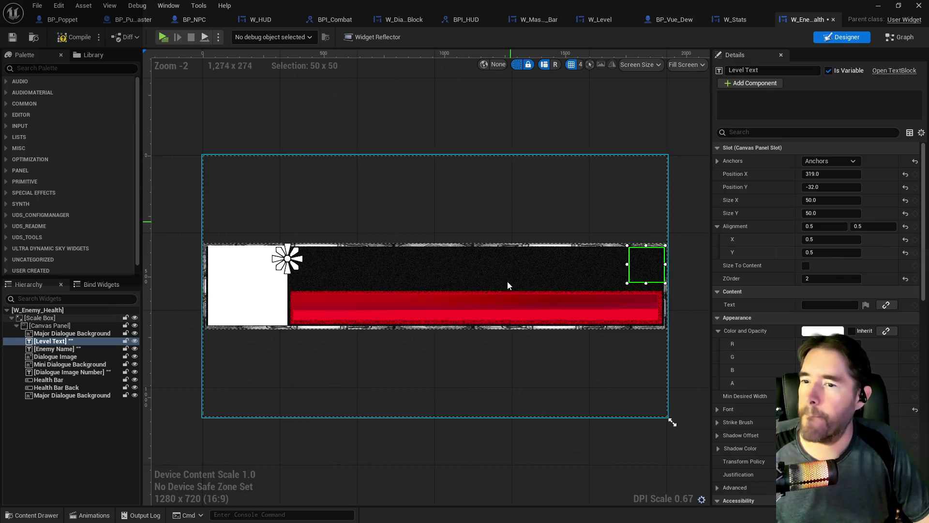
right_click(50, 325)
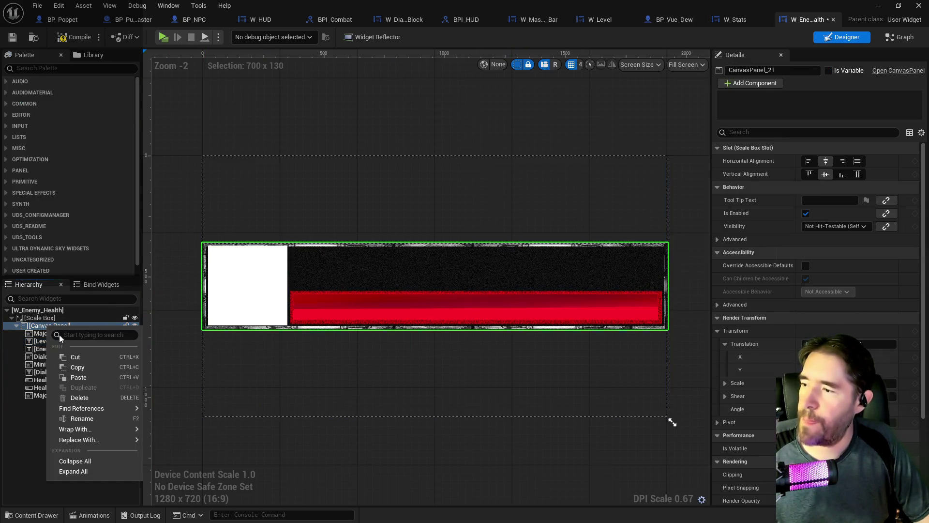
click(77, 377)
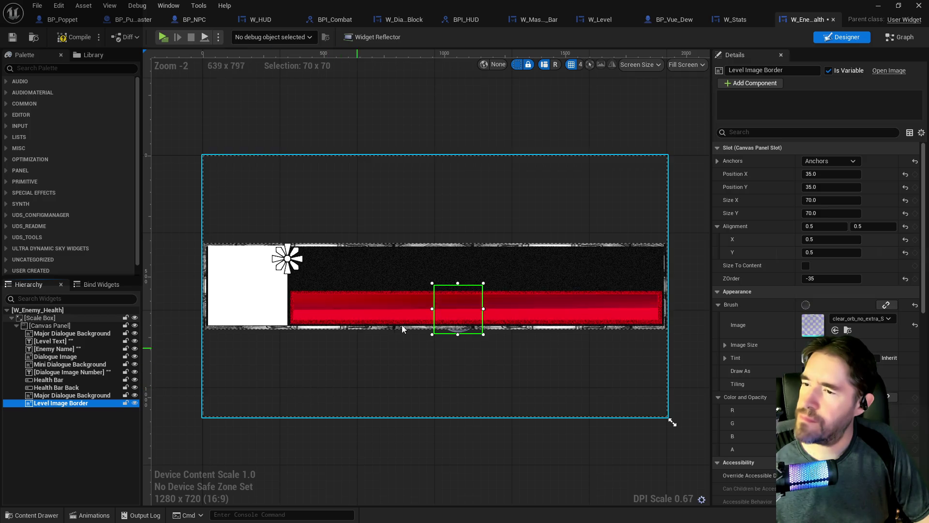
Give the pasted Level Image Border ZOrder 1 and move it to the bar's top-right corner
drag(484, 271, 529, 252)
key(ctrl+z)
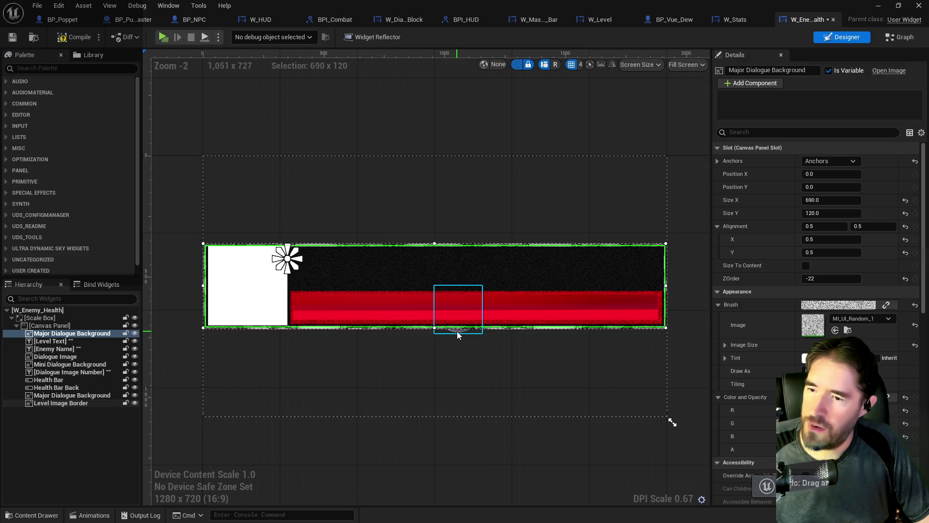
click(457, 331)
click(823, 280)
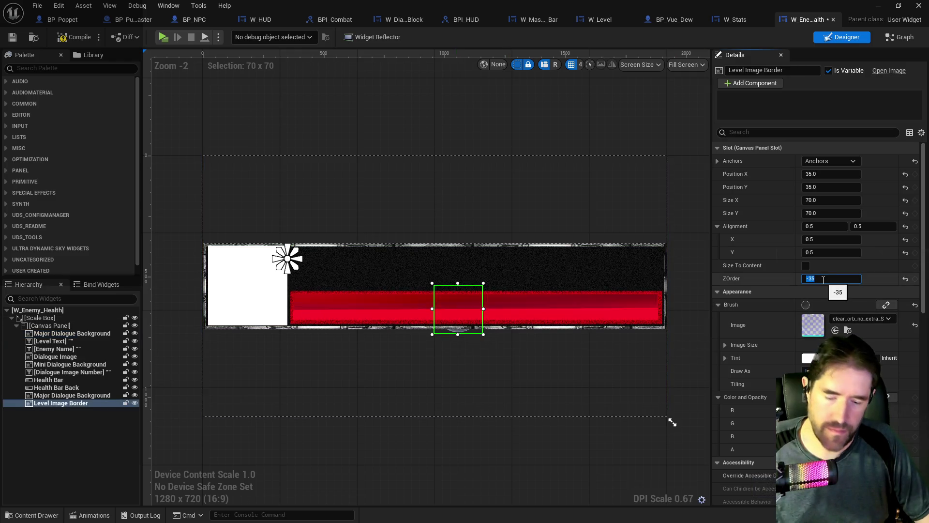
text(1)
key(Return)
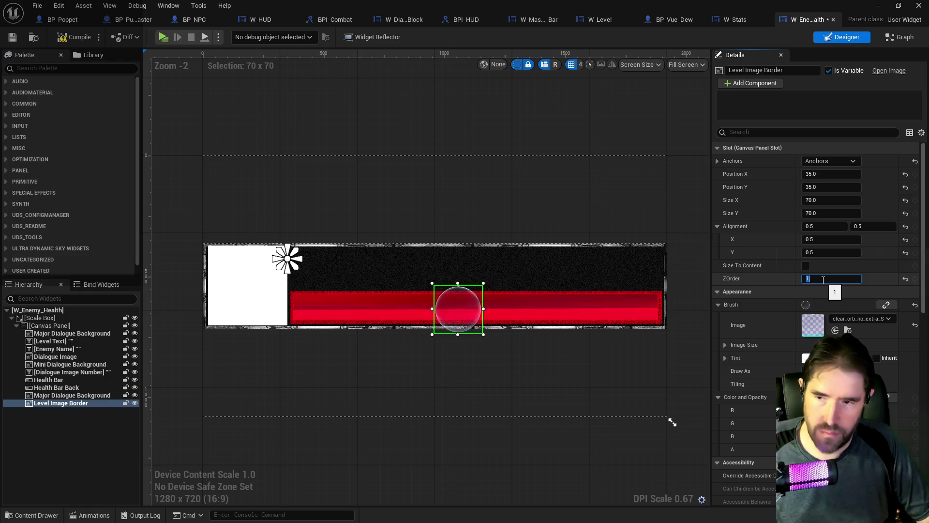
drag(467, 303, 647, 257)
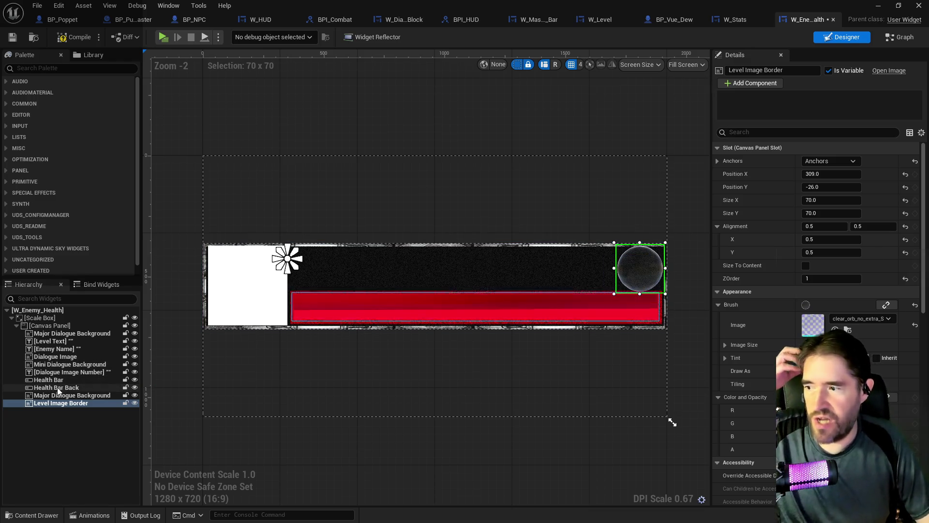
Move the Dialogue Image Number text into the orb at 312, −27, sized 60 × 60
click(53, 341)
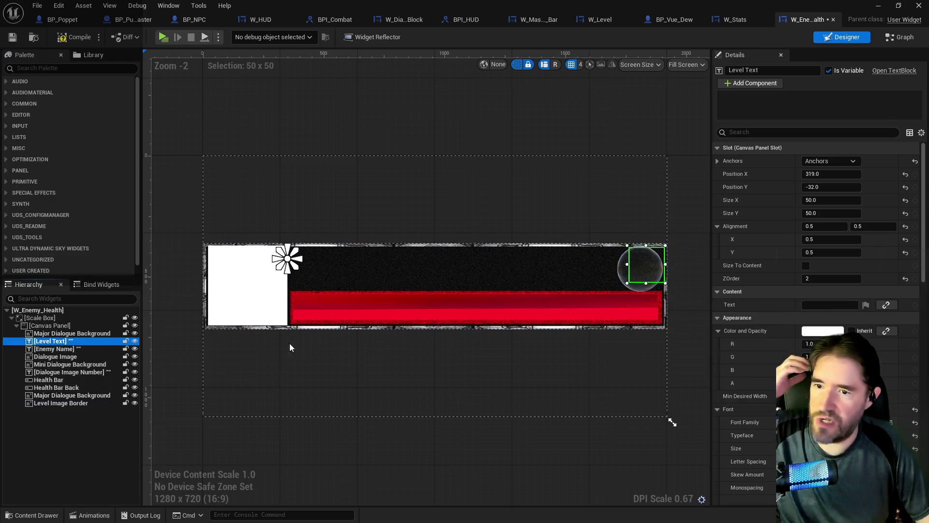
click(645, 270)
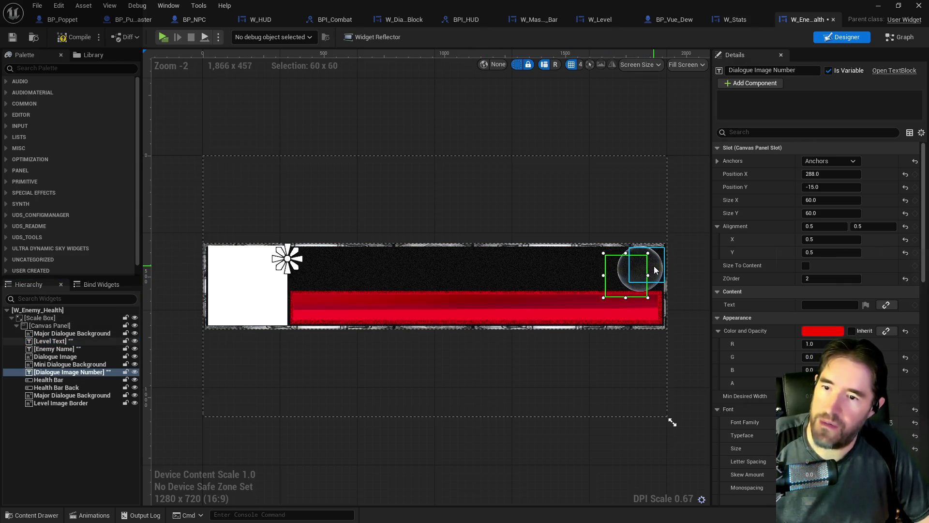
click(656, 270)
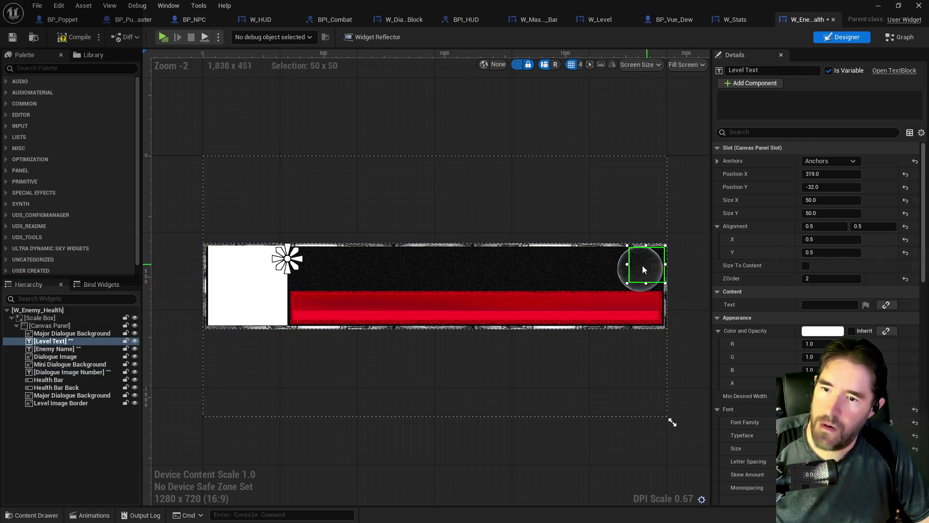
drag(644, 269, 647, 272)
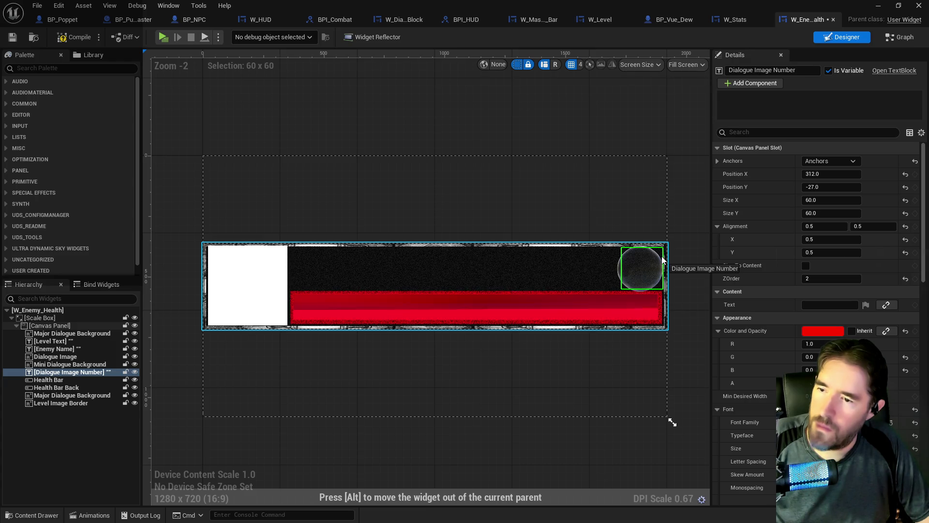
drag(294, 164, 294, 164)
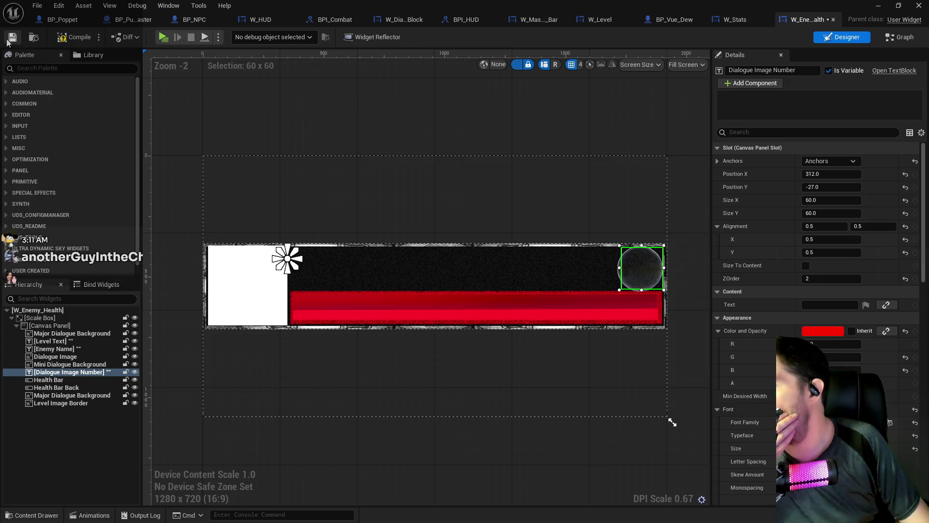
Compile, then review W_Boss_Health's implemented interfaces and its Set Percent event graph nodes
click(65, 40)
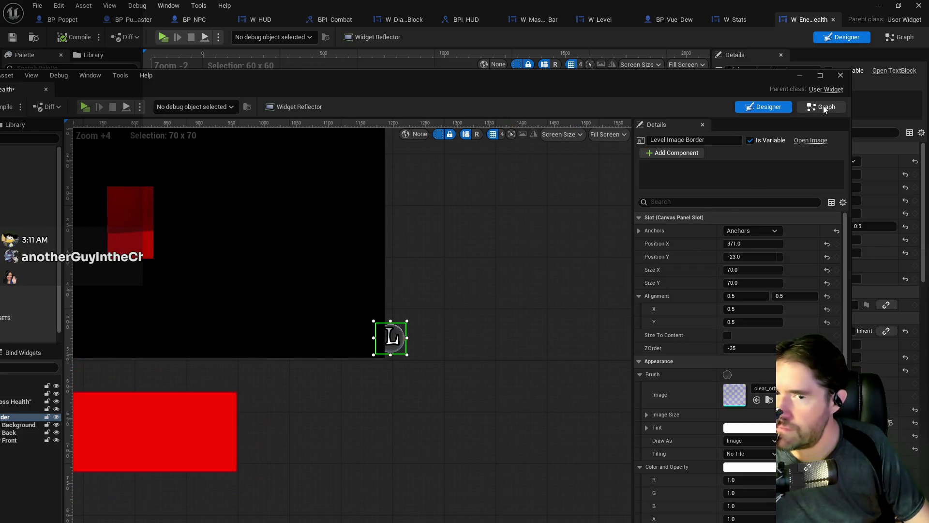
scroll(337, 234, down, 1)
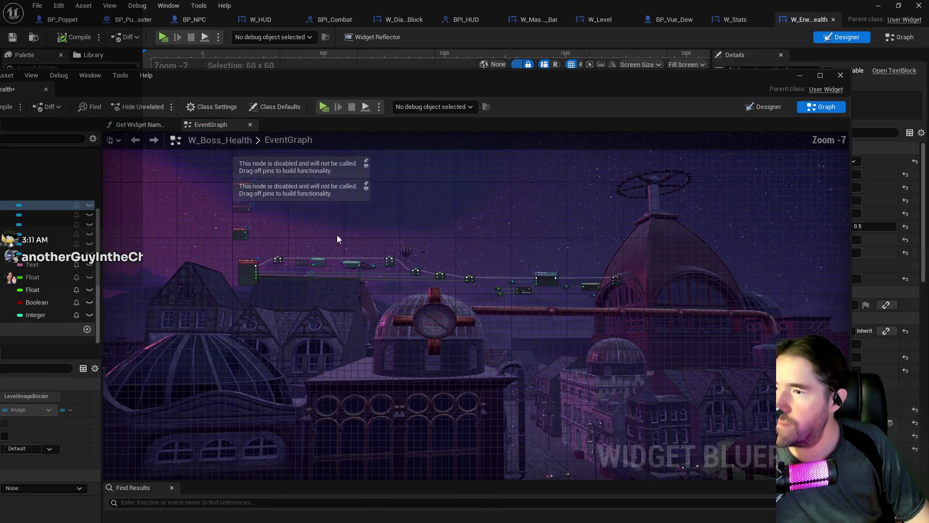
drag(369, 300, 382, 204)
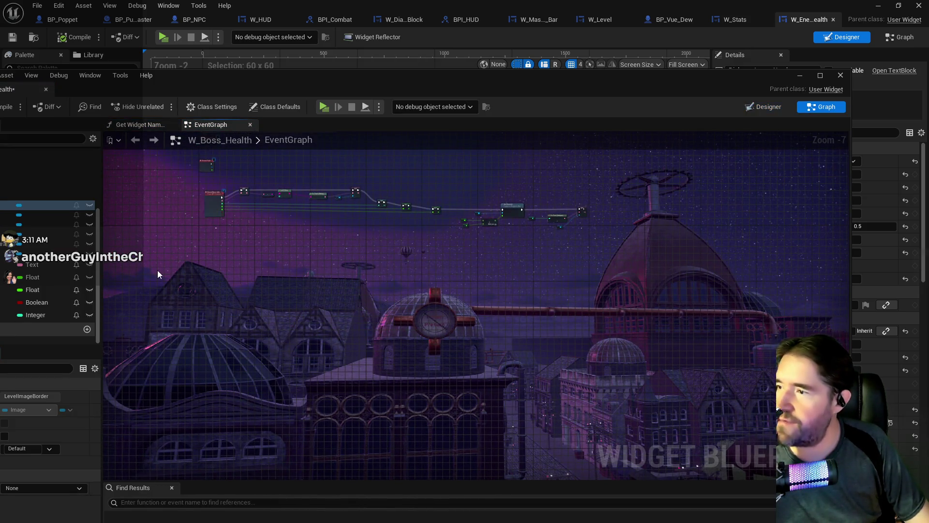
mouse_move(297, 81)
mouse_down()
mouse_move(436, 73)
mouse_move(419, 65)
mouse_up()
scroll(172, 275, up, 5)
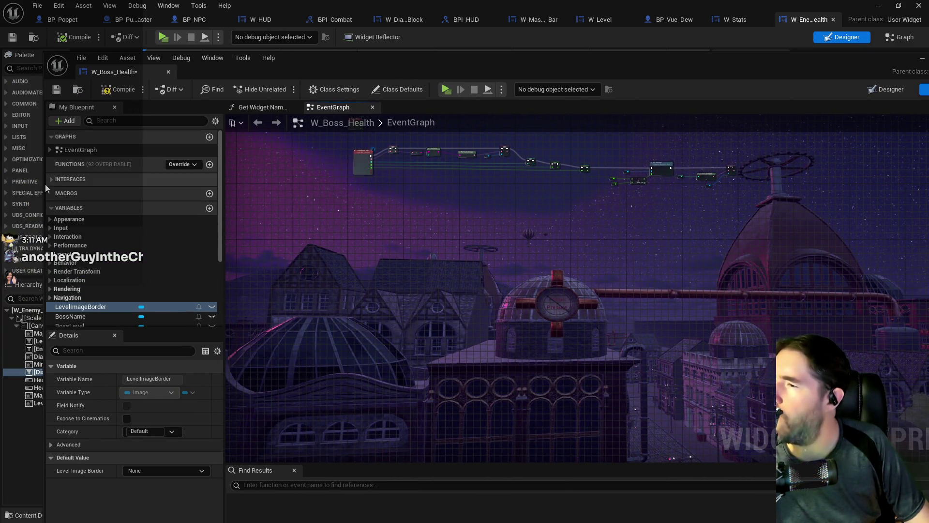
click(49, 180)
scroll(147, 273, down, 2)
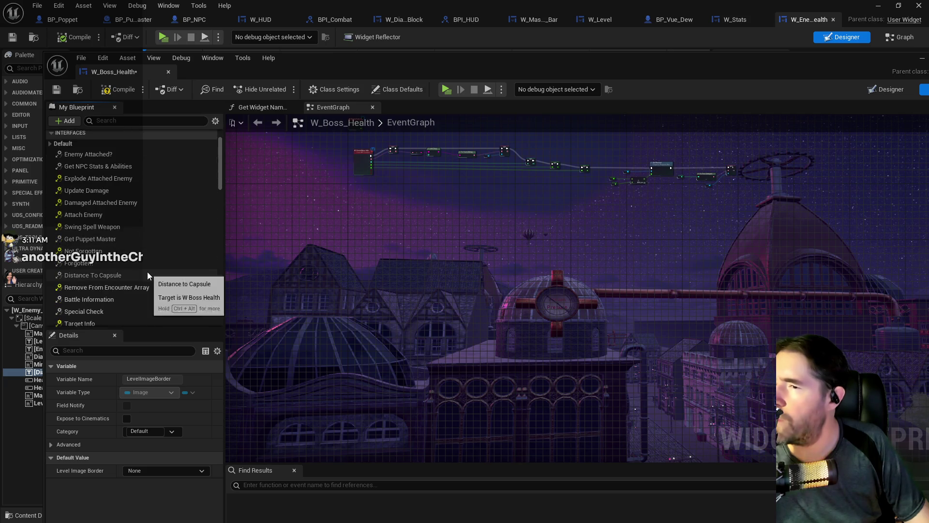
scroll(148, 271, down, 5)
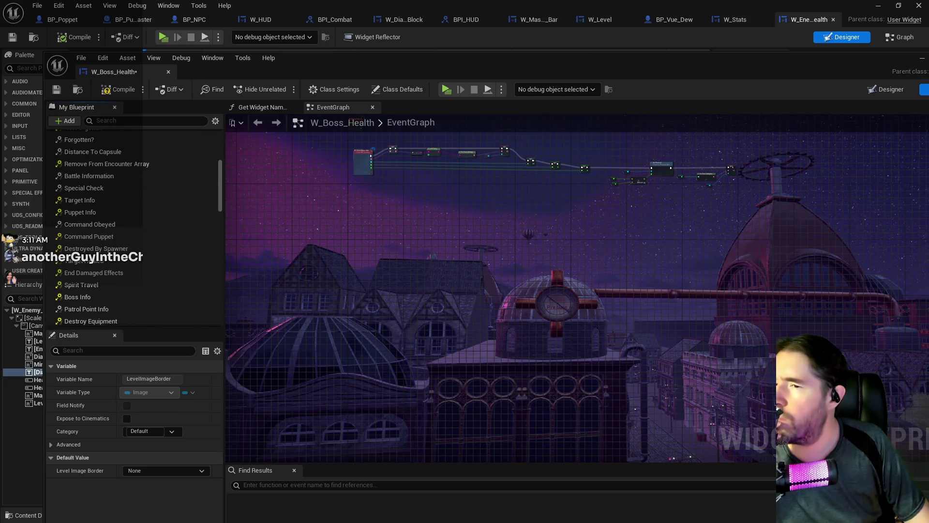
scroll(368, 255, up, 6)
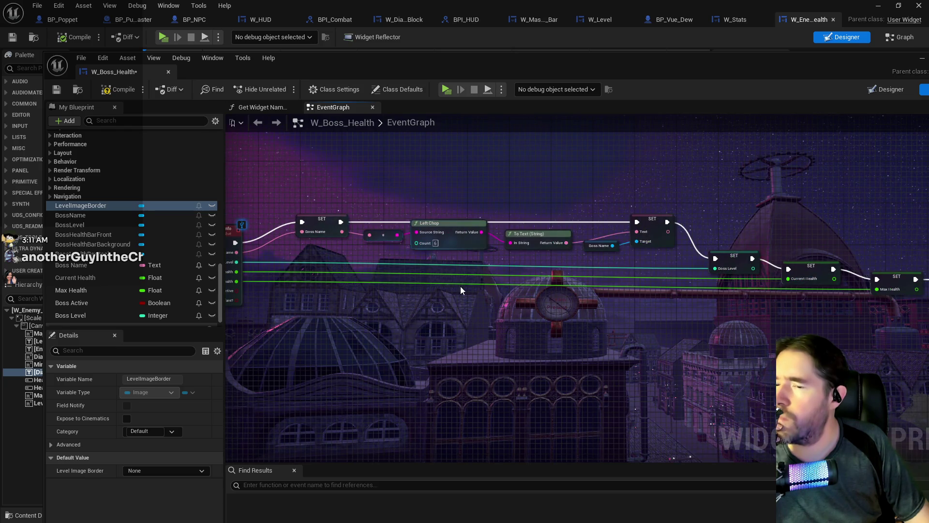
drag(621, 316, 138, 254)
mouse_move(430, 267)
mouse_down()
mouse_move(481, 259)
mouse_move(664, 276)
mouse_up()
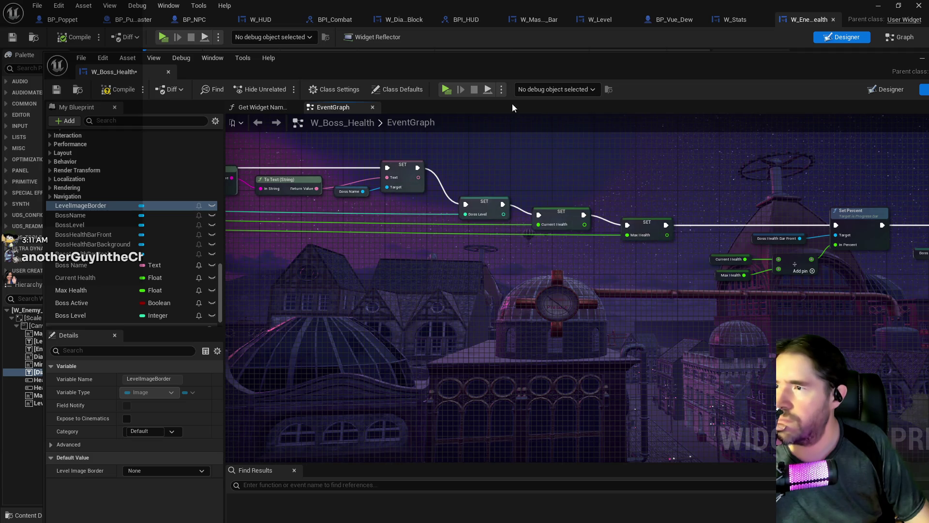
Search members for 'get name', open Get Widget Name Text, then reveal W_Enemy_Health's layout
click(154, 119)
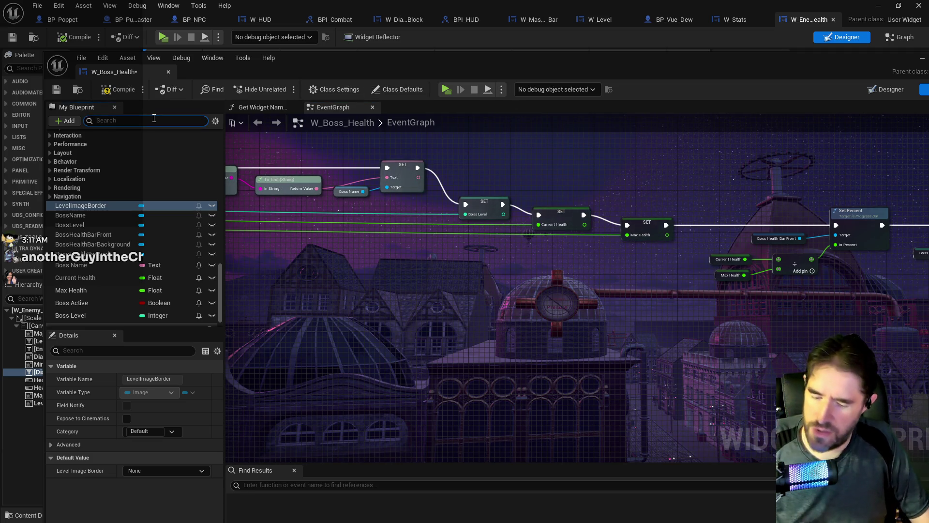
text(boss na)
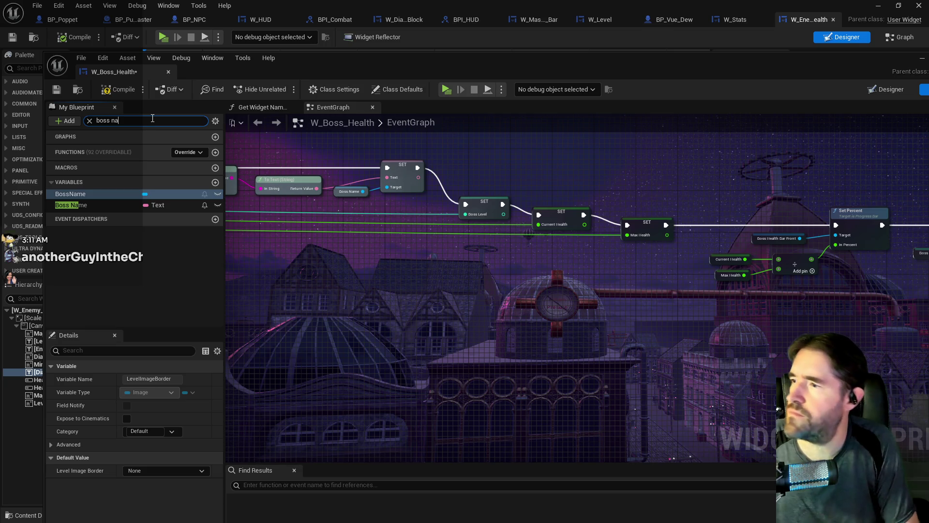
key(BackSpace)
key(BackSpace)
key(BackSpace)
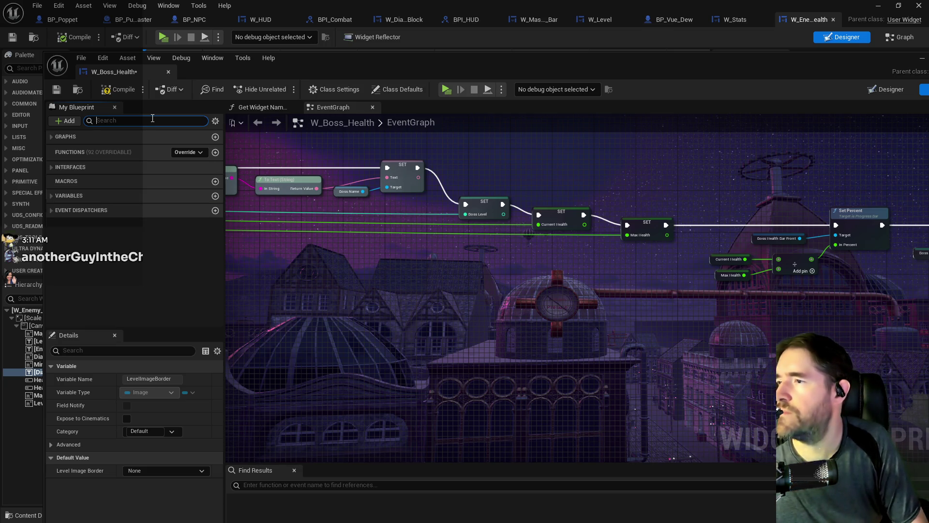
text(get name)
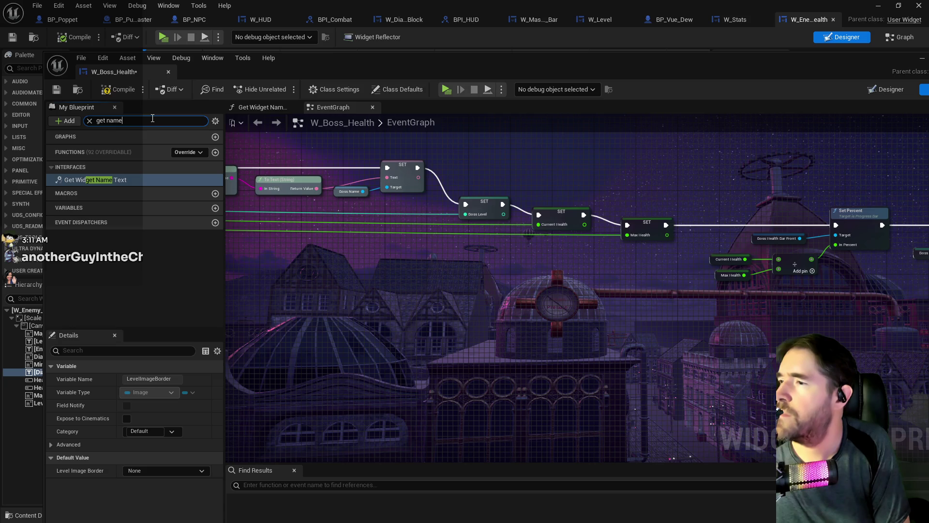
double_click(104, 180)
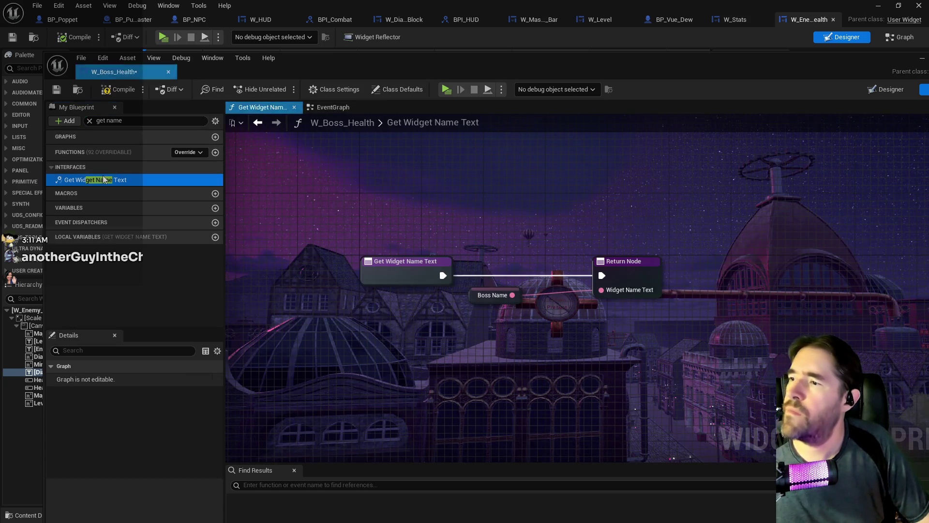
drag(87, 72, 927, 62)
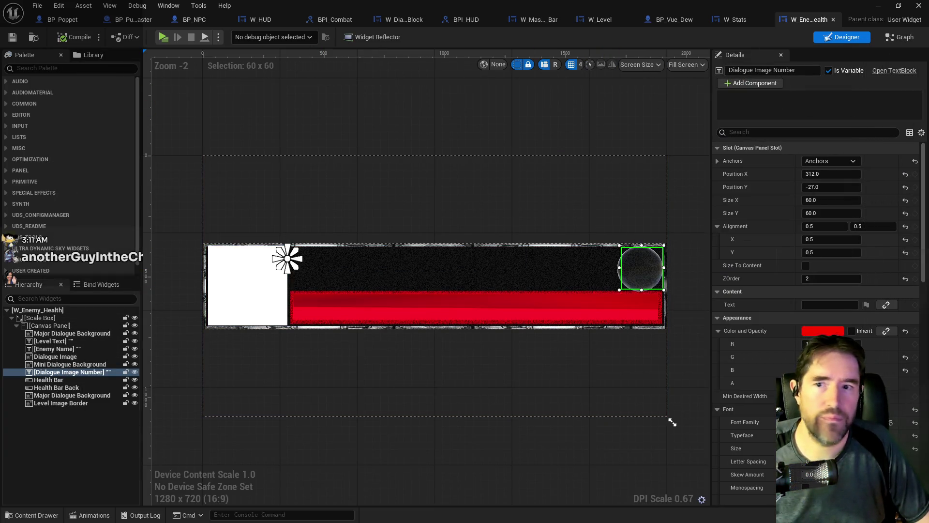
Open W_Enemy_Health's Get Widget Name Text interface function and inspect its entry and Return nodes
double_click(40, 371)
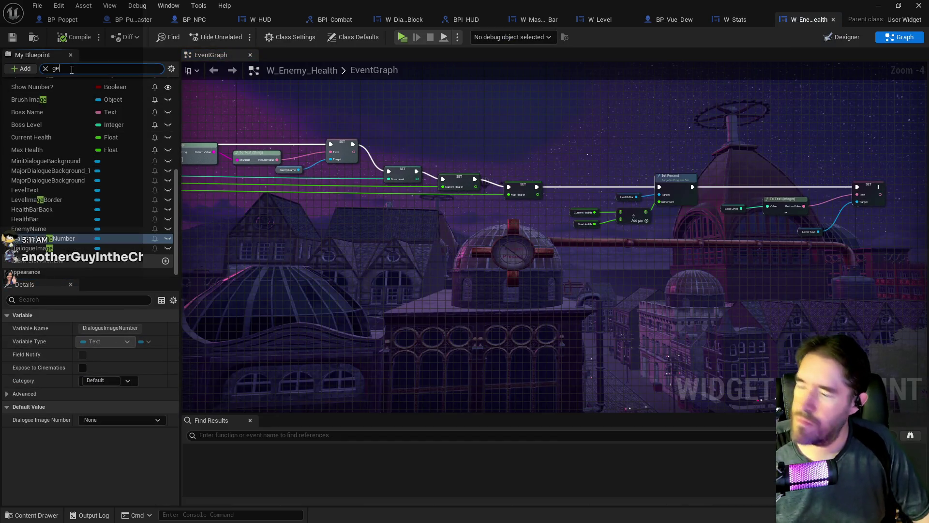
text(t wid)
click(49, 127)
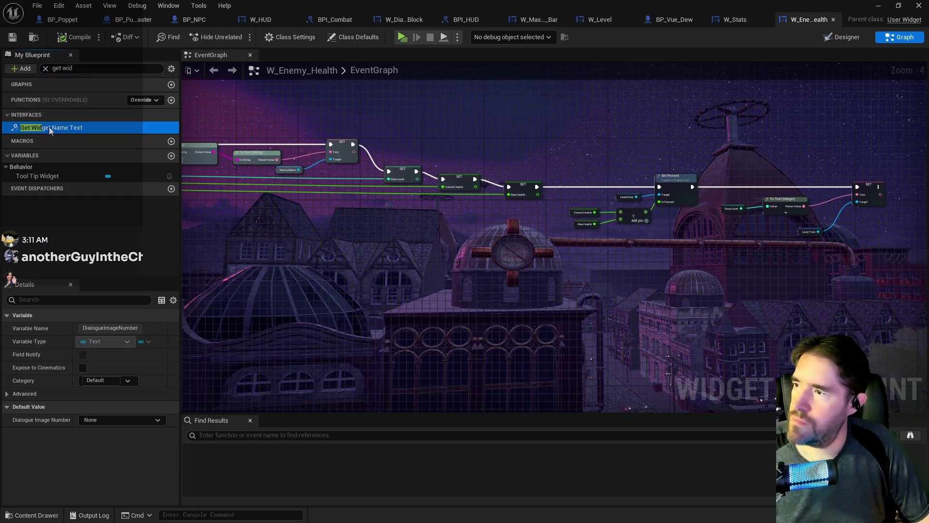
double_click(48, 127)
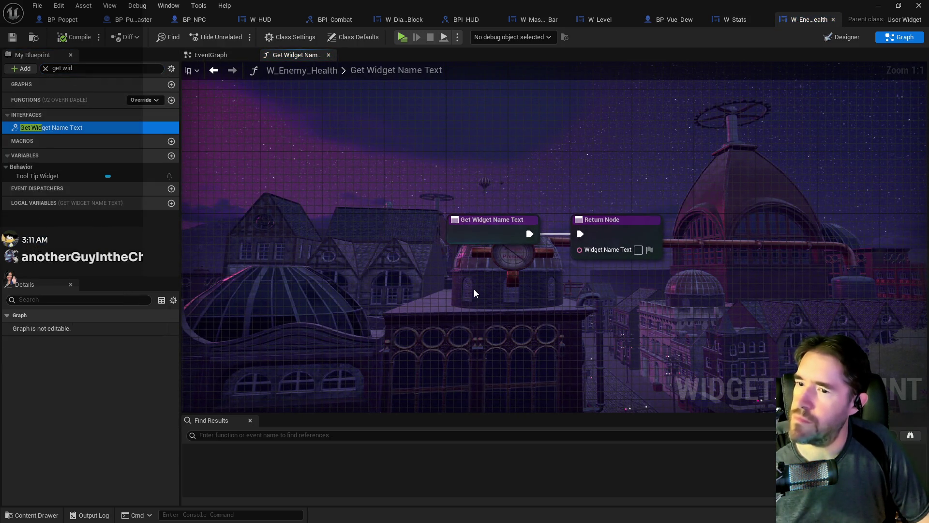
click(428, 338)
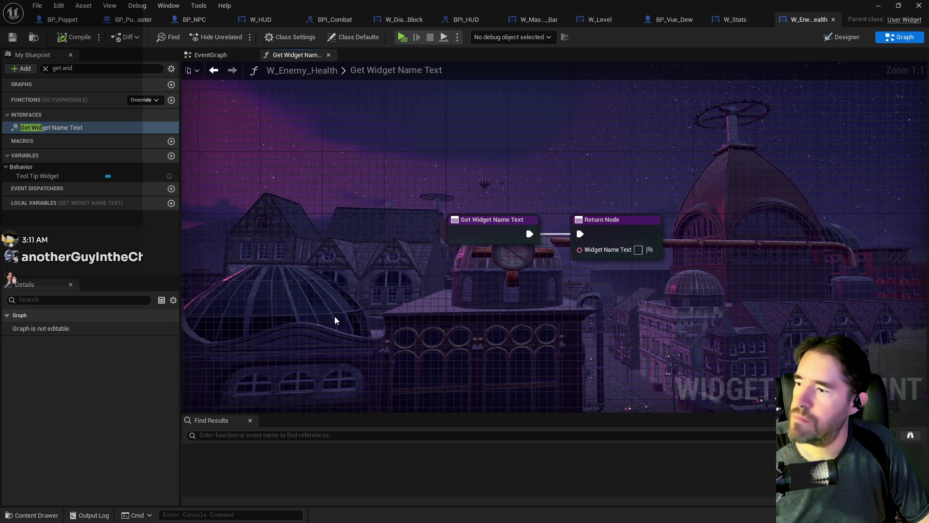
click(53, 176)
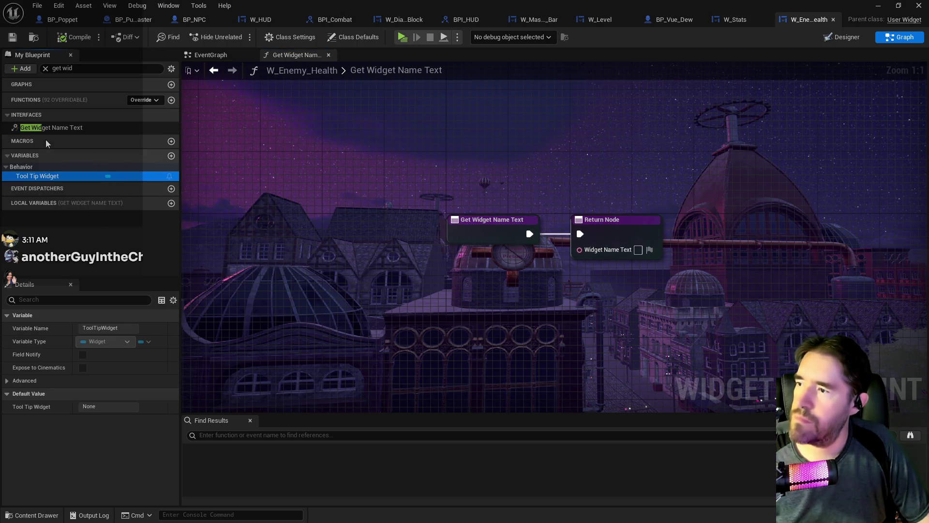
click(62, 130)
click(518, 237)
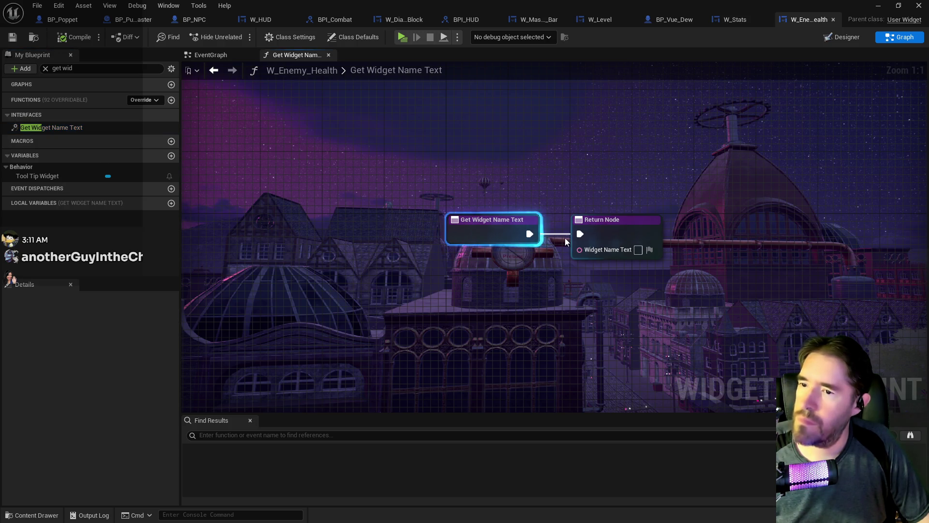
click(580, 242)
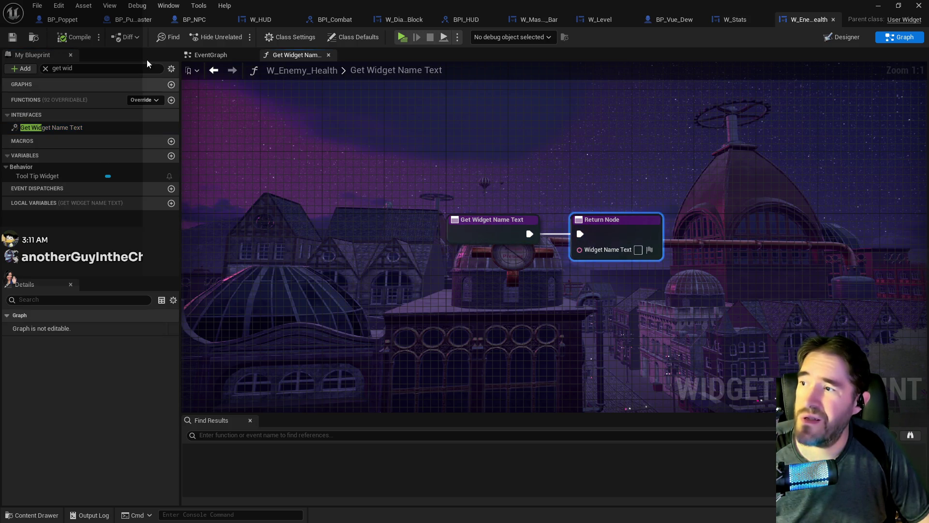
Check the Event Boss Info chain in the event graph, then return to Get Widget Name Text
click(12, 38)
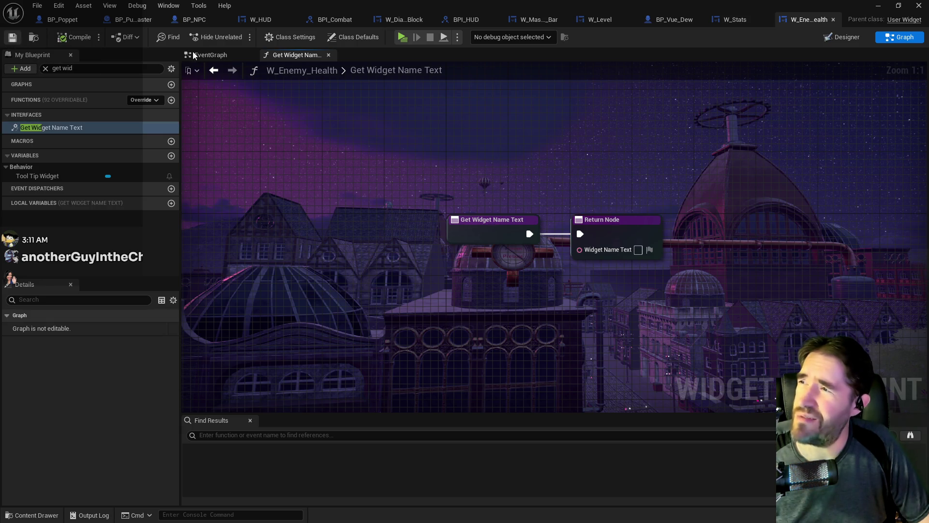
click(208, 55)
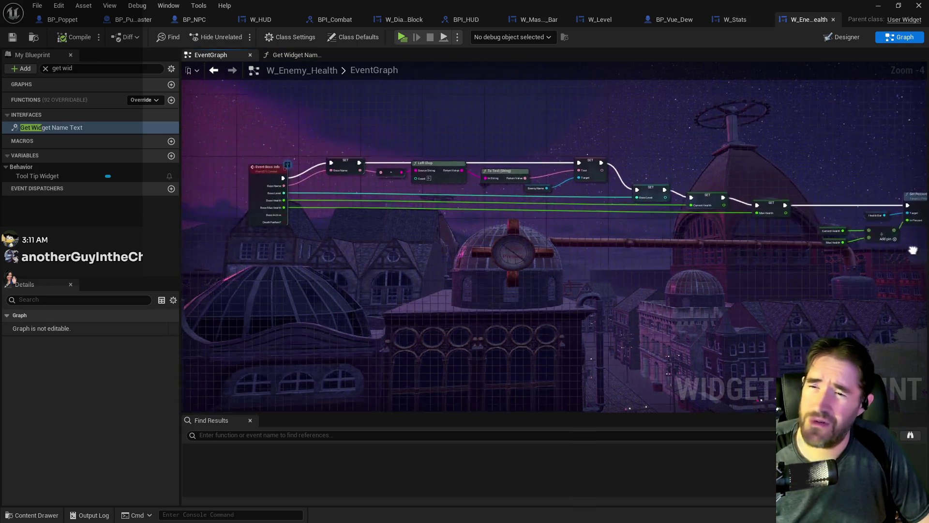
drag(913, 250, 919, 347)
scroll(482, 265, up, 1)
scroll(430, 237, up, 1)
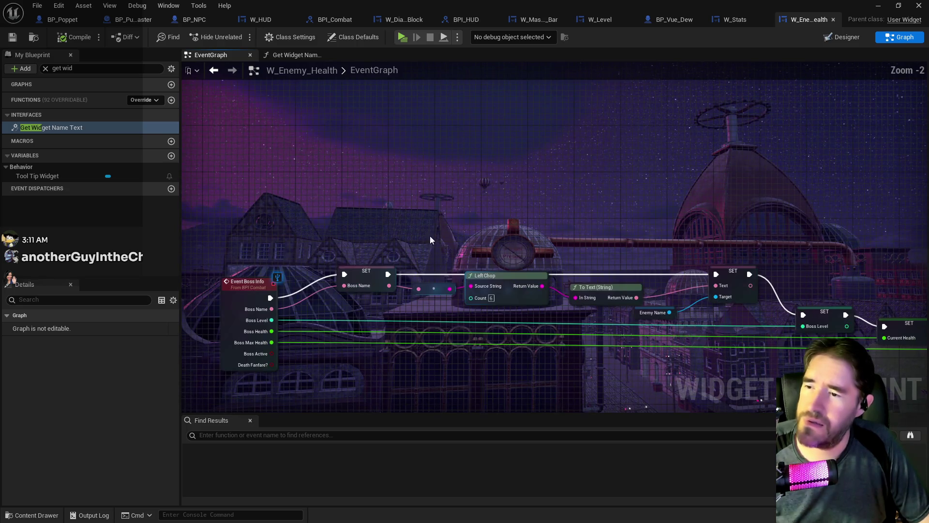
click(304, 57)
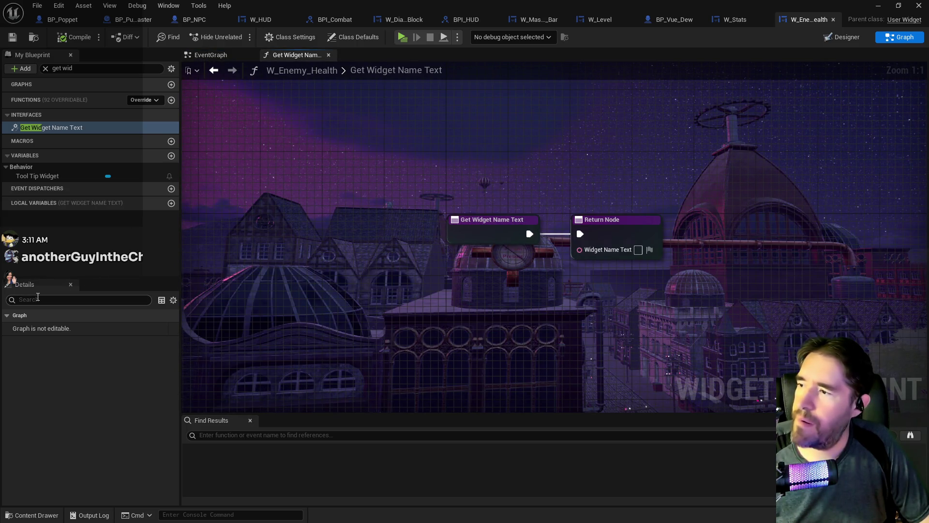
click(36, 177)
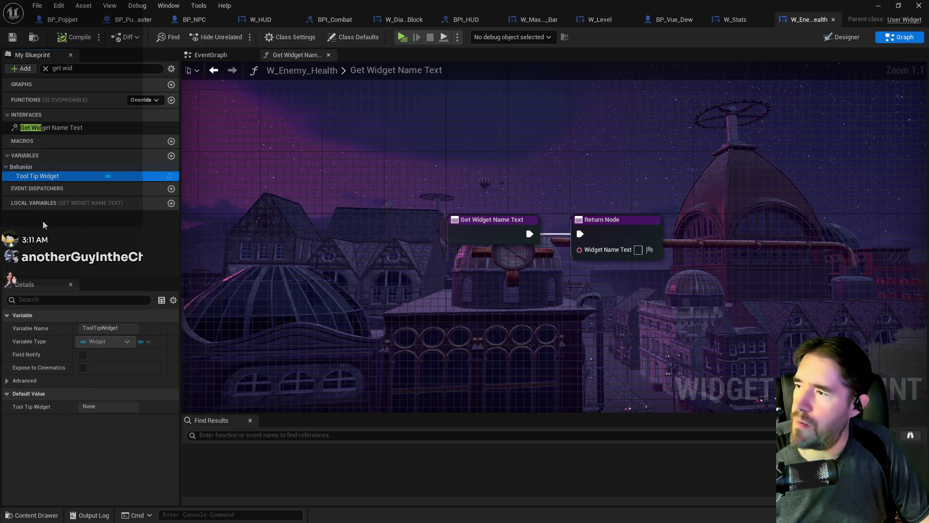
Wire a Boss Name getter into the Return Node's Widget Name Text and save the blueprint
click(46, 68)
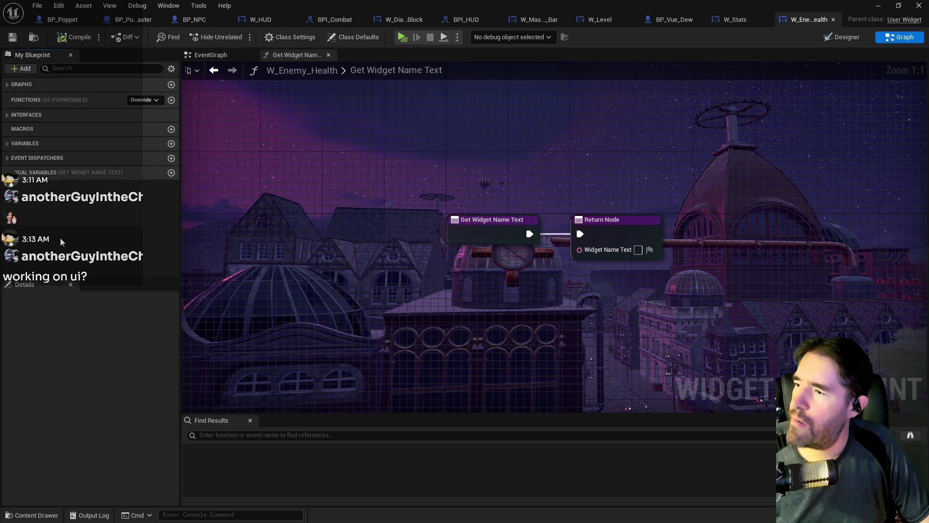
click(22, 144)
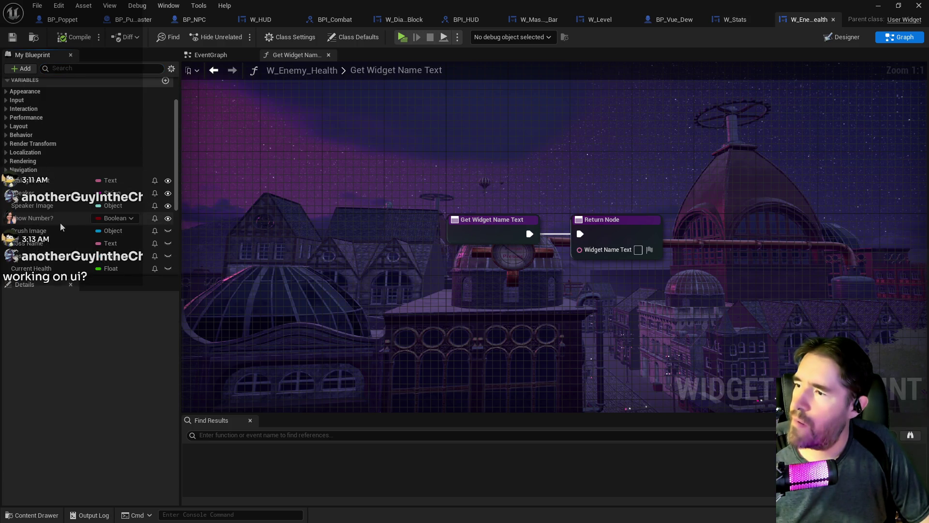
scroll(41, 202, down, 3)
click(41, 200)
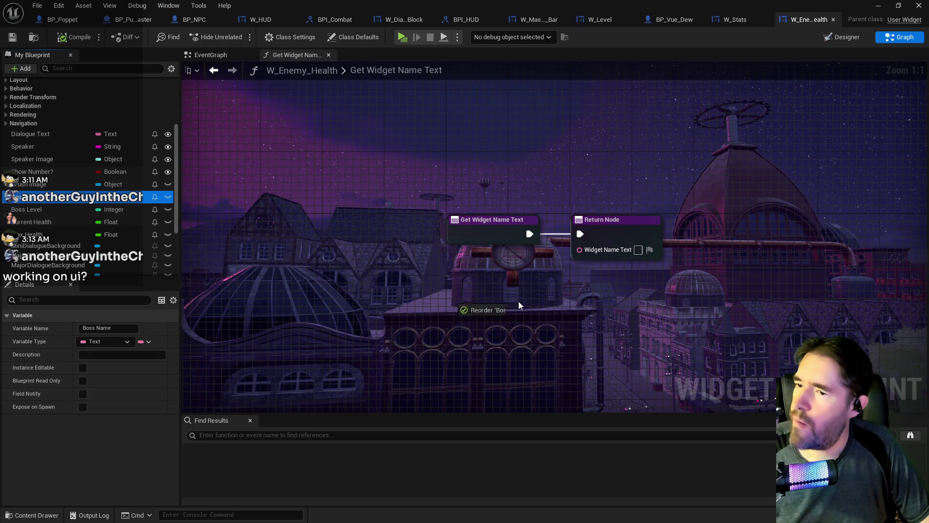
click(505, 286)
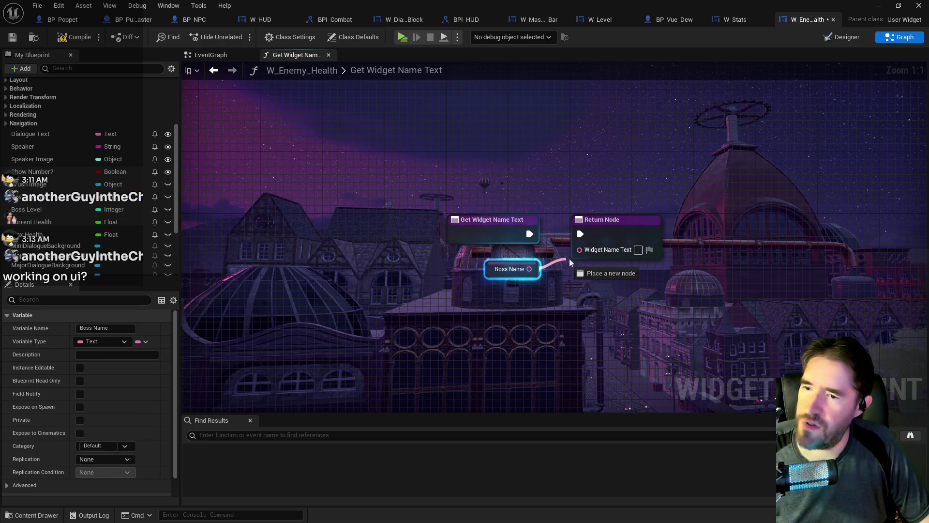
drag(569, 259, 580, 251)
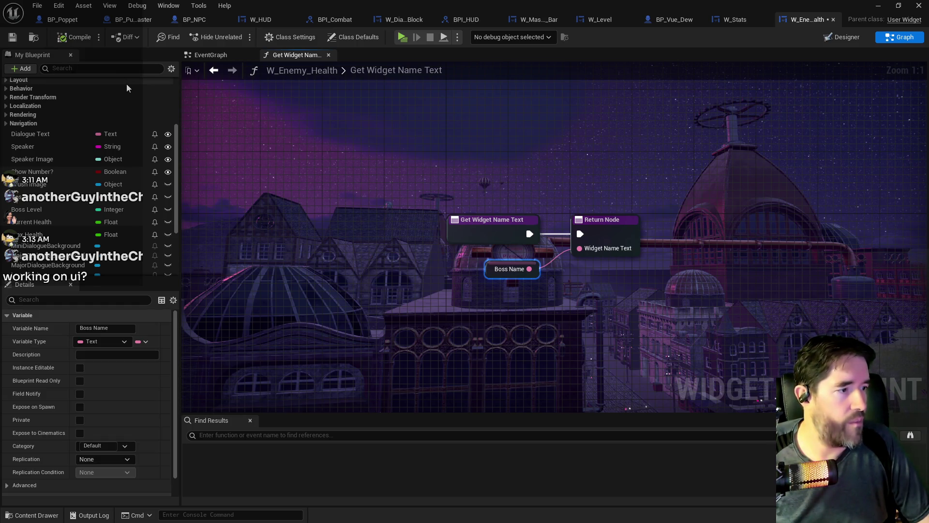
click(13, 37)
mouse_move(453, 4)
mouse_down()
mouse_move(928, 4)
mouse_move(406, 5)
mouse_up()
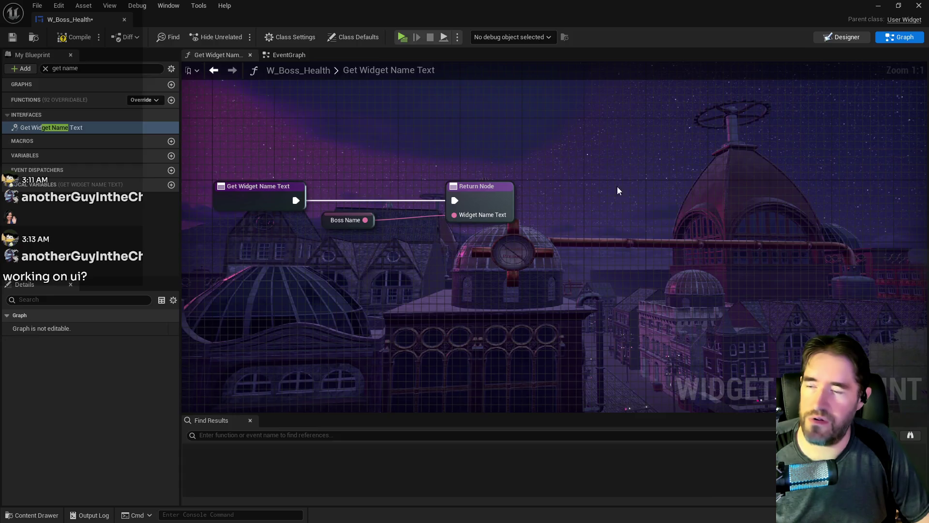
Stretch W_Boss_Health's Boss Health Bar Front much wider, close that editor, and focus the level viewport
click(840, 39)
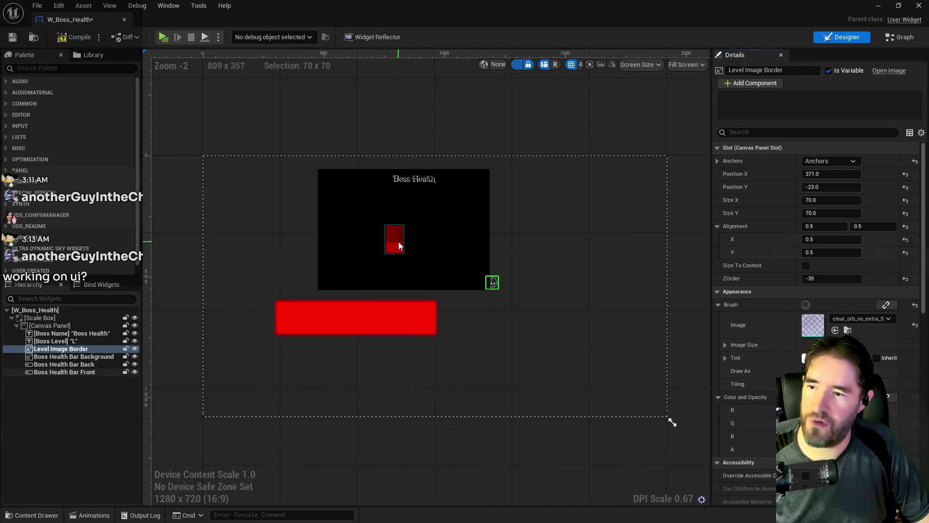
click(399, 242)
click(407, 236)
click(403, 245)
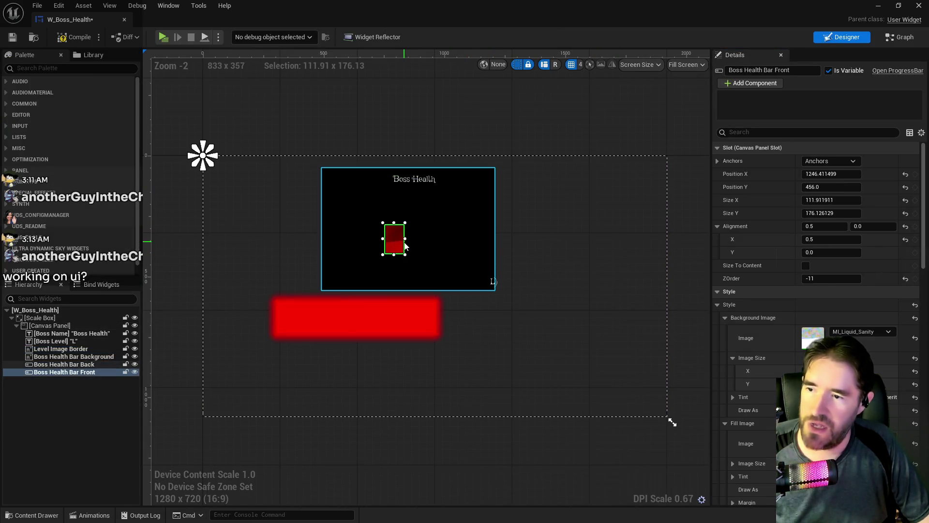
mouse_move(416, 238)
mouse_down()
mouse_move(647, 234)
mouse_move(477, 282)
mouse_move(297, 269)
mouse_move(502, 341)
mouse_move(598, 339)
mouse_up()
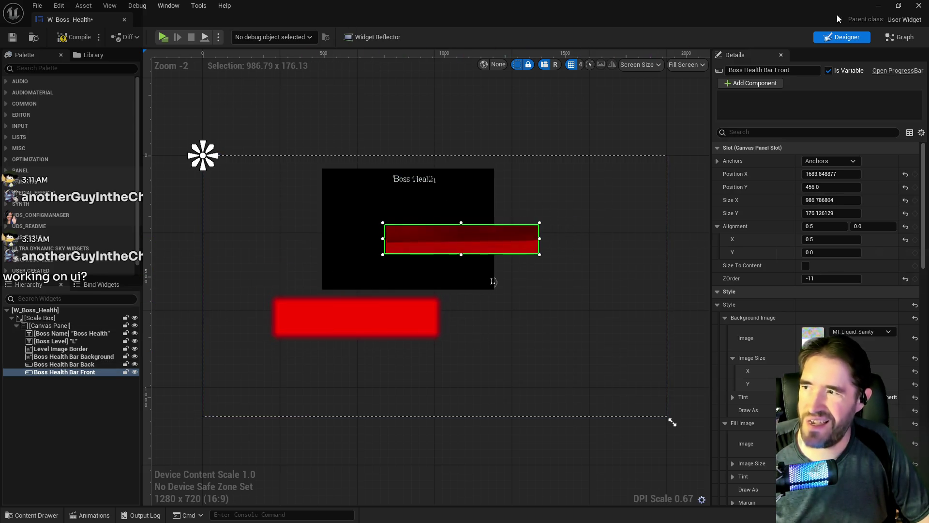
click(918, 5)
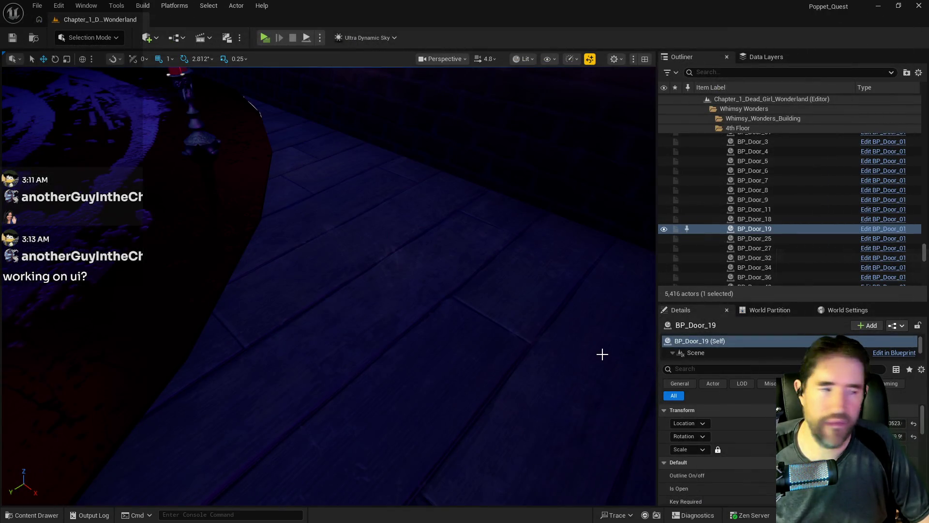
key(f)
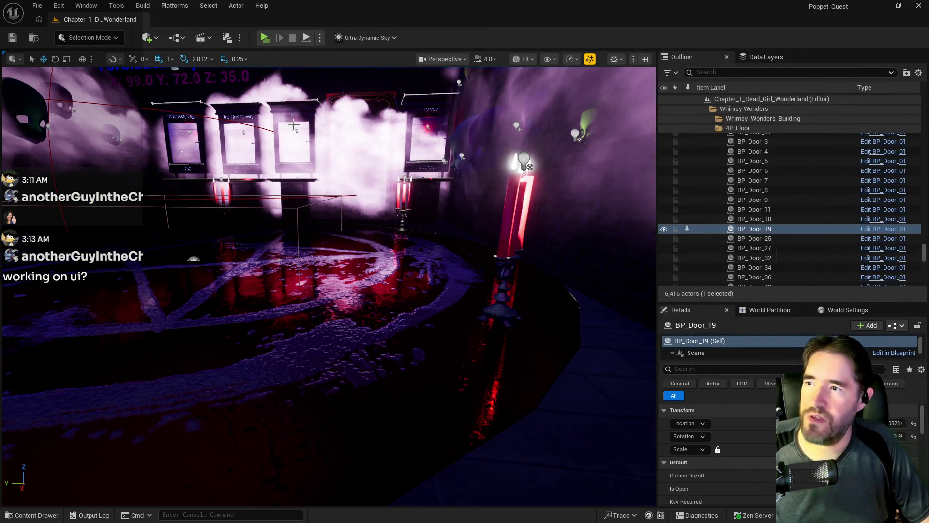
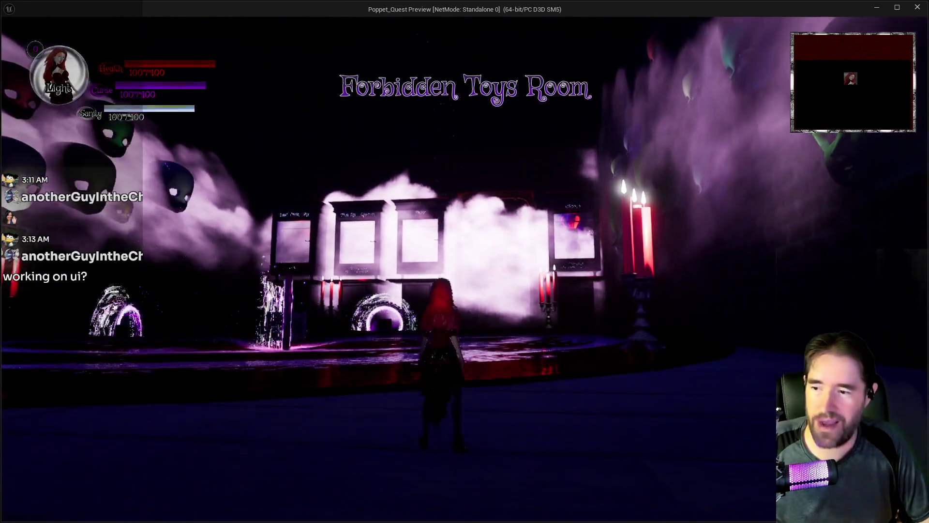
Toggle the card-selection menu and walk around toward the enemy, then go back to the editor
key(Tab)
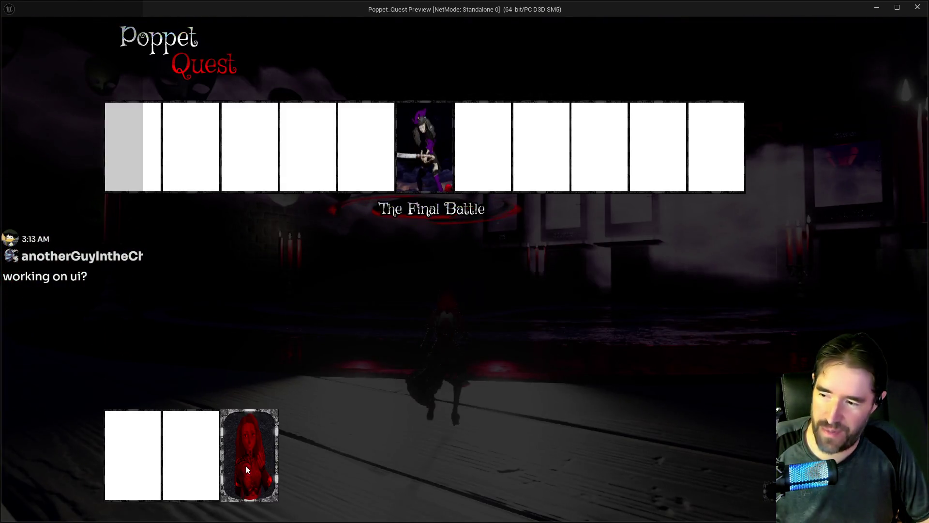
key(Tab)
key(w)
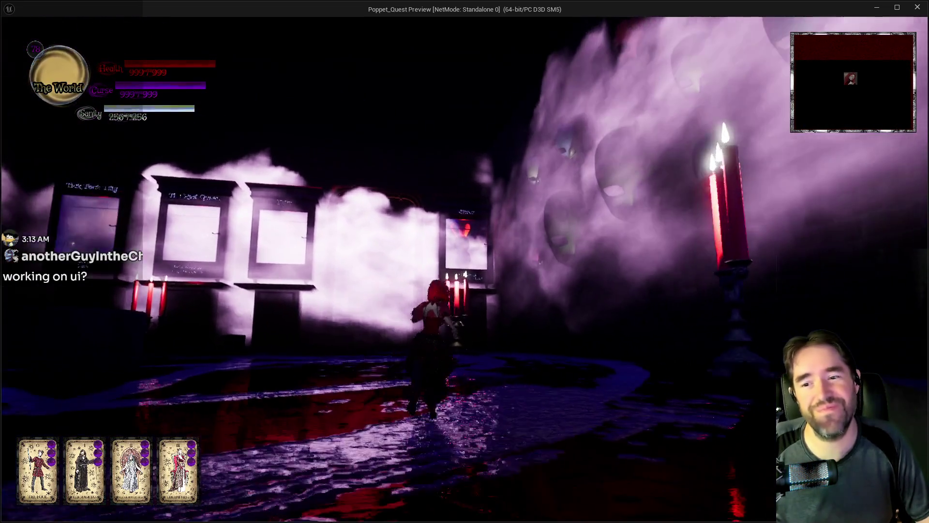
key(a)
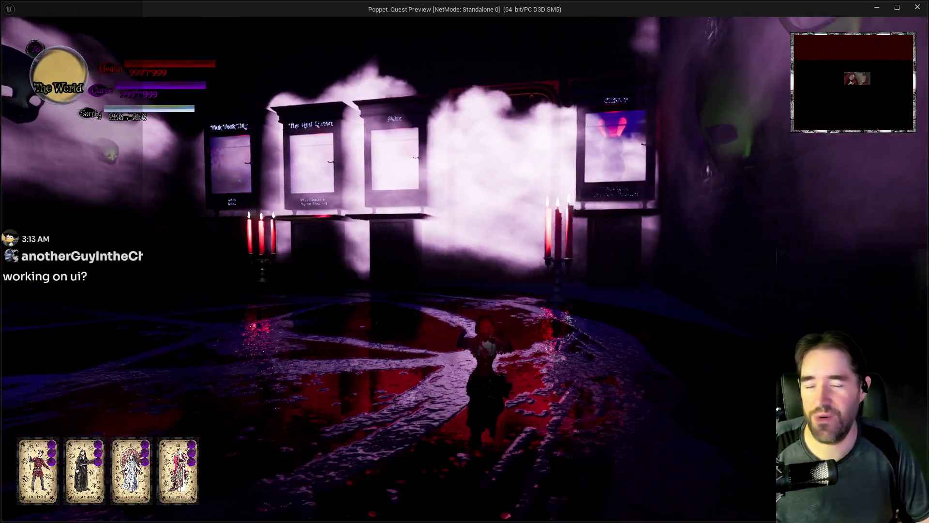
key(d)
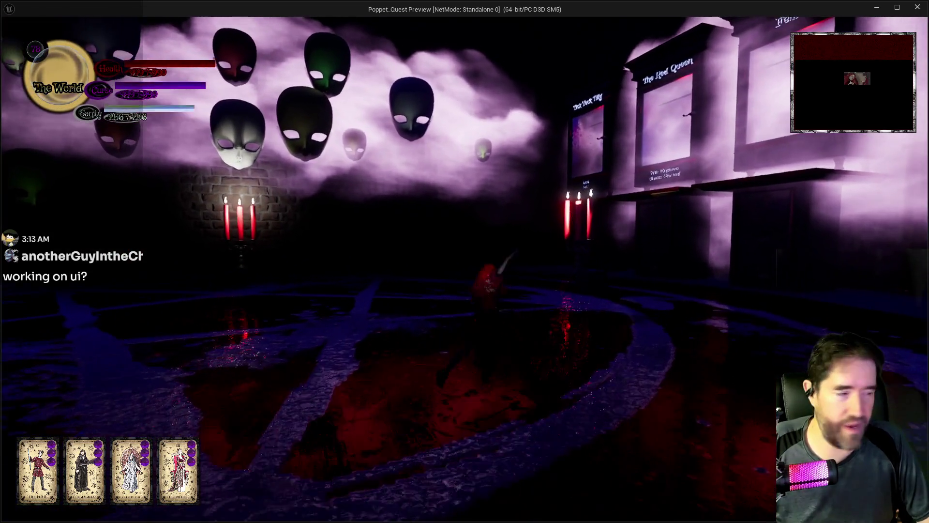
key(d)
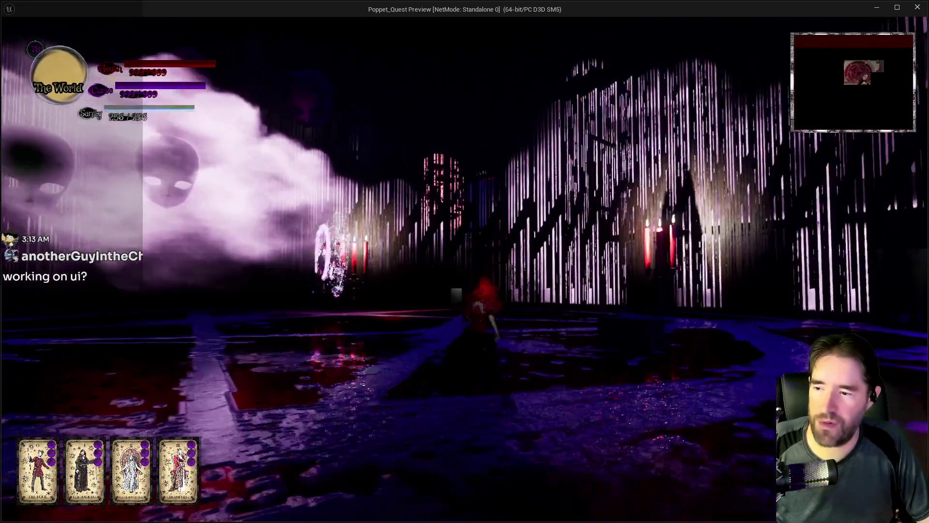
key(alt+Tab)
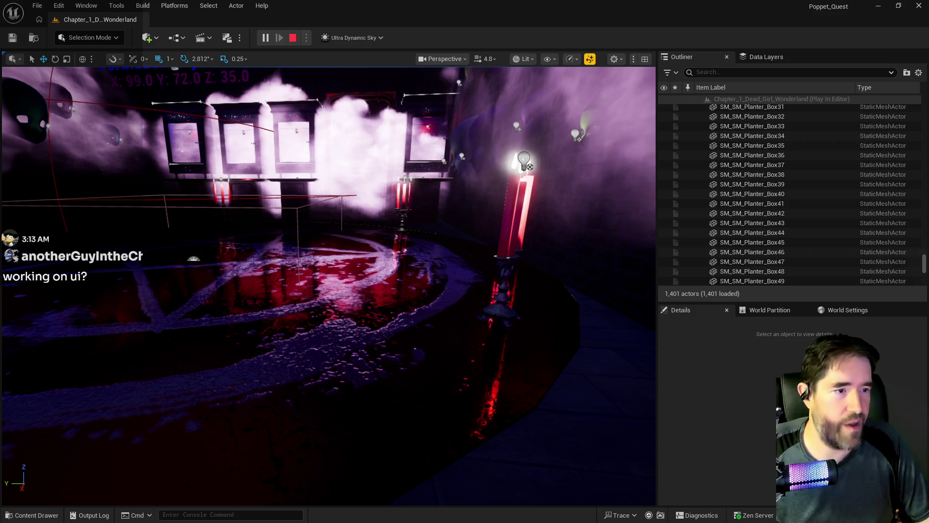
Stop the preview, maximize the blueprint window and bring up W_HUD's event graph
key(Escape)
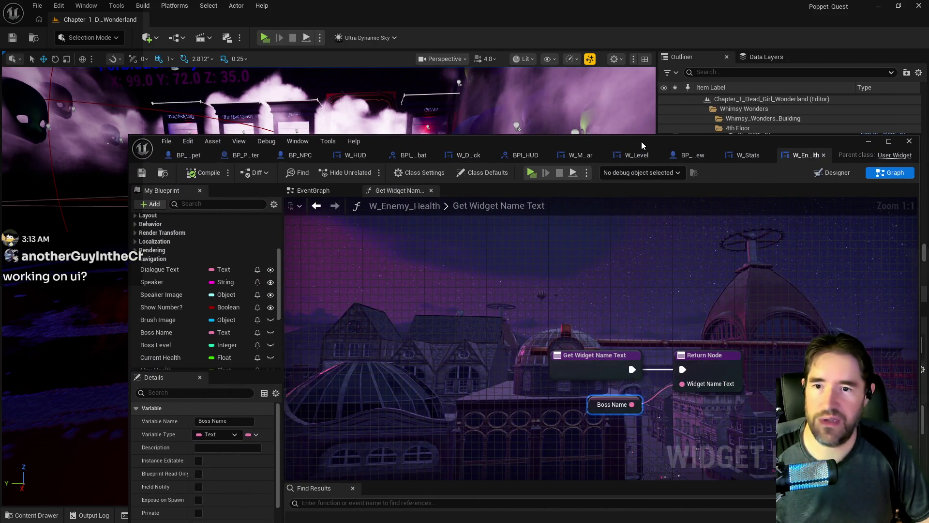
double_click(641, 141)
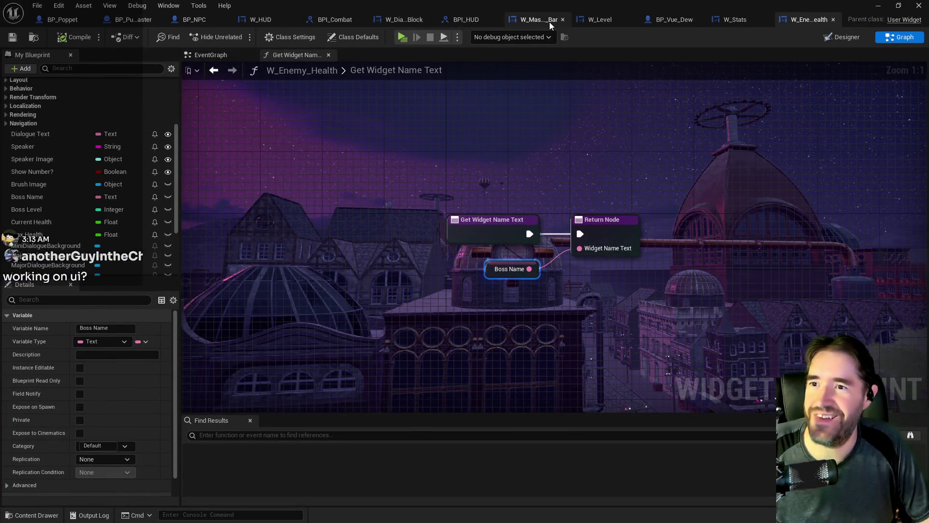
click(455, 20)
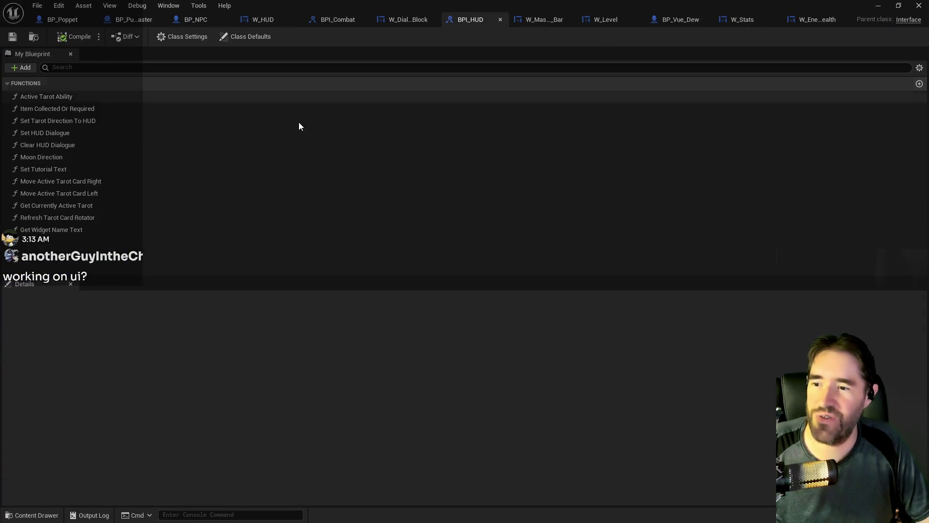
click(268, 18)
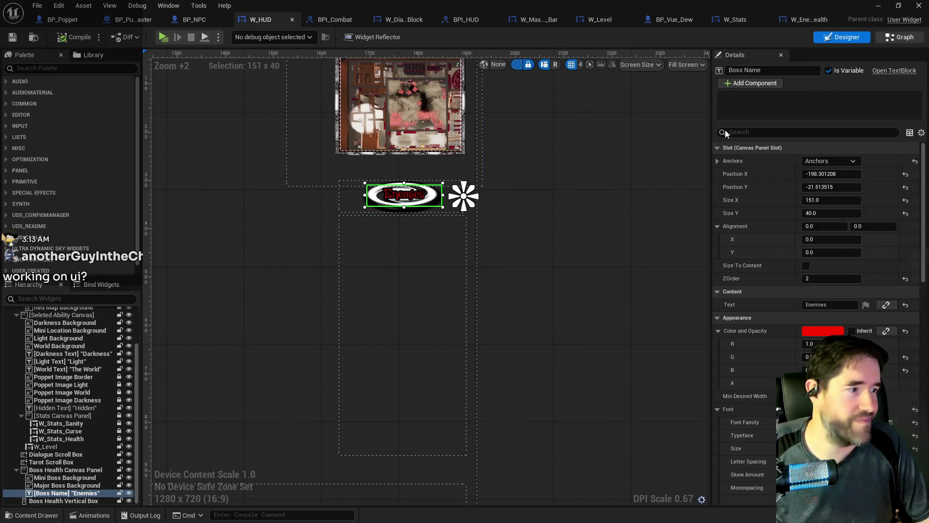
click(900, 37)
mouse_move(563, 249)
mouse_down()
mouse_move(466, 229)
mouse_move(470, 253)
mouse_move(375, 225)
mouse_move(800, 294)
mouse_up()
scroll(475, 237, down, 1)
Rearrange the graph, placing Boss Health Vertical Box beside Get All Children
drag(770, 233, 774, 238)
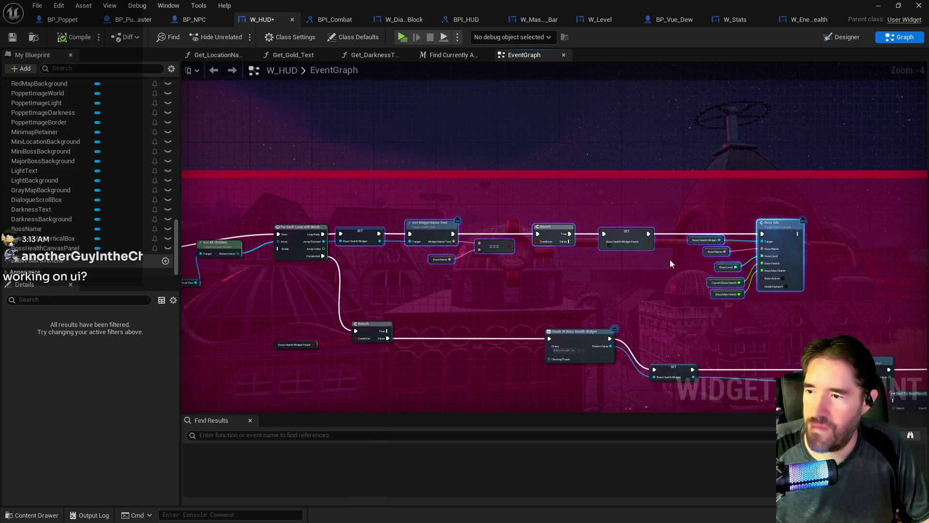
scroll(409, 291, up, 5)
drag(557, 164, 572, 178)
mouse_move(441, 242)
mouse_down()
mouse_move(433, 195)
mouse_move(430, 203)
mouse_up()
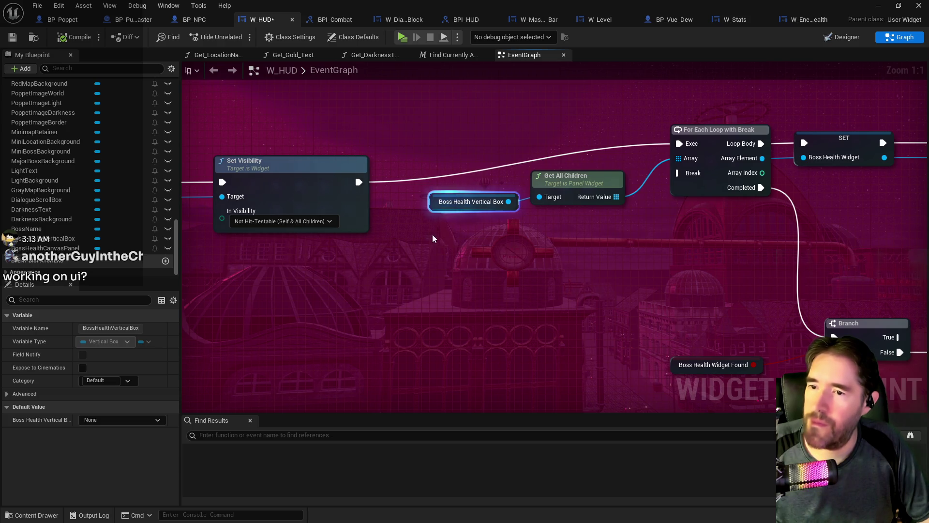
scroll(433, 235, down, 3)
scroll(414, 311, down, 3)
mouse_move(453, 326)
mouse_down()
mouse_move(541, 315)
mouse_move(417, 263)
mouse_move(479, 263)
mouse_move(506, 230)
mouse_move(342, 192)
mouse_up()
scroll(678, 176, up, 2)
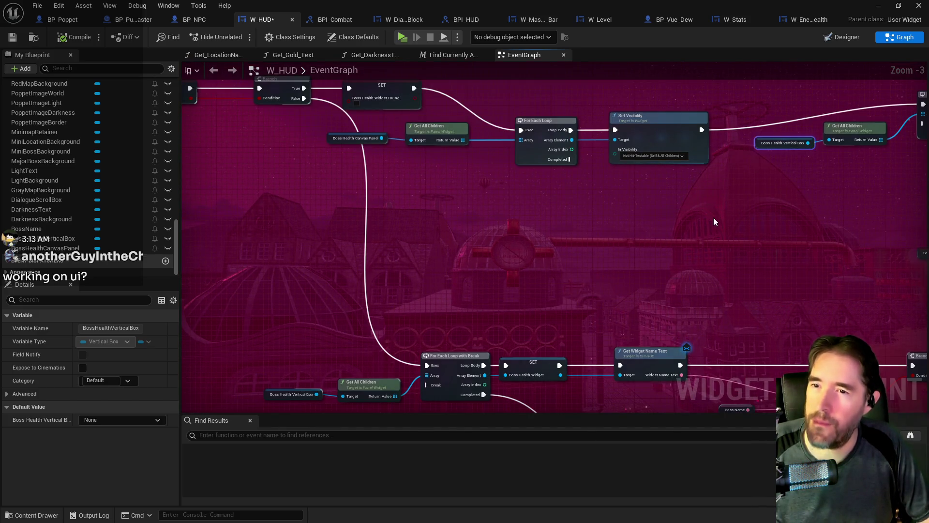
drag(715, 219, 477, 183)
mouse_move(547, 341)
mouse_down()
mouse_move(489, 324)
mouse_move(585, 227)
mouse_move(628, 218)
mouse_move(618, 238)
mouse_move(390, 220)
mouse_move(420, 236)
mouse_move(849, 230)
mouse_up()
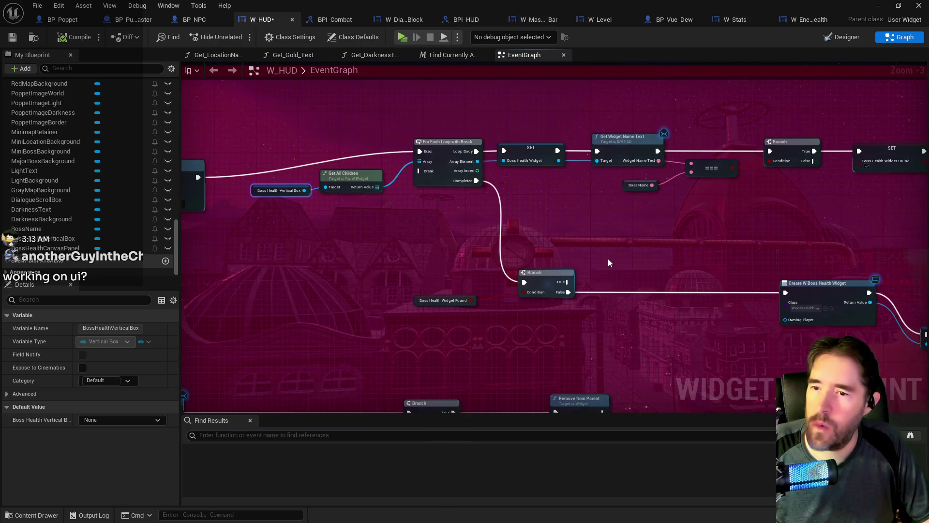
Set the Create Widget class to W_Enemy_Health, compile and save W_HUD, and play
scroll(821, 311, up, 3)
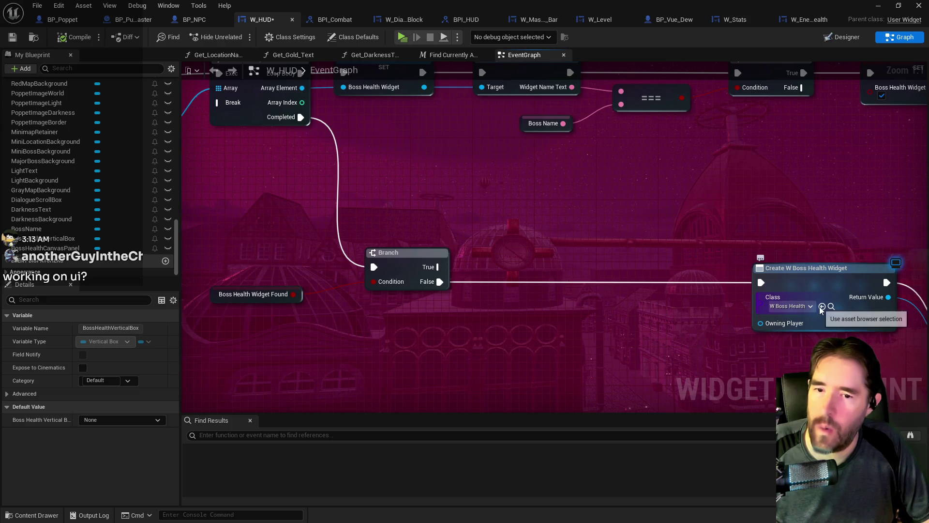
click(822, 306)
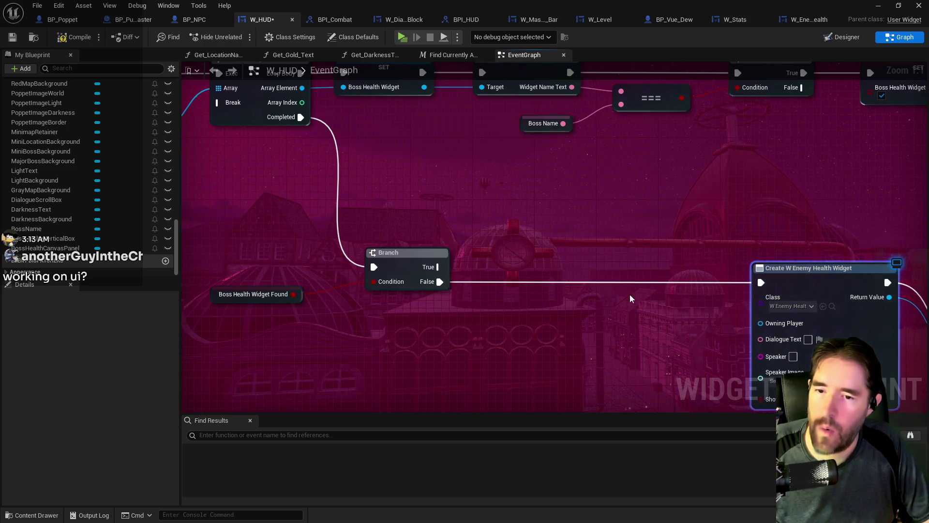
mouse_move(630, 295)
mouse_down()
mouse_move(445, 236)
mouse_move(410, 234)
mouse_up()
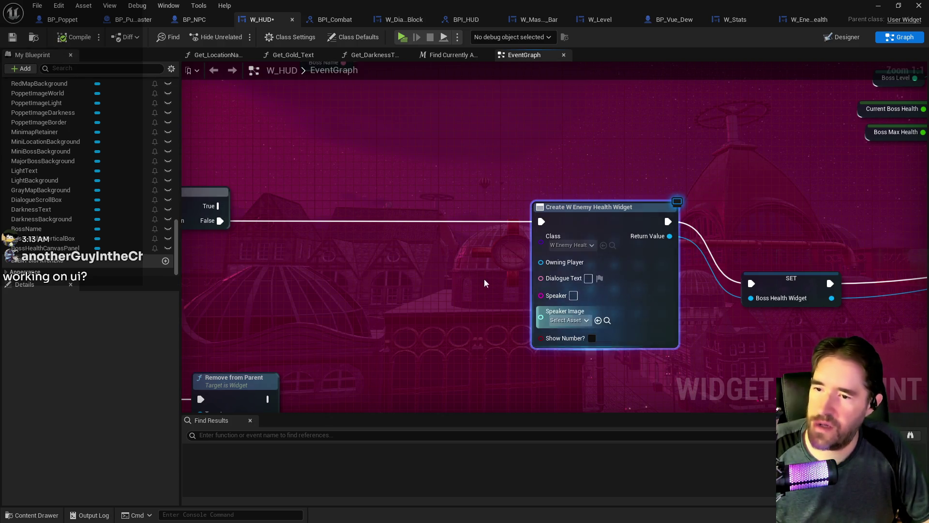
click(13, 36)
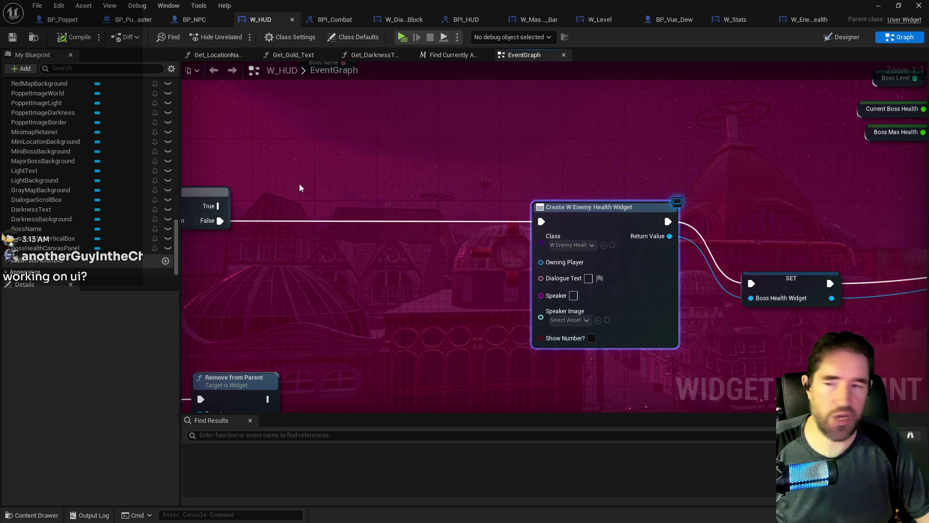
click(403, 38)
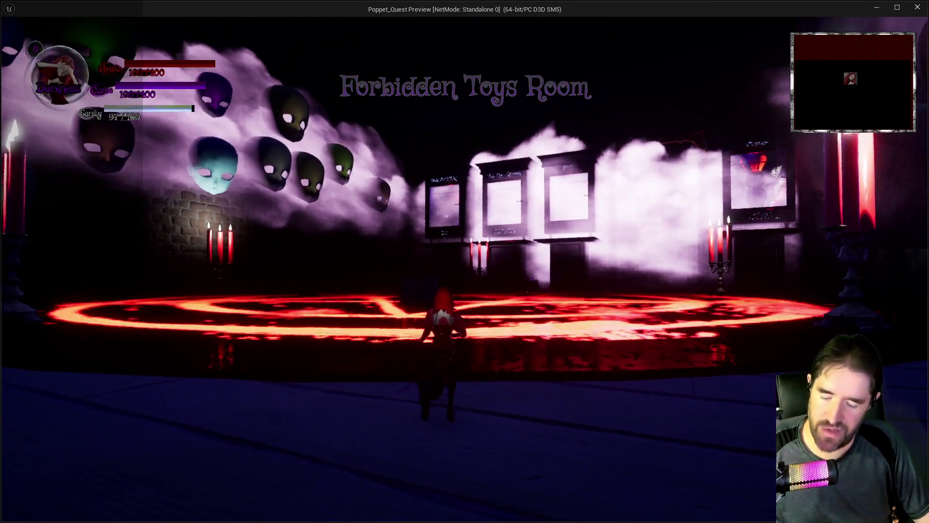
Pick a card from the card-slot menu and walk toward the striped wall and skeleton enemy
key(Tab)
click(248, 442)
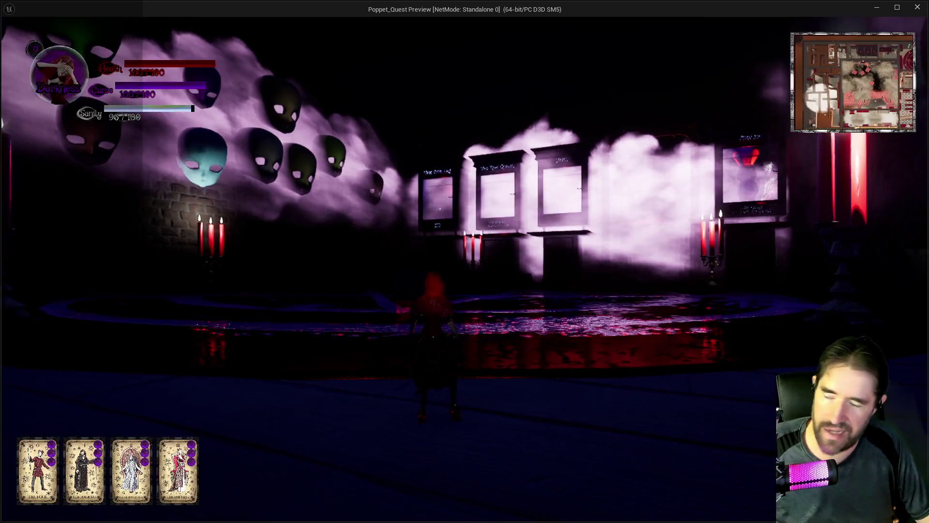
key(w)
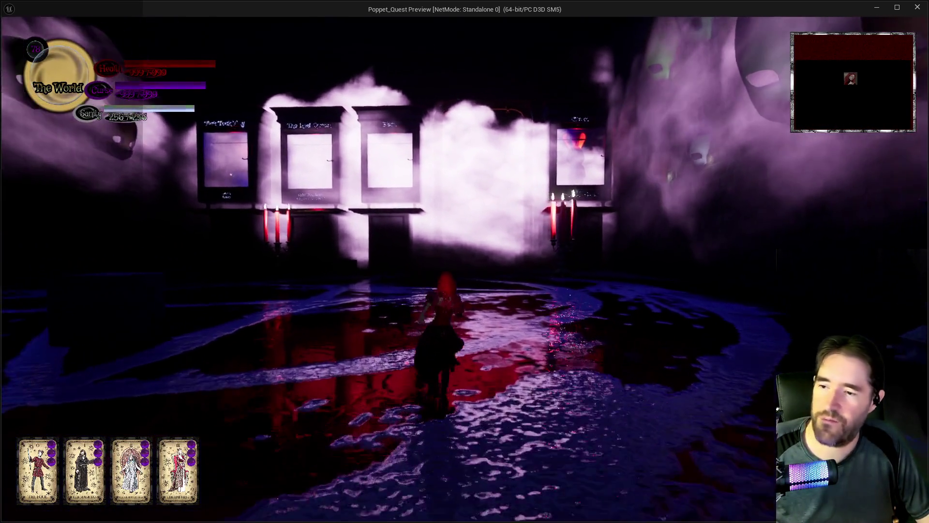
key(w)
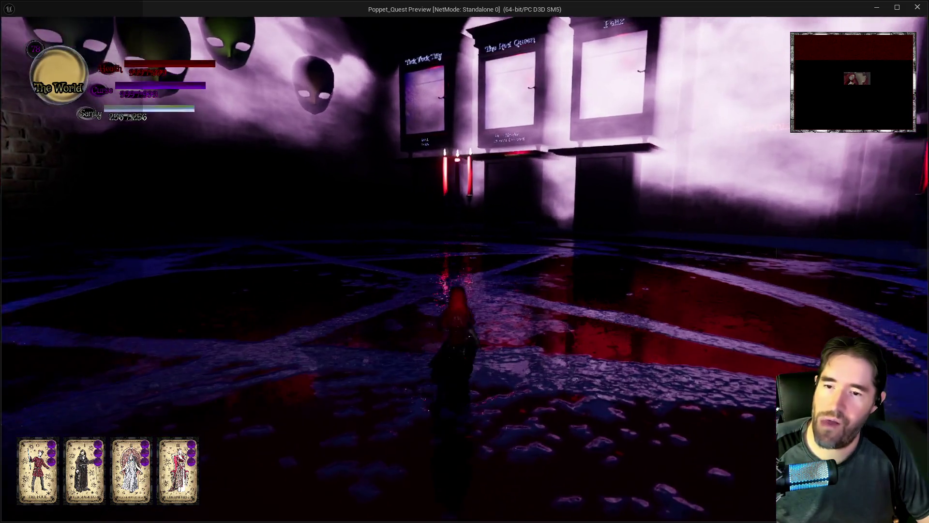
key(w)
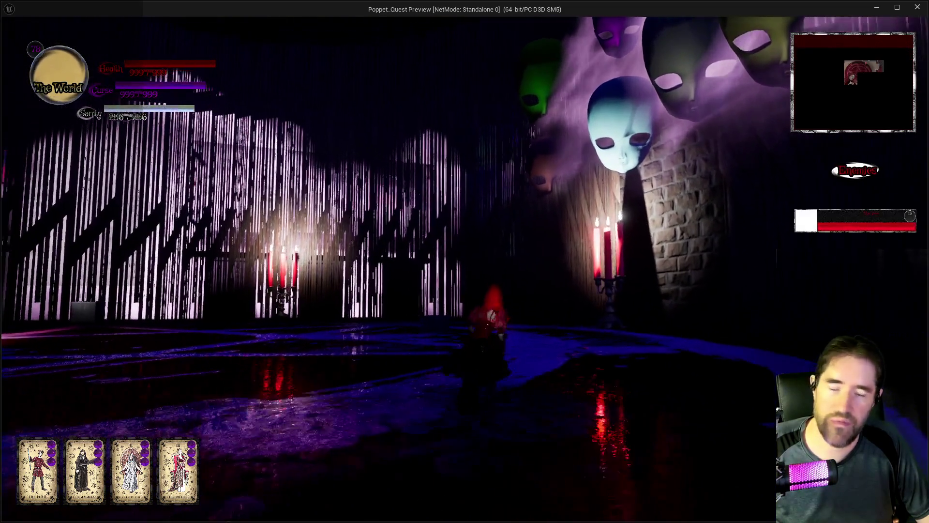
key(w)
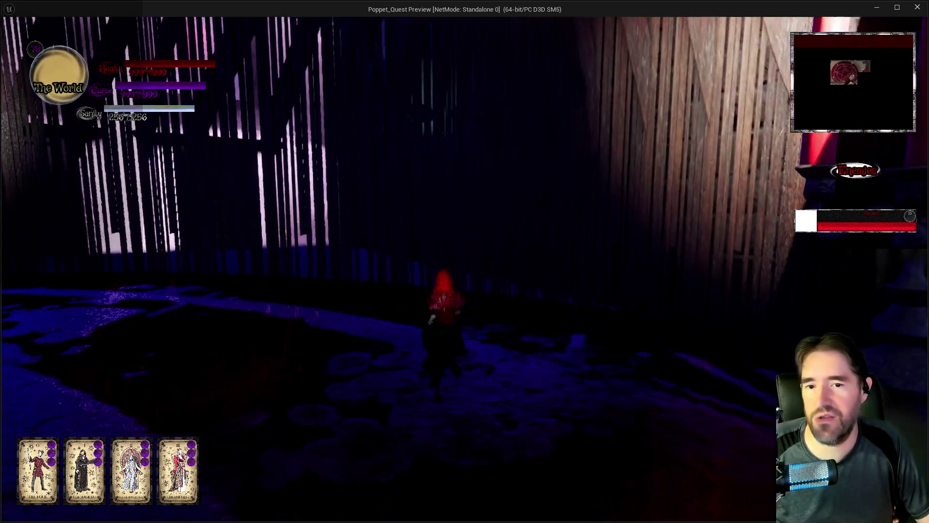
key(w)
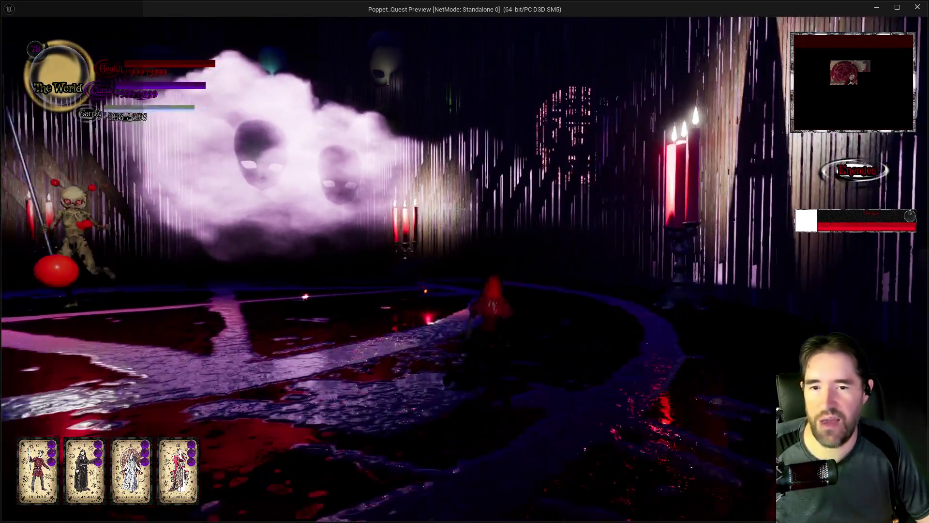
key(w)
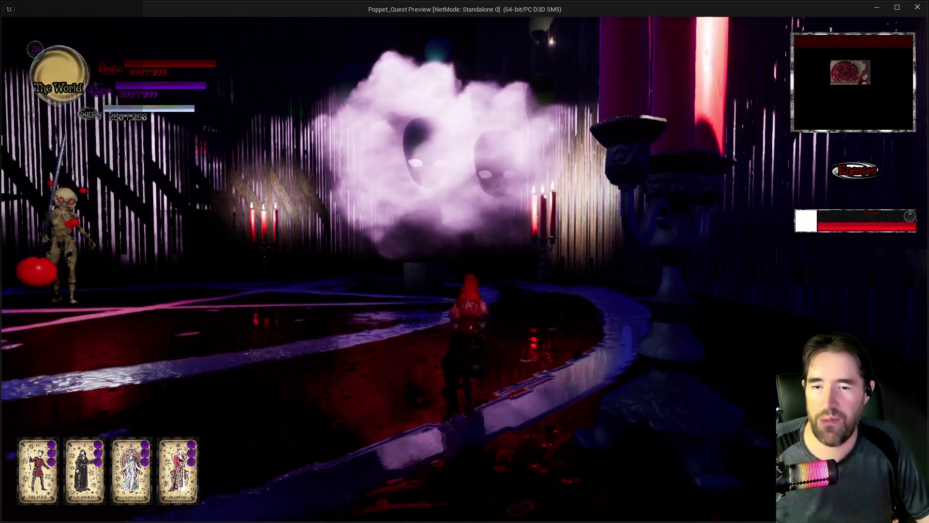
key(w)
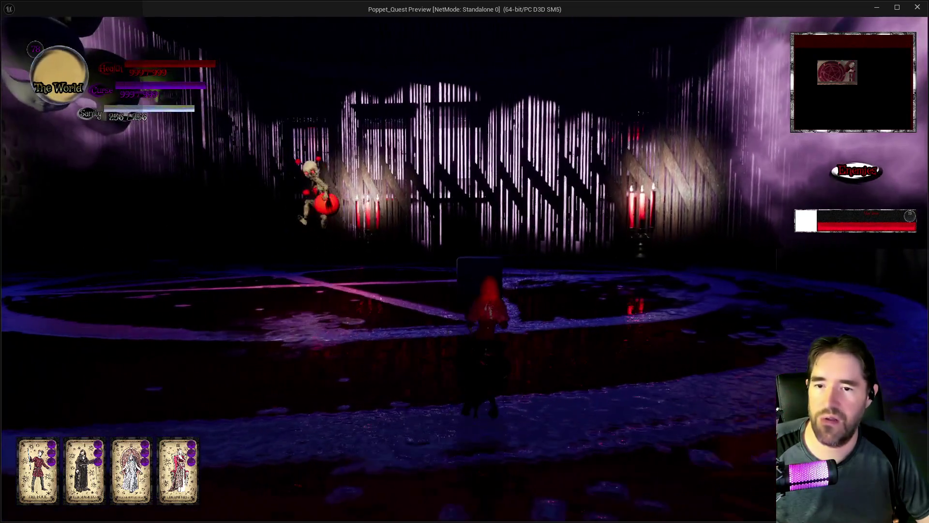
Run around the pentagram floor watching the enemy health bars, then go back to the editor
key(w)
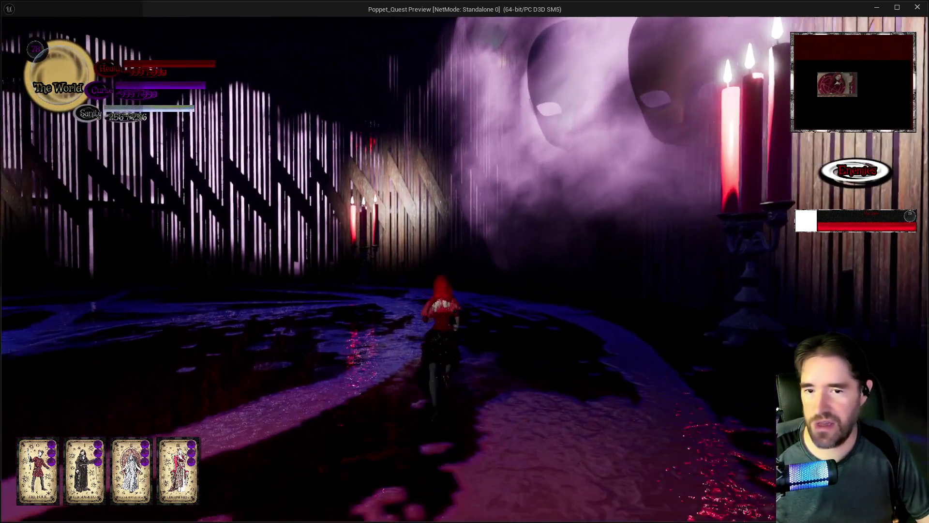
key(w)
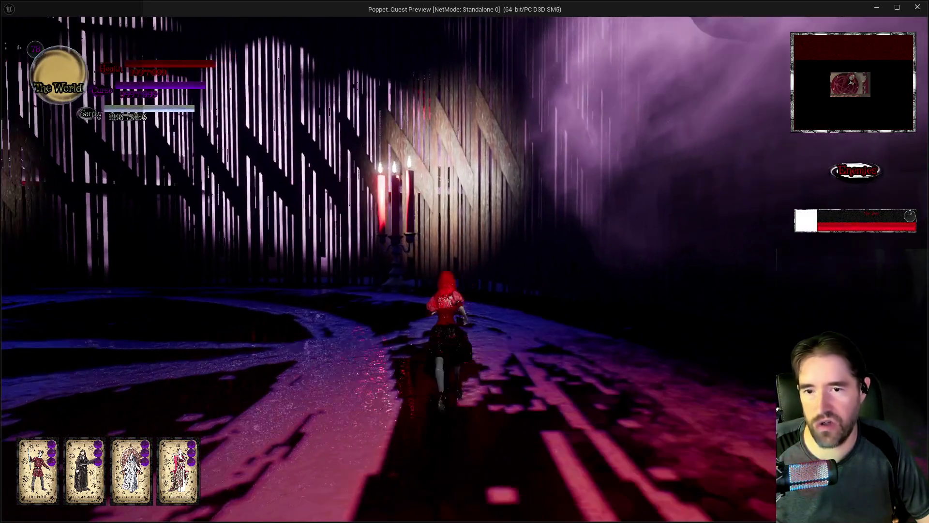
key(w)
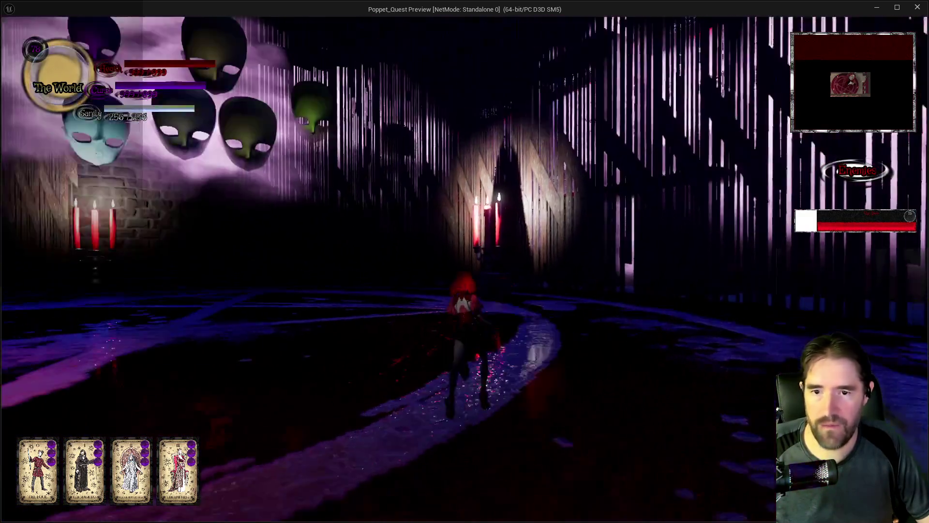
key(w)
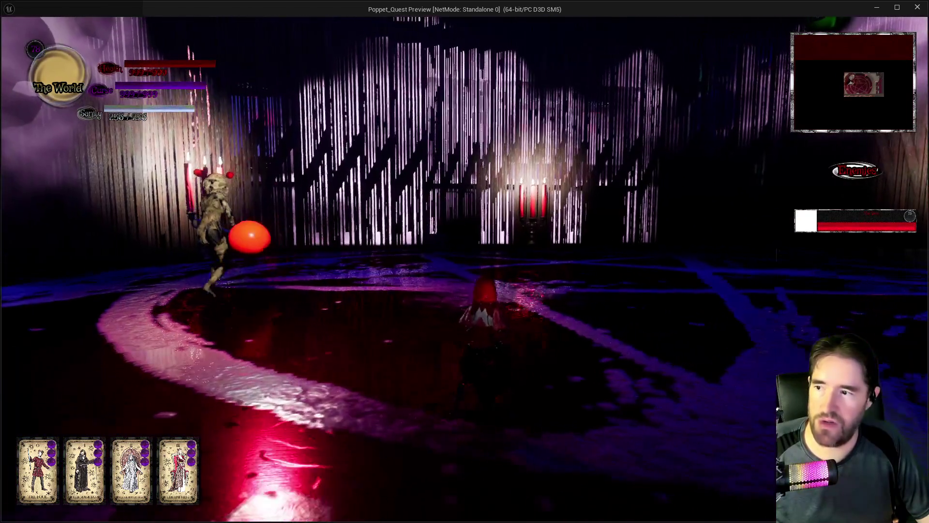
key(w)
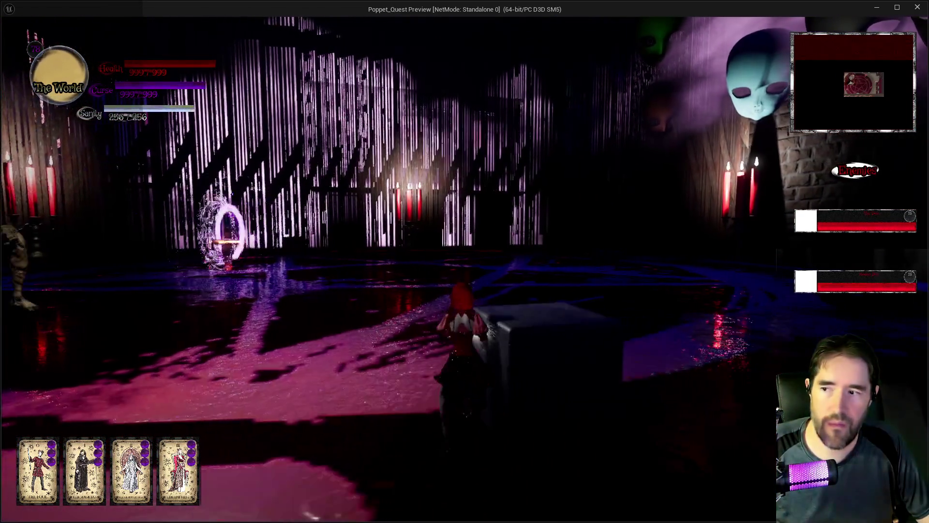
key(w)
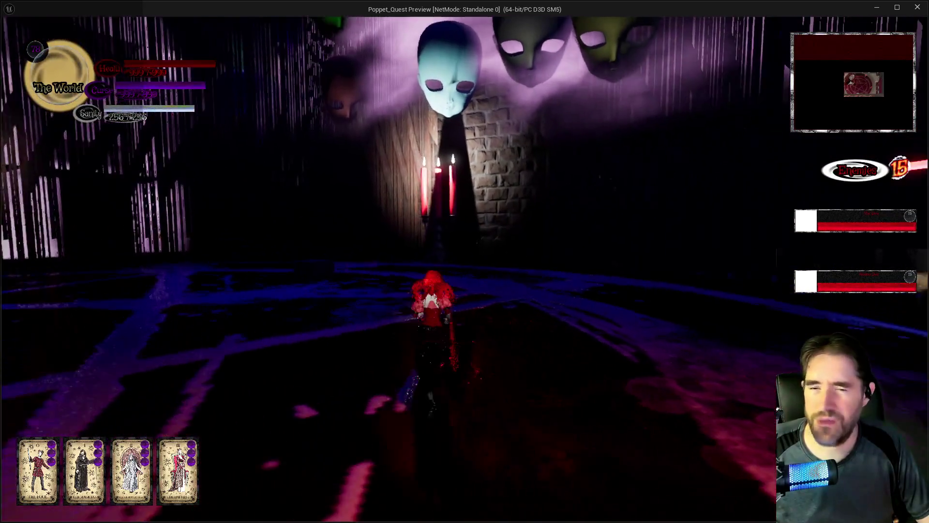
key(w)
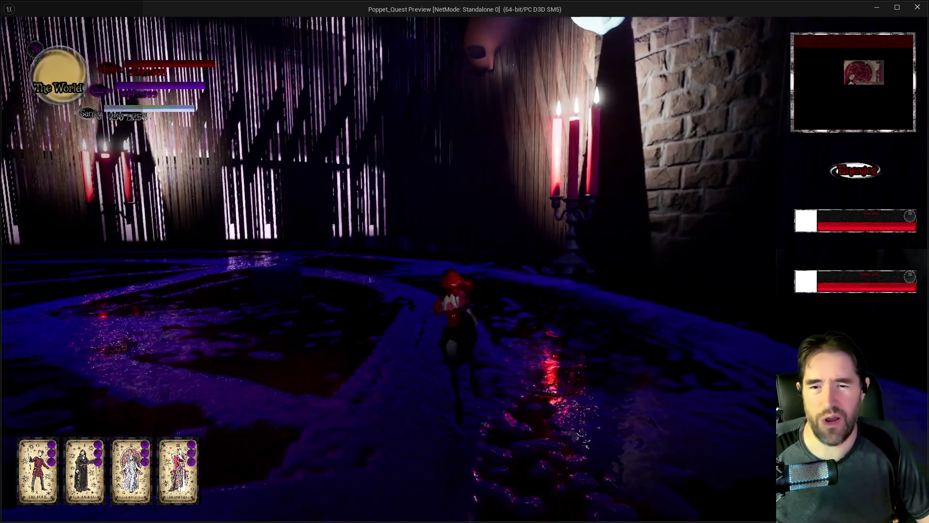
key(w)
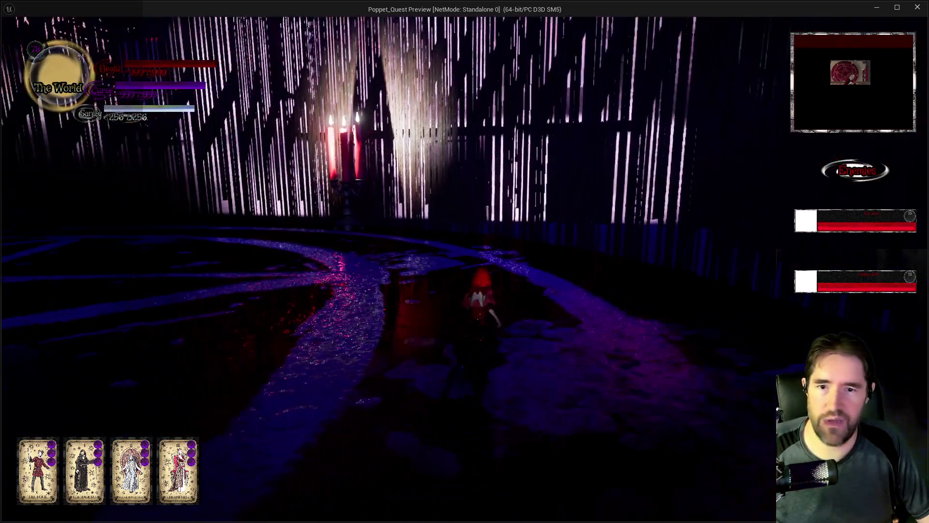
key(w)
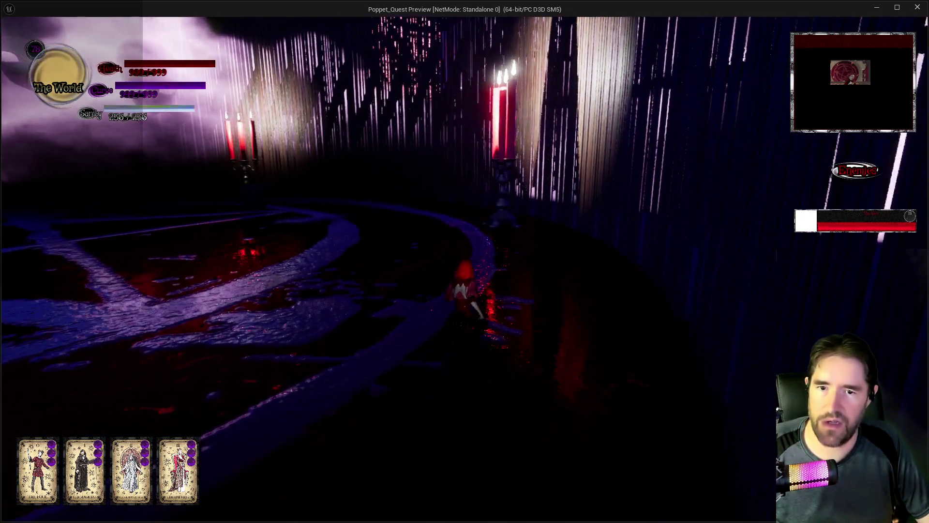
key(w)
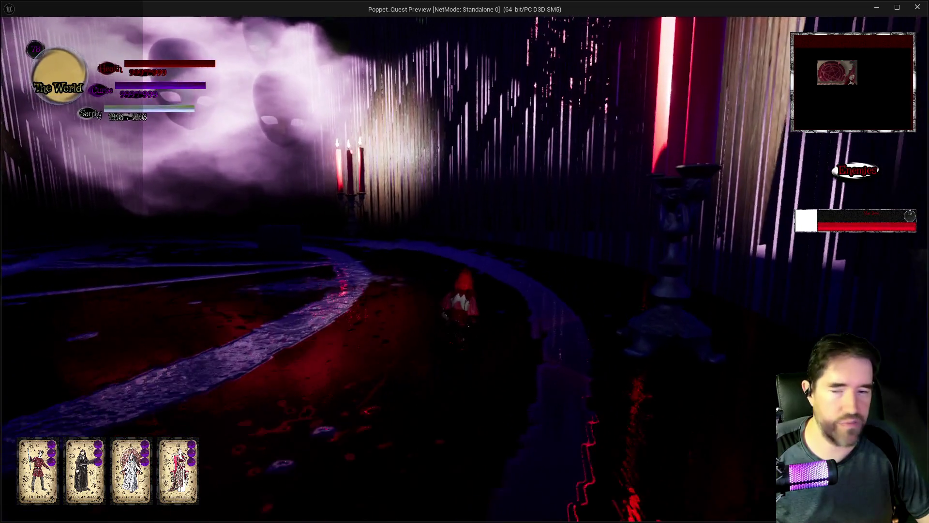
key(alt+Tab)
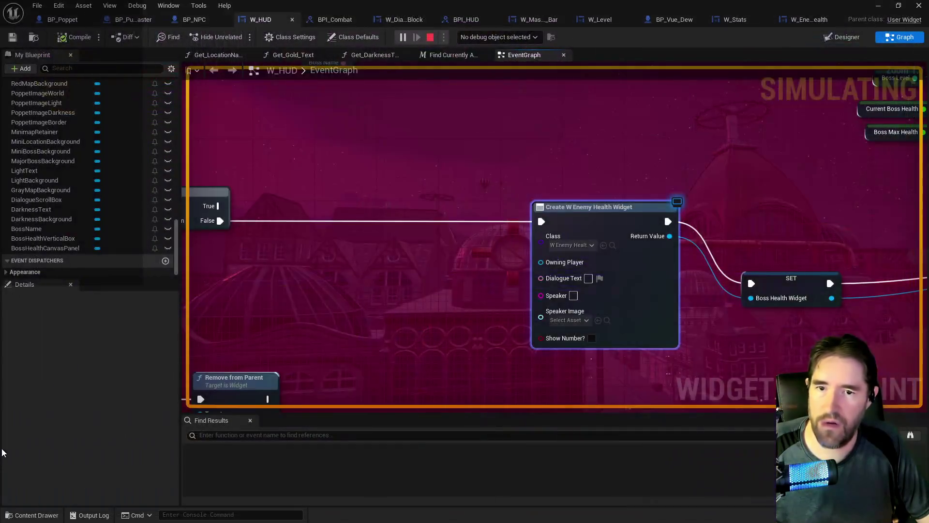
Stop the play session and drop a Scroll Box from the Palette onto the W_HUD canvas
key(Escape)
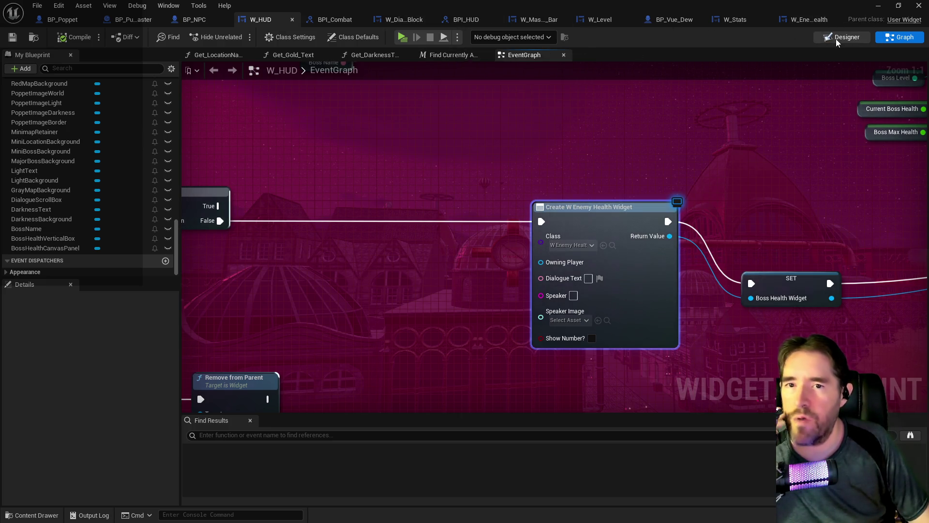
key(ctrl+shift+d)
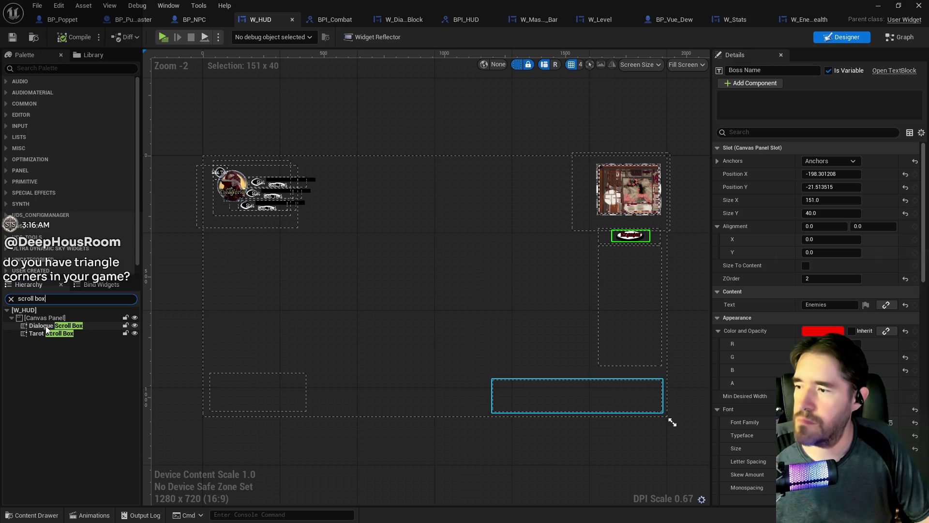
text(c)
click(48, 68)
text(scroll)
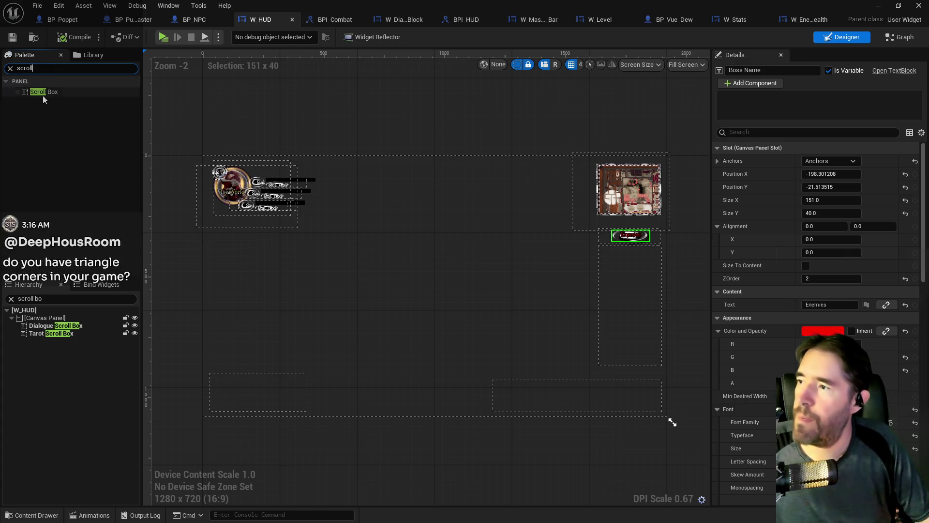
drag(45, 96, 559, 251)
scroll(568, 288, up, 3)
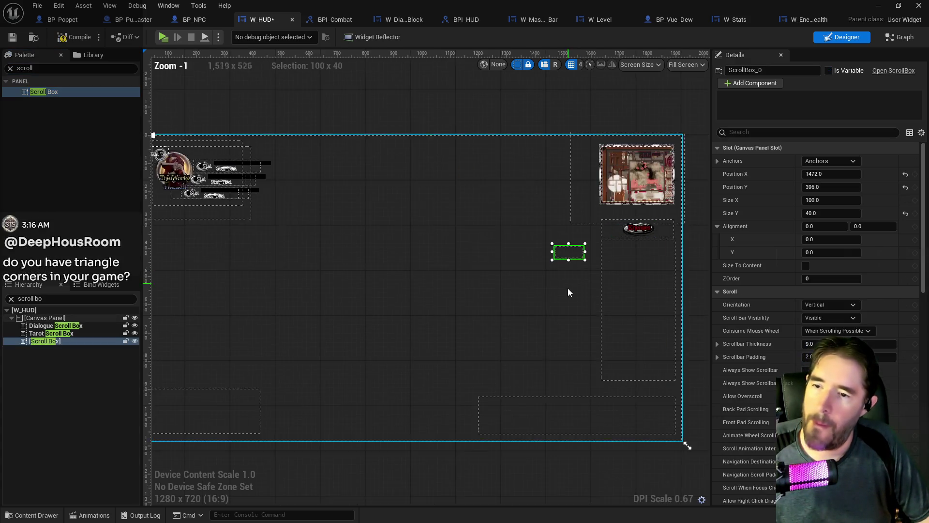
mouse_move(447, 218)
mouse_down()
mouse_move(514, 205)
mouse_move(575, 265)
mouse_move(594, 394)
mouse_up()
drag(457, 310, 22, 75)
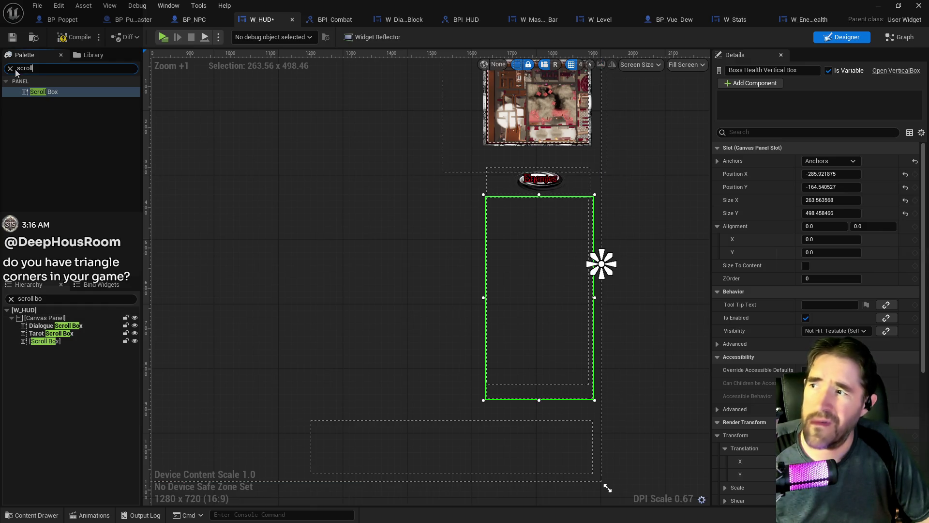
Move Boss Health Vertical Box left, size the scroll box 262 × 478 at 1636, 376, and save
click(11, 69)
click(11, 298)
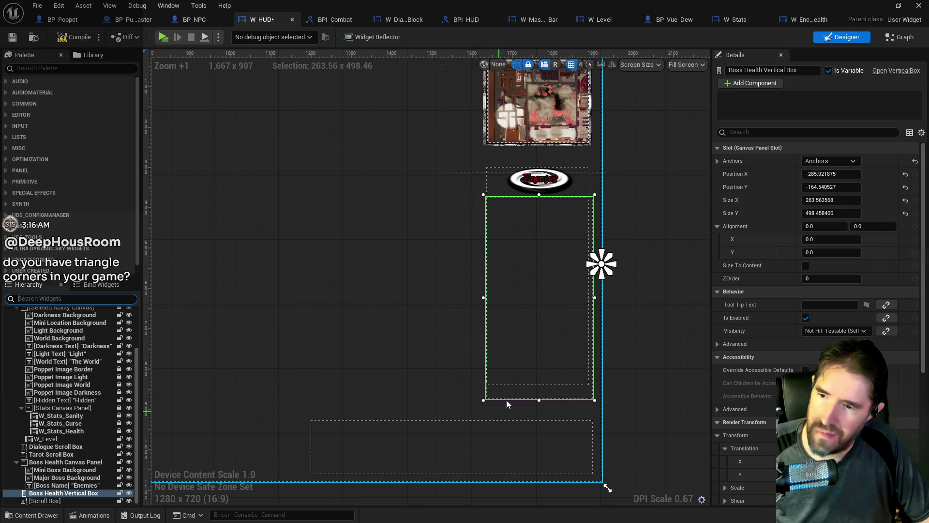
drag(504, 403, 267, 382)
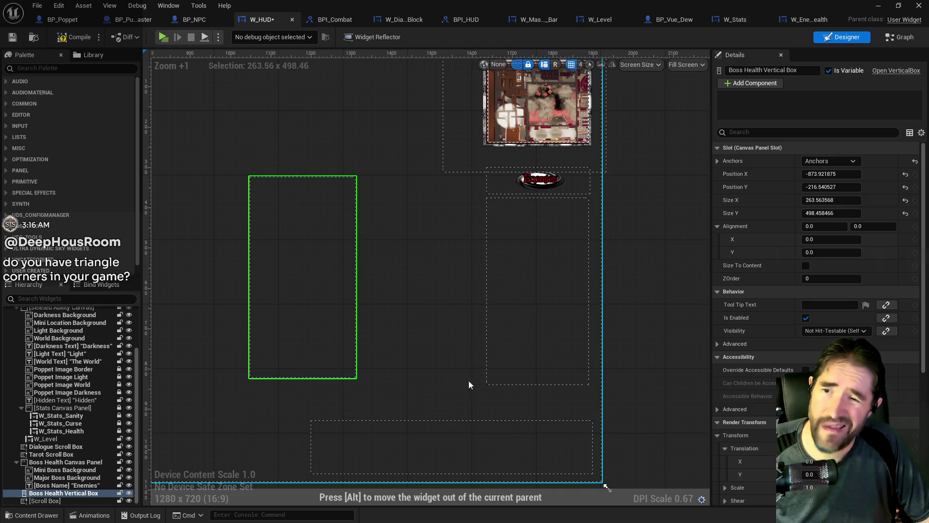
click(515, 338)
drag(591, 387, 593, 392)
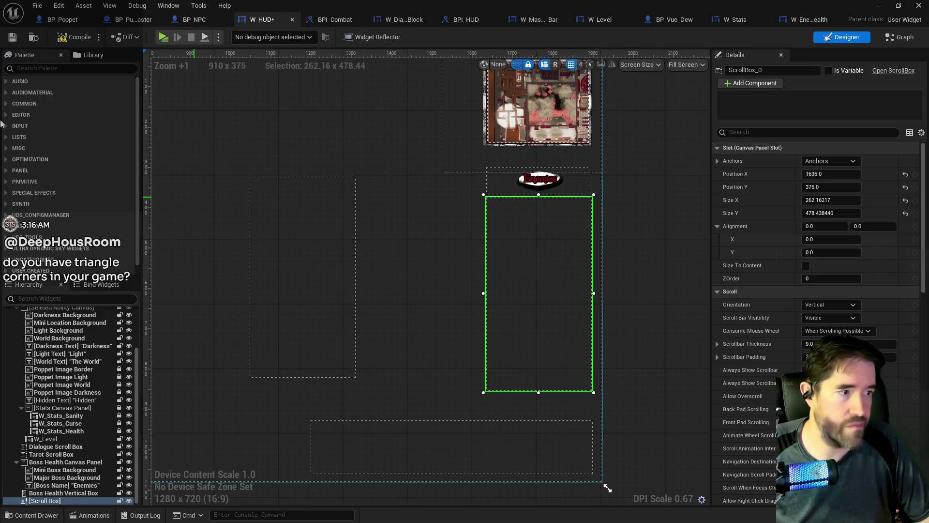
click(9, 40)
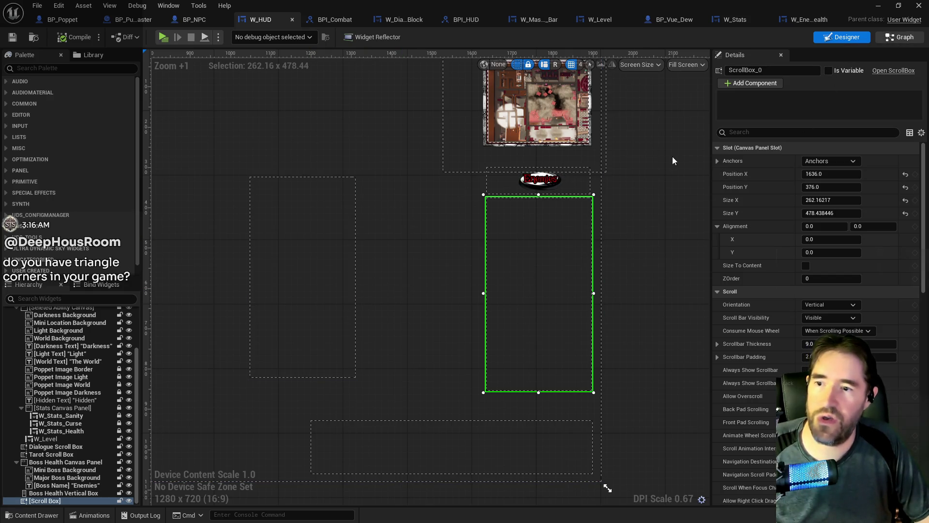
scroll(462, 275, down, 4)
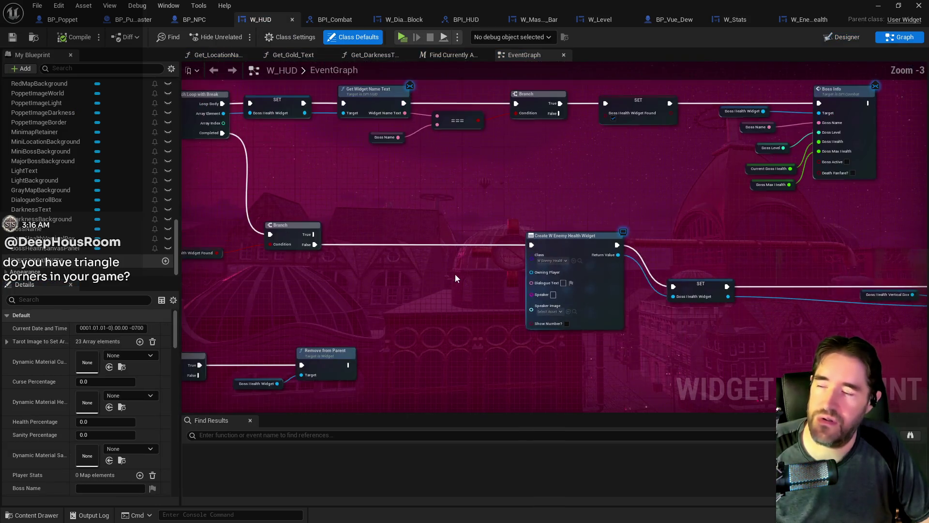
Rename ScrollBox_0 to 'Enemy Scroll Box' with Is Variable ticked in the Designer
drag(447, 272, 116, 248)
drag(548, 251, 396, 226)
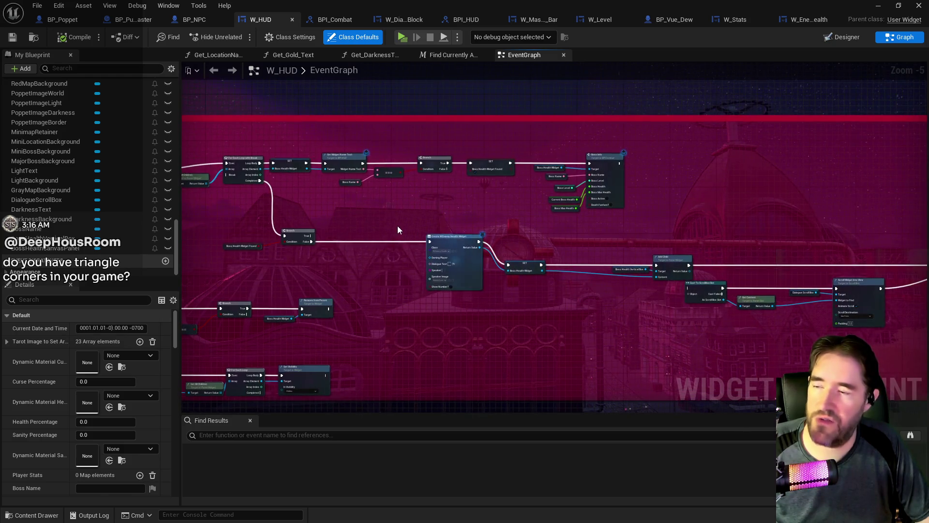
scroll(389, 228, up, 2)
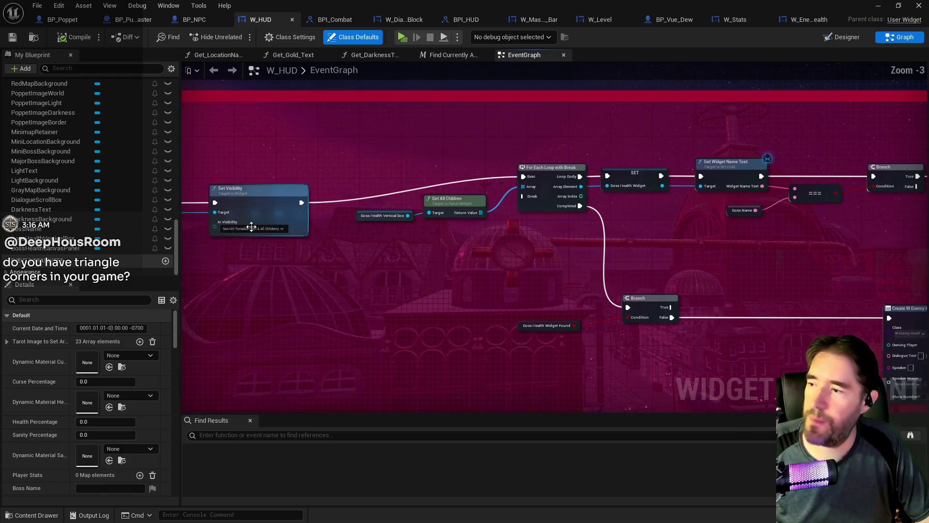
key(shift+F12)
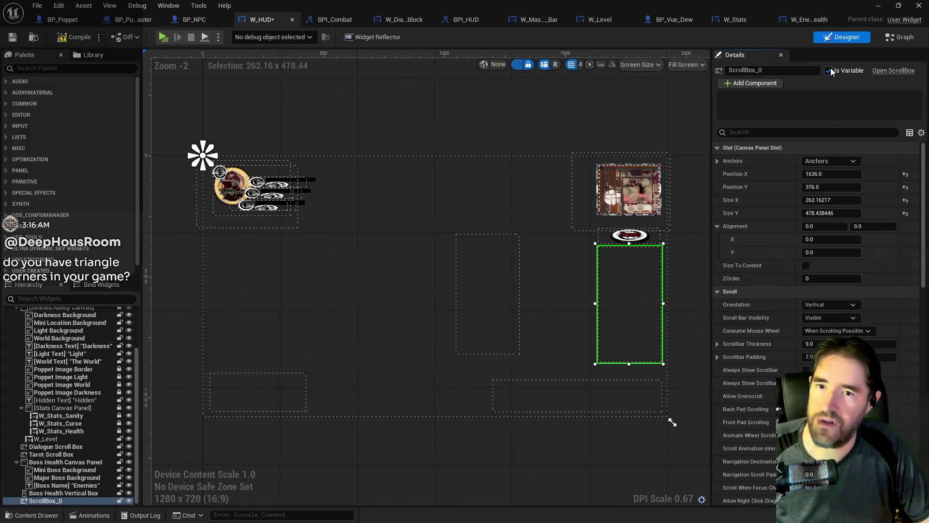
text(Enem)
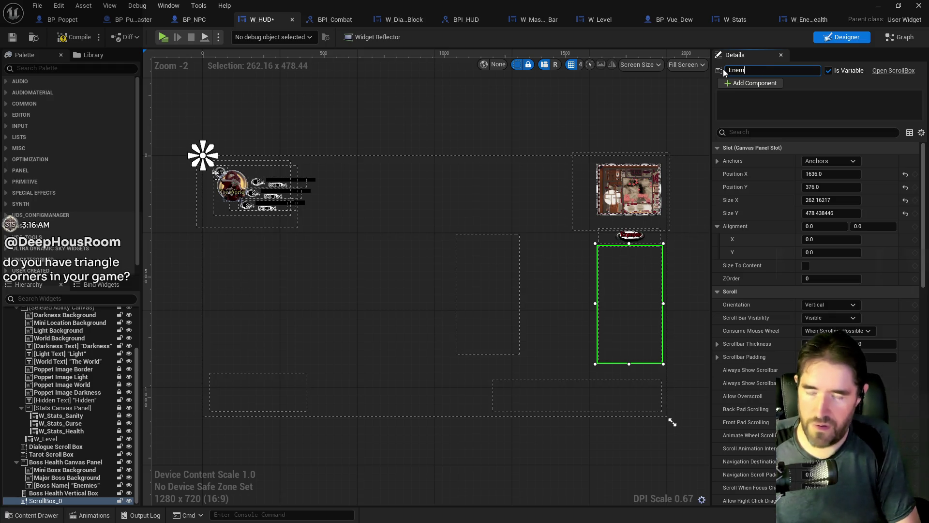
text(y Scroll Box)
key(Return)
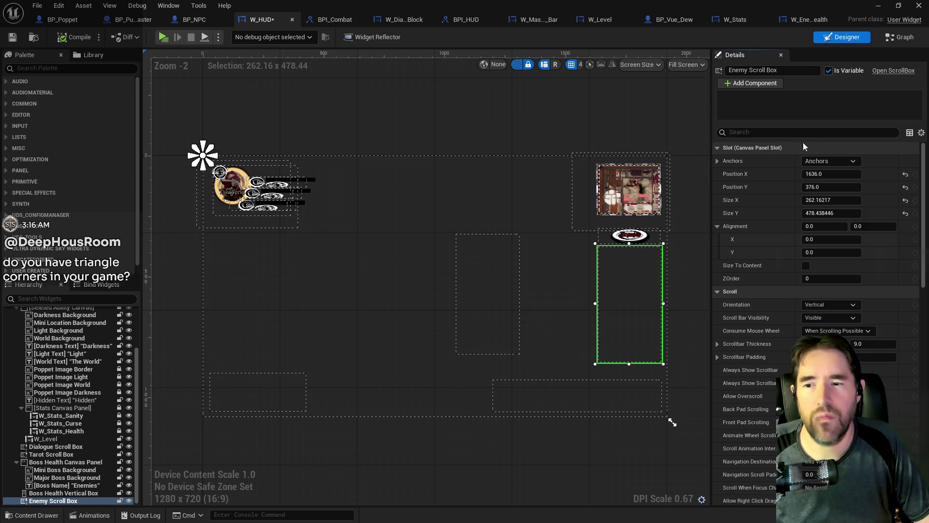
click(903, 38)
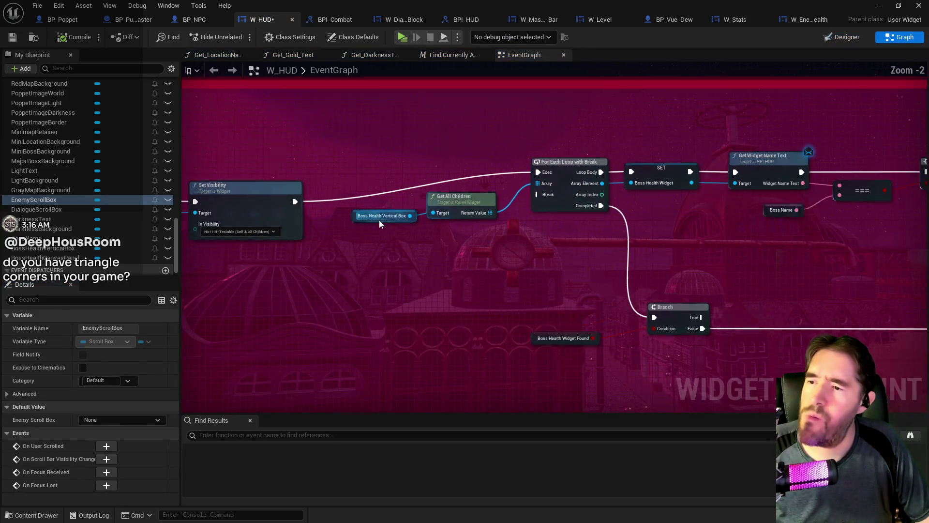
Replace the first Get All Children's Boss Health Vertical Box input with an Enemy Scroll Box getter
scroll(73, 242, down, 1)
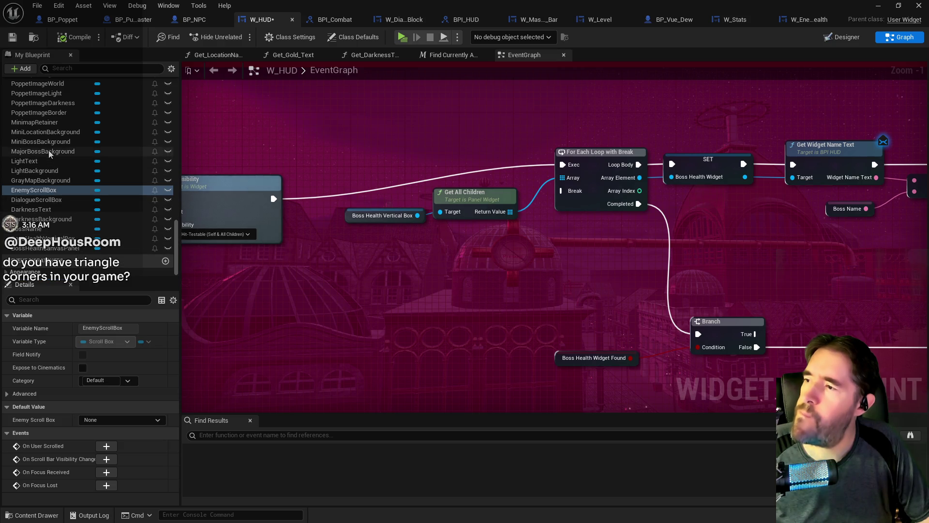
scroll(44, 160, up, 6)
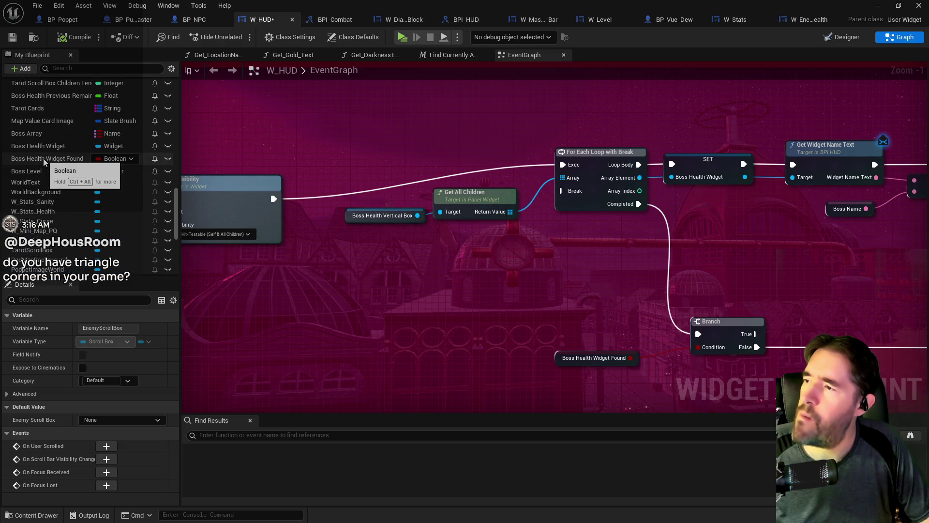
scroll(46, 213, down, 5)
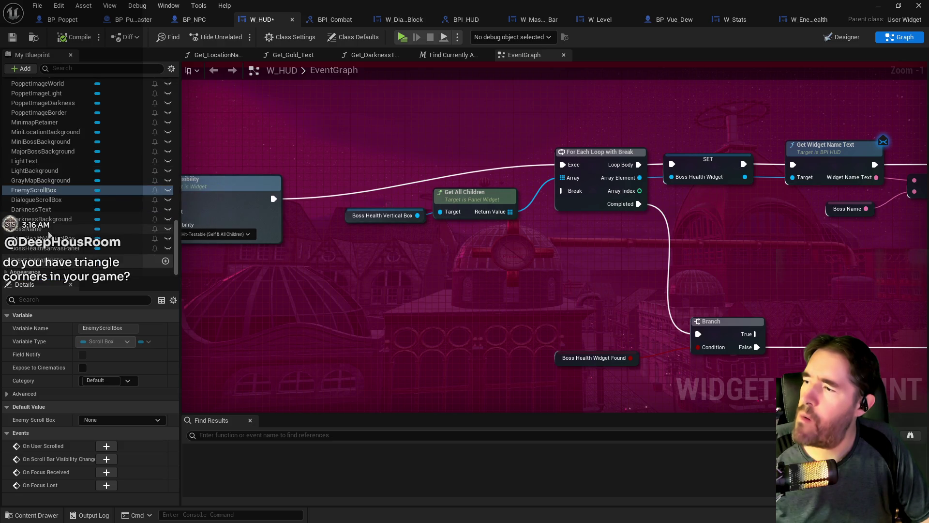
drag(47, 192, 370, 238)
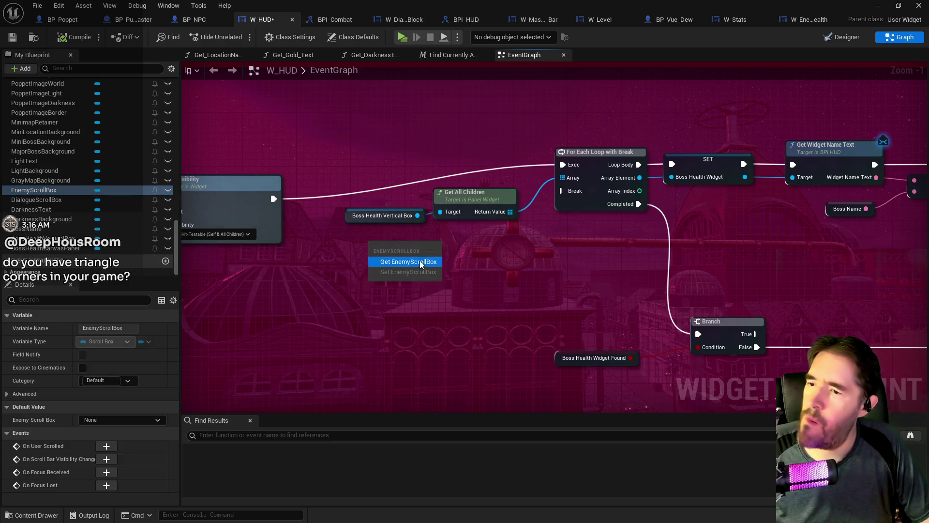
click(394, 255)
mouse_move(432, 221)
mouse_down()
mouse_move(419, 243)
mouse_move(353, 223)
mouse_up()
key(Delete)
scroll(379, 269, down, 3)
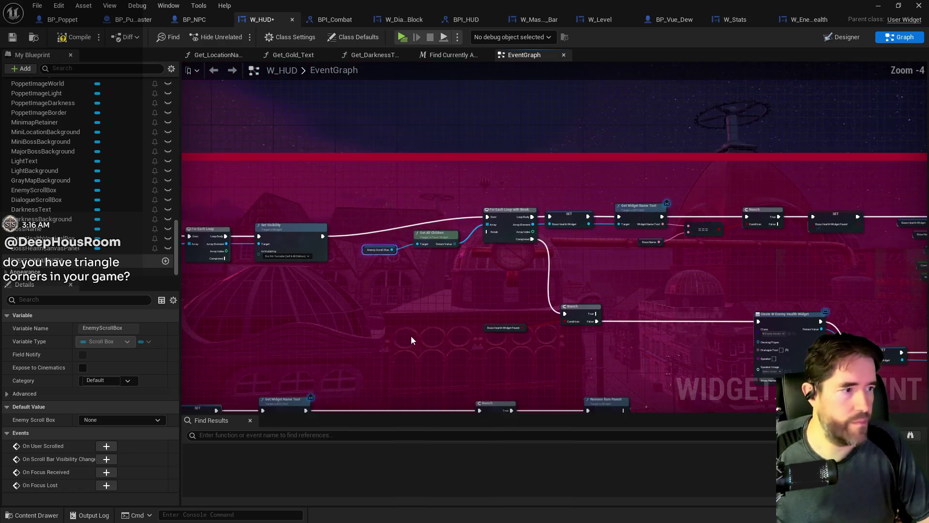
scroll(274, 232, up, 1)
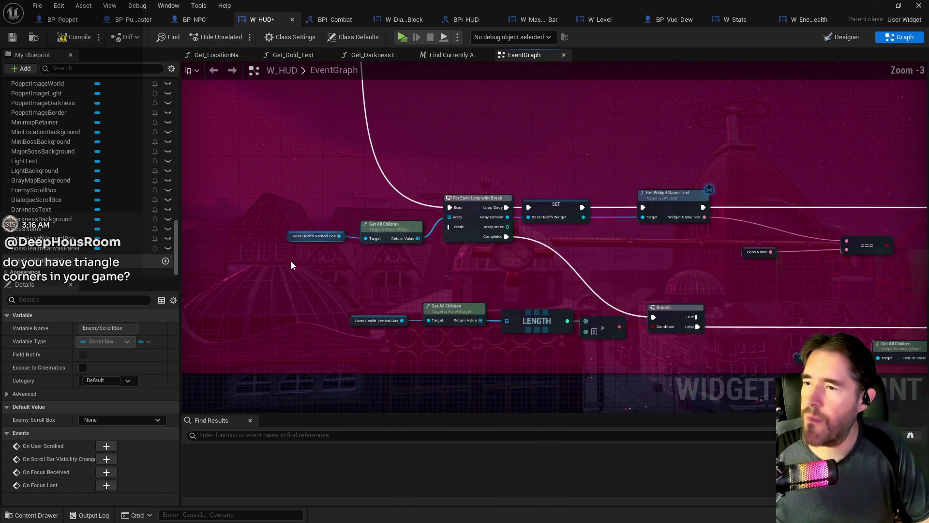
click(283, 260)
key(ctrl+z)
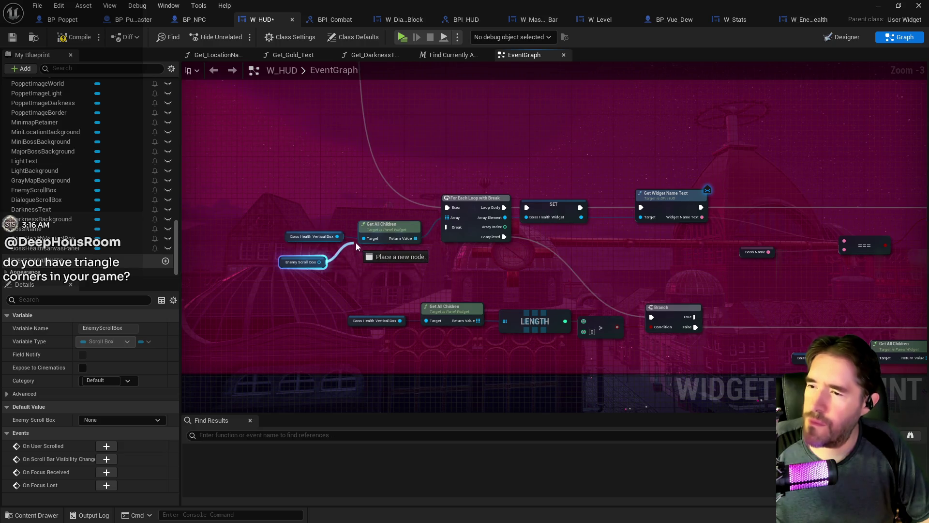
key(ctrl+z)
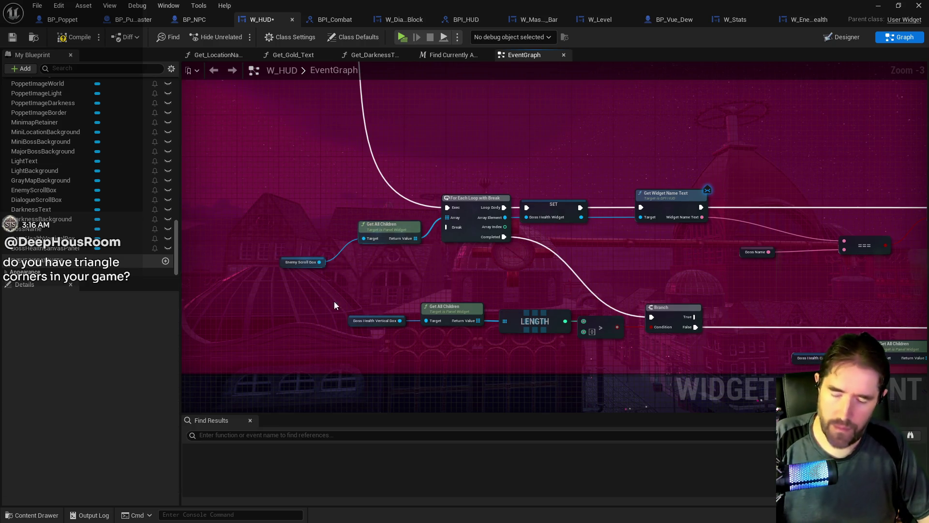
Feed a copy of Enemy Scroll Box into the second Get All Children, delete the old reference, and save
key(ctrl+v)
drag(365, 343, 409, 329)
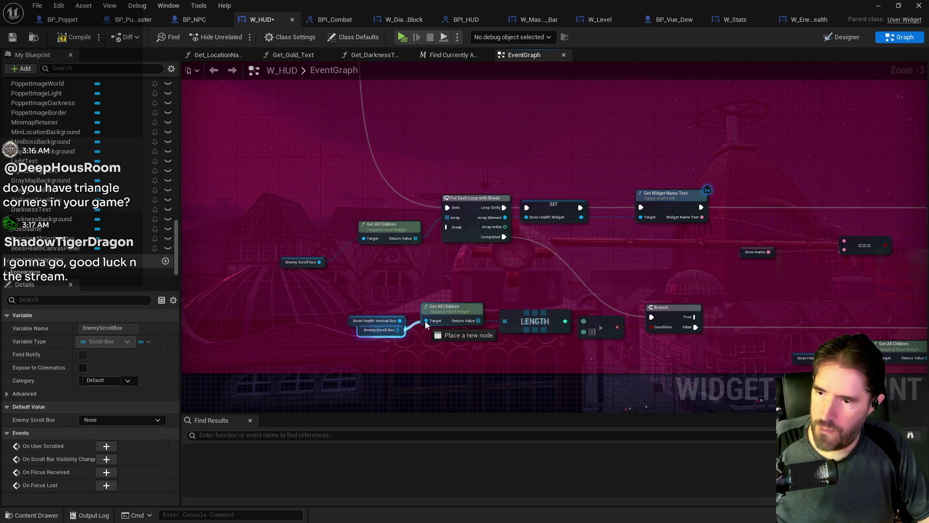
click(351, 317)
key(Delete)
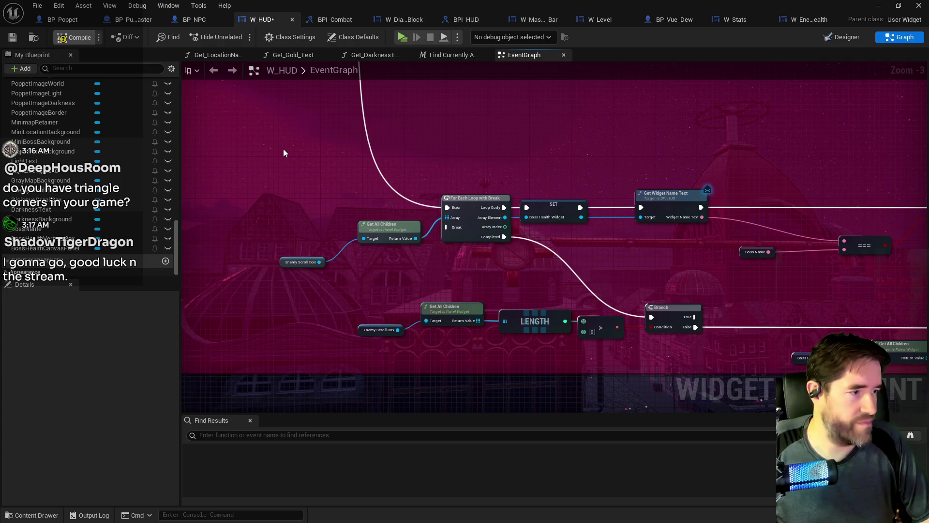
key(ctrl+s)
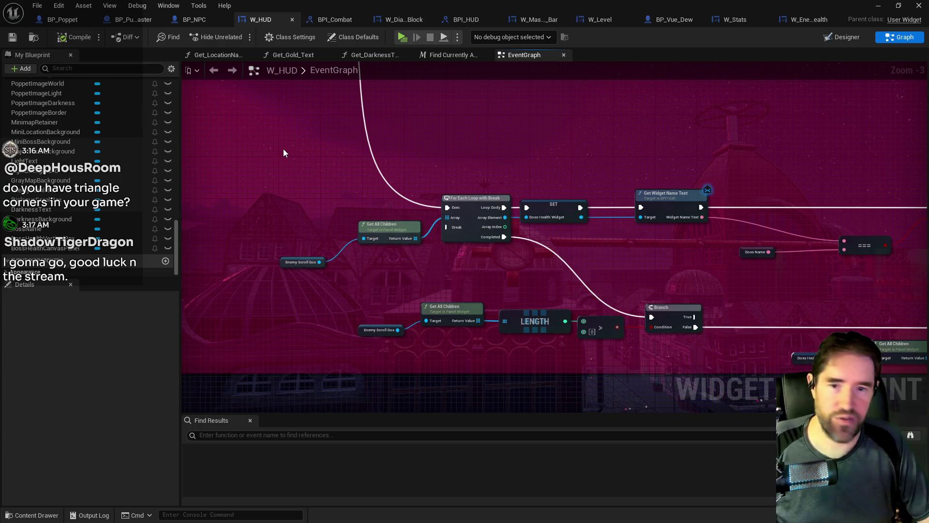
click(847, 37)
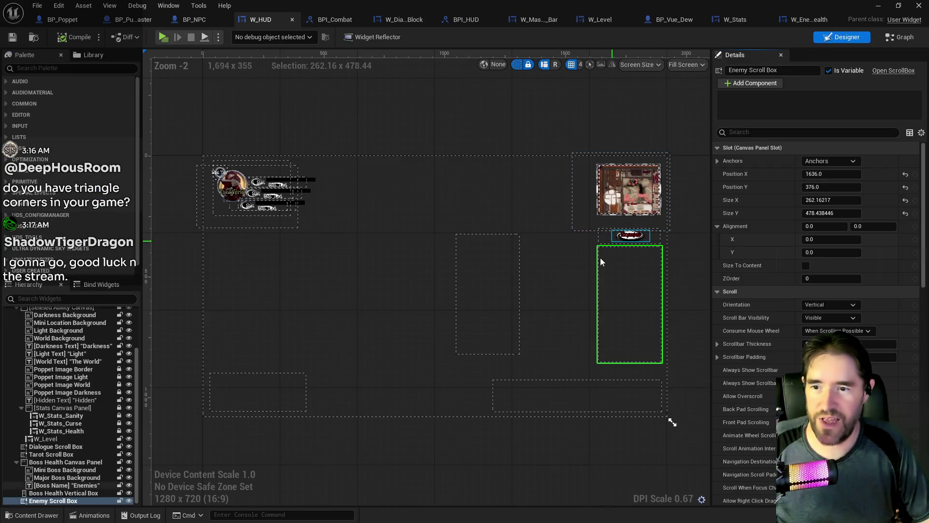
Cancel deleting Boss Health Vertical Box and rewire the Get All Children Target in the graph
click(497, 282)
key(Delete)
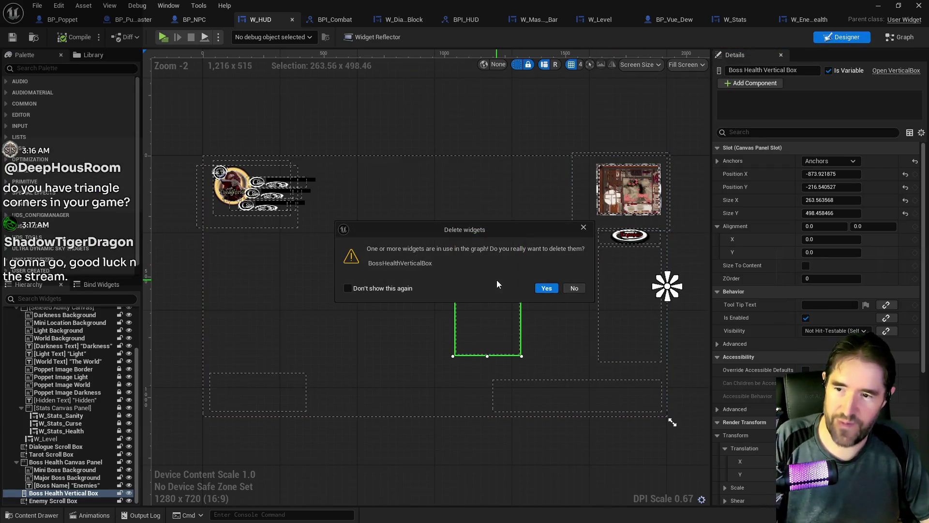
click(575, 288)
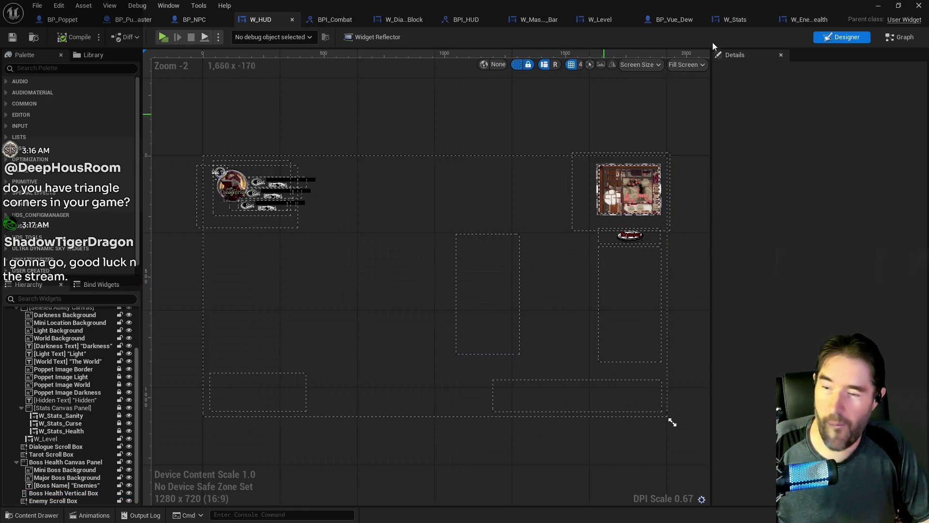
key(ctrl+shift+alt+g)
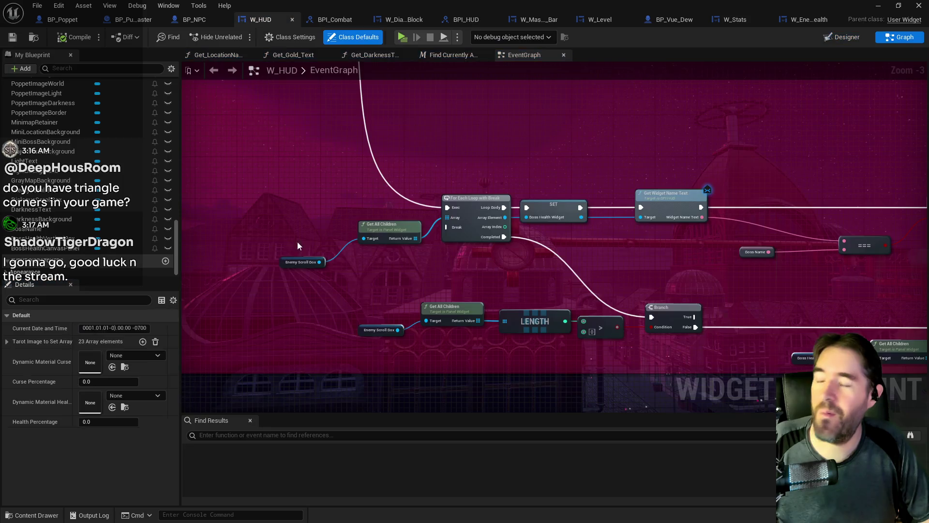
click(361, 332)
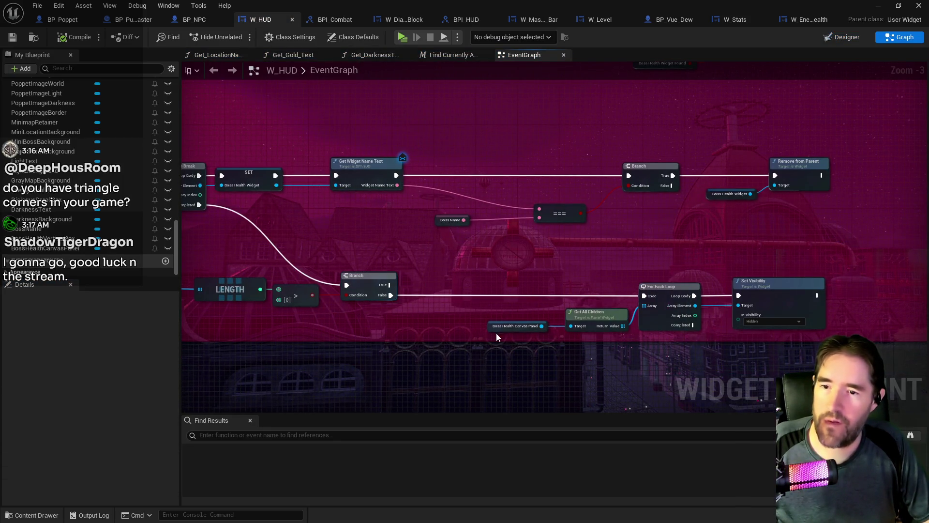
key(ctrl+v)
drag(474, 335, 571, 323)
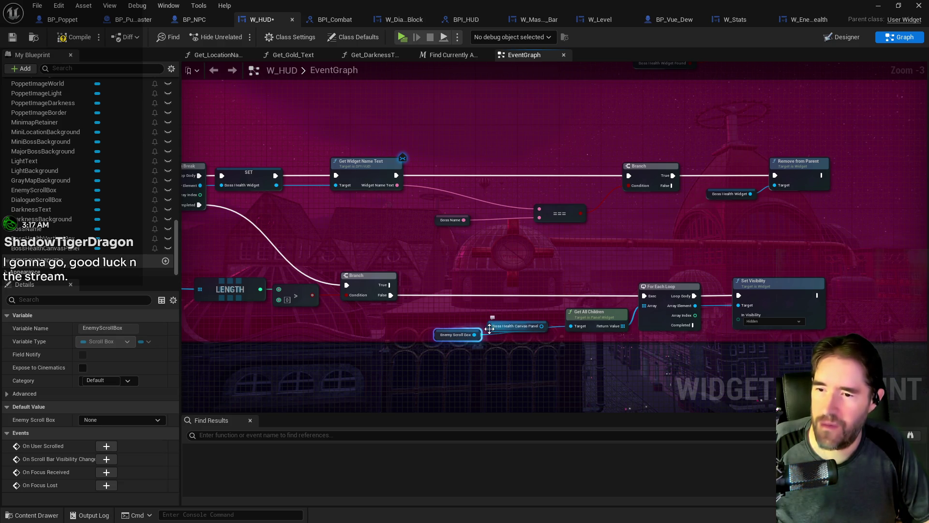
drag(541, 329, 570, 330)
click(96, 255)
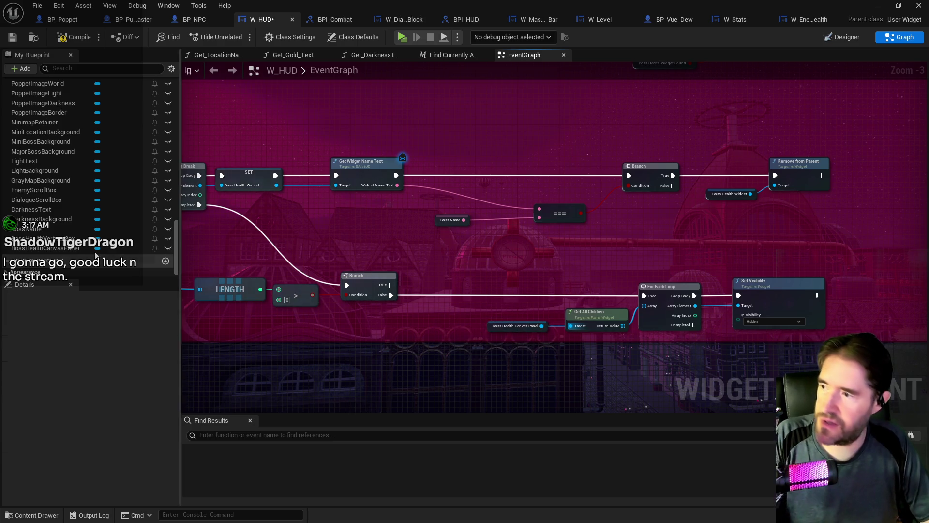
Find BossHealthVerticalBox's reference and swap Add Child's Target to an Enemy Scroll Box getter
click(72, 238)
right_click(73, 239)
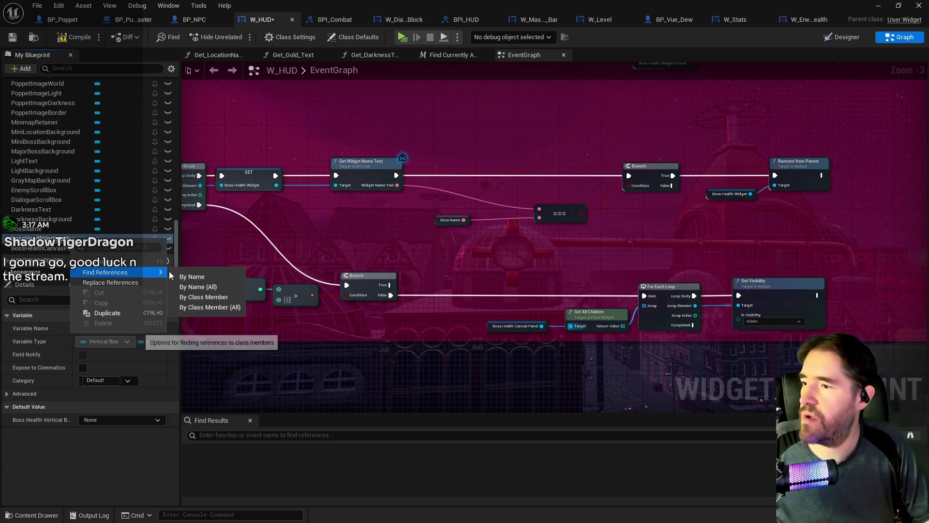
click(192, 276)
click(231, 472)
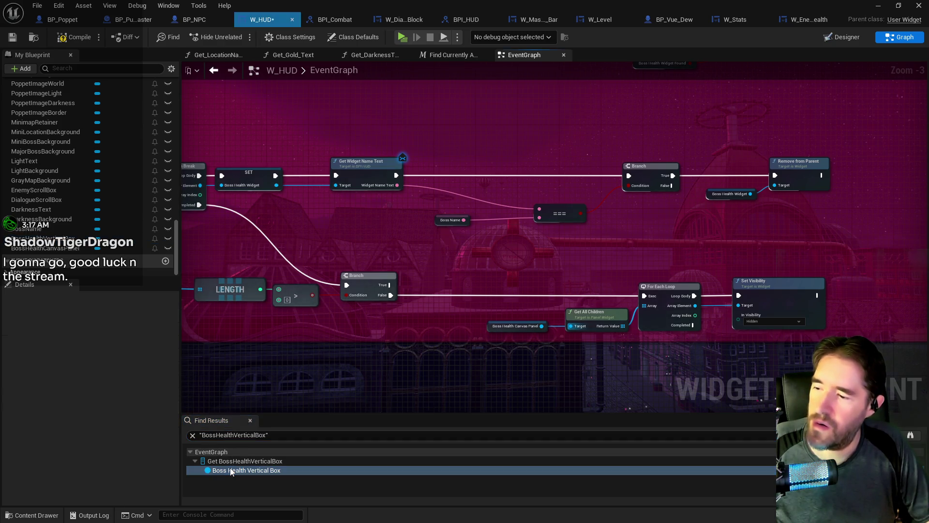
key(ctrl+v)
drag(459, 251, 583, 239)
click(484, 235)
key(Delete)
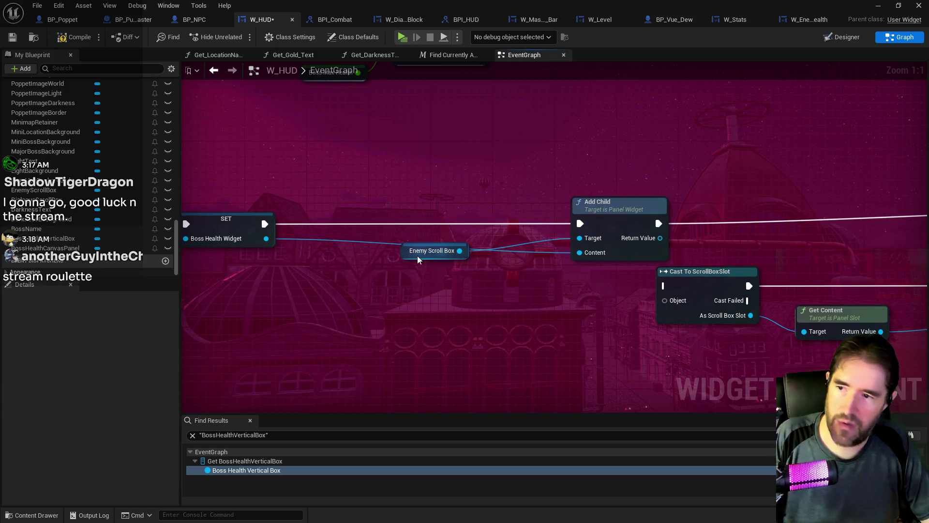
click(411, 252)
drag(404, 252, 457, 236)
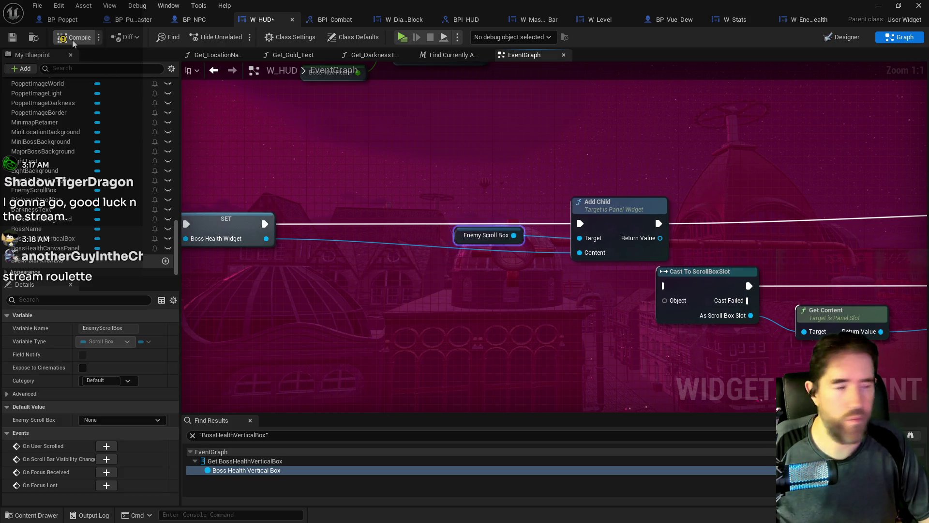
Save W_HUD after nudging the For Each Loop and Create Widget nodes
key(ctrl+s)
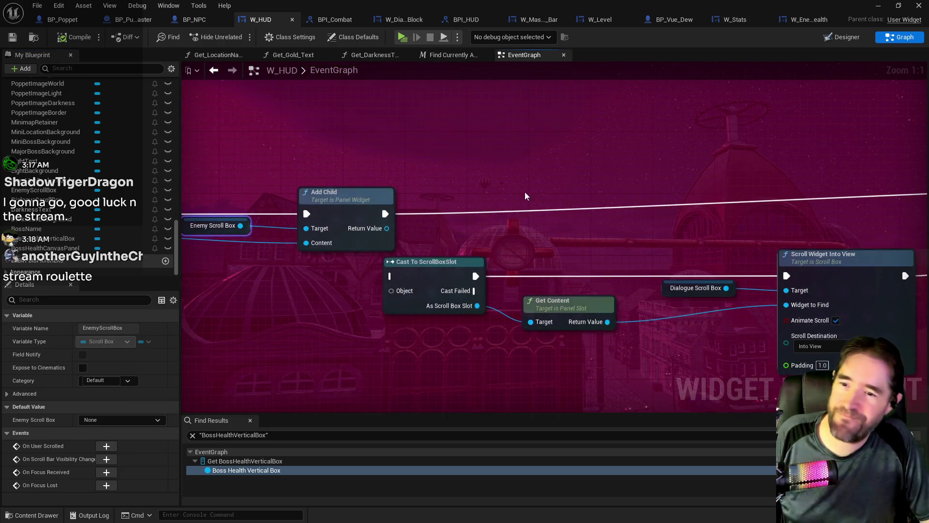
scroll(347, 229, down, 4)
drag(364, 228, 898, 310)
scroll(516, 225, down, 2)
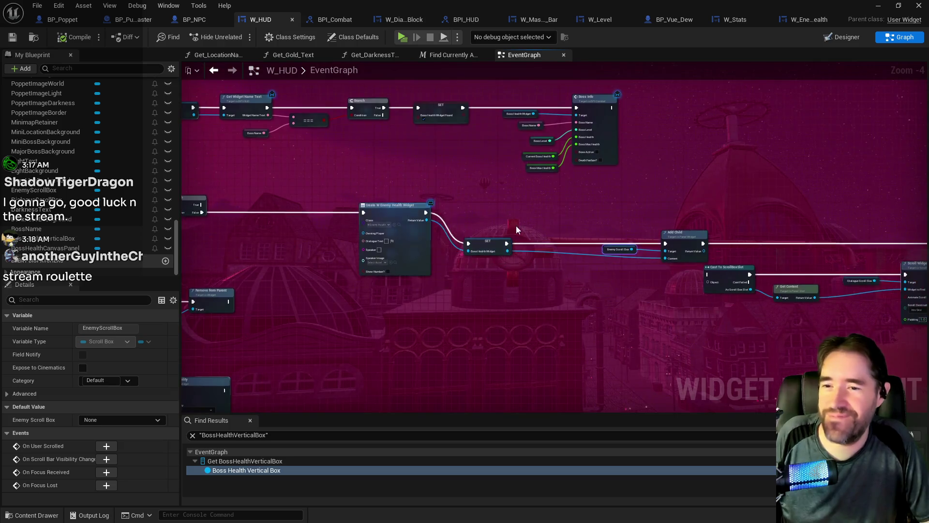
mouse_move(813, 298)
mouse_down()
mouse_move(833, 259)
mouse_move(828, 234)
mouse_up()
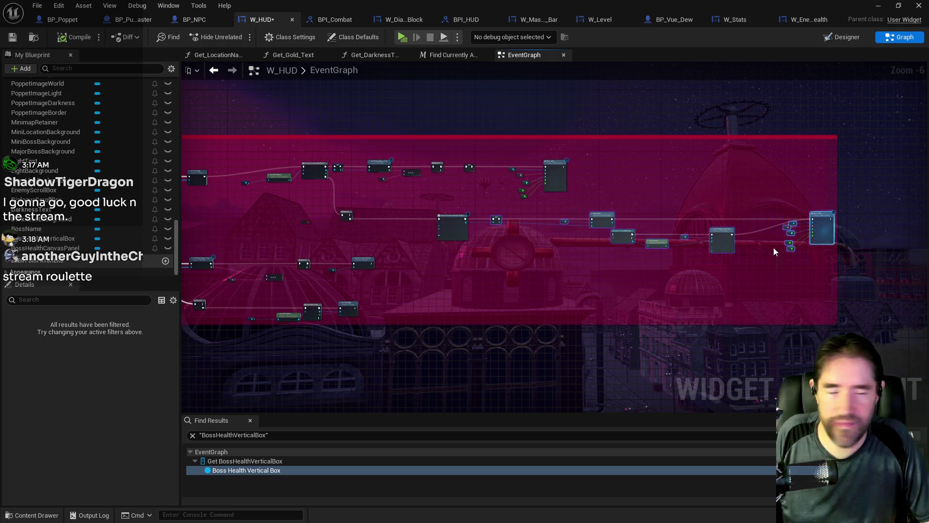
drag(522, 286, 667, 287)
key(ctrl+s)
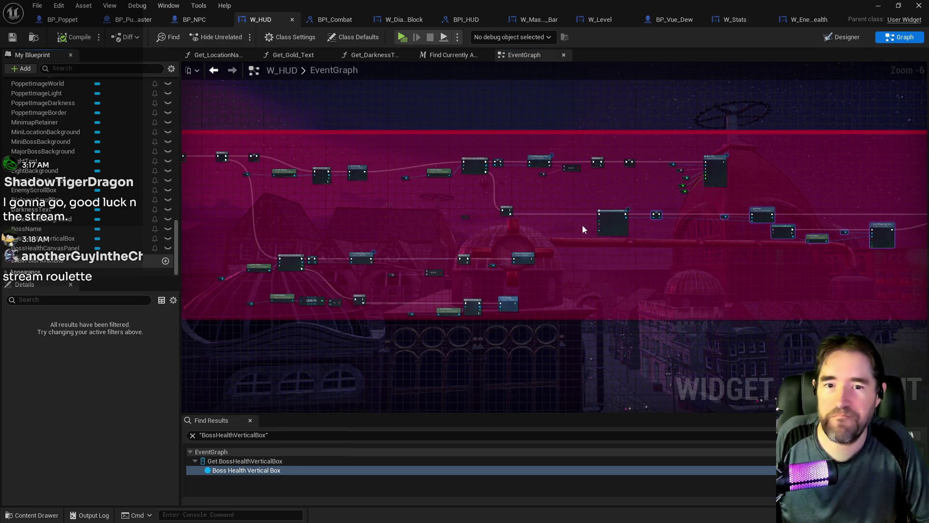
Delete Boss Health Vertical Box in the Designer, save W_HUD, and open W_Enemy_Health
click(849, 40)
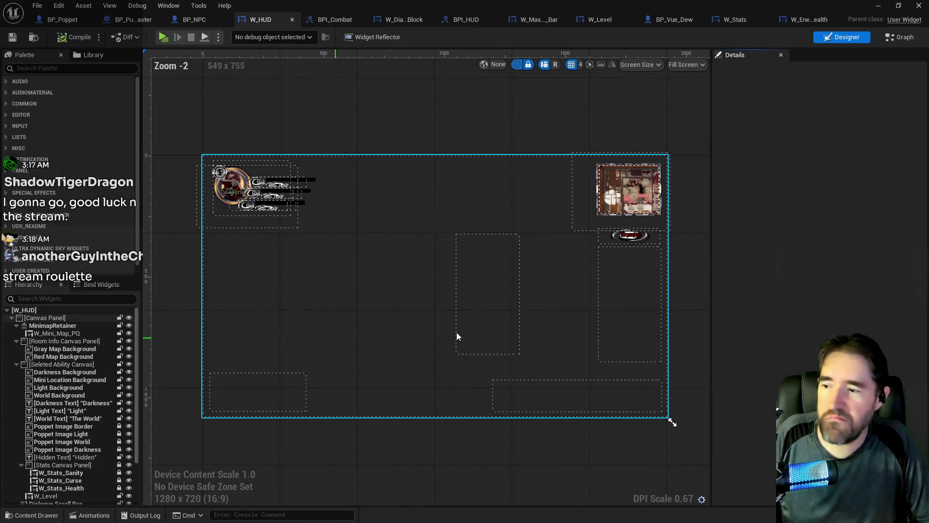
click(477, 322)
key(Delete)
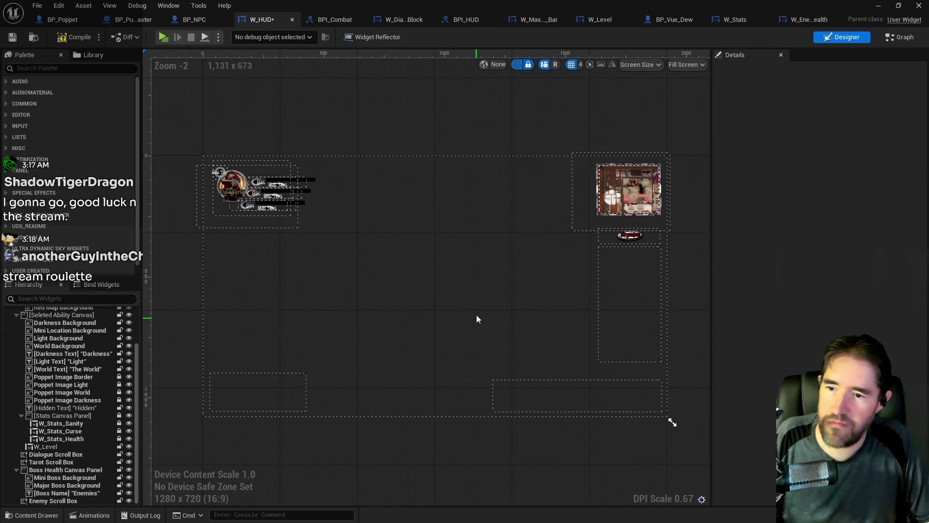
click(13, 37)
click(808, 19)
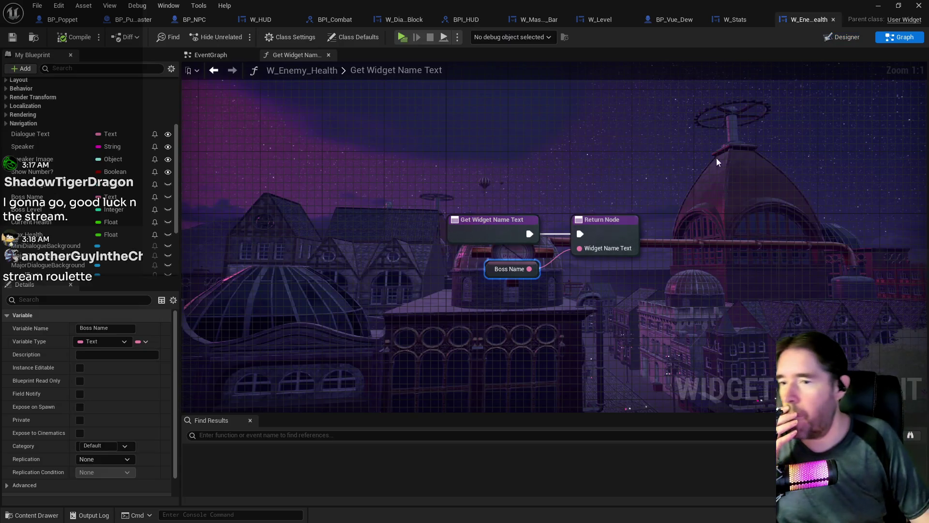
Drag Enemy Name's corner handle so the text box fills the black strip above the health bar
click(849, 40)
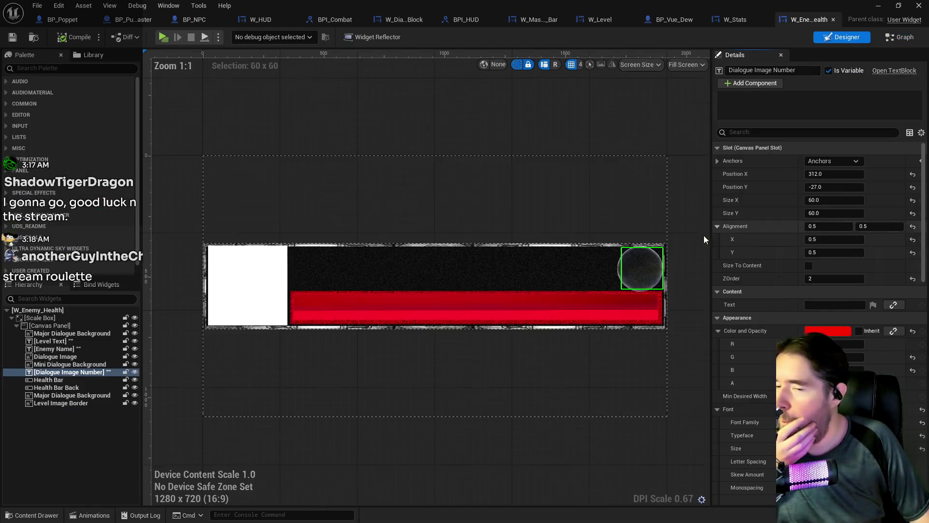
click(419, 266)
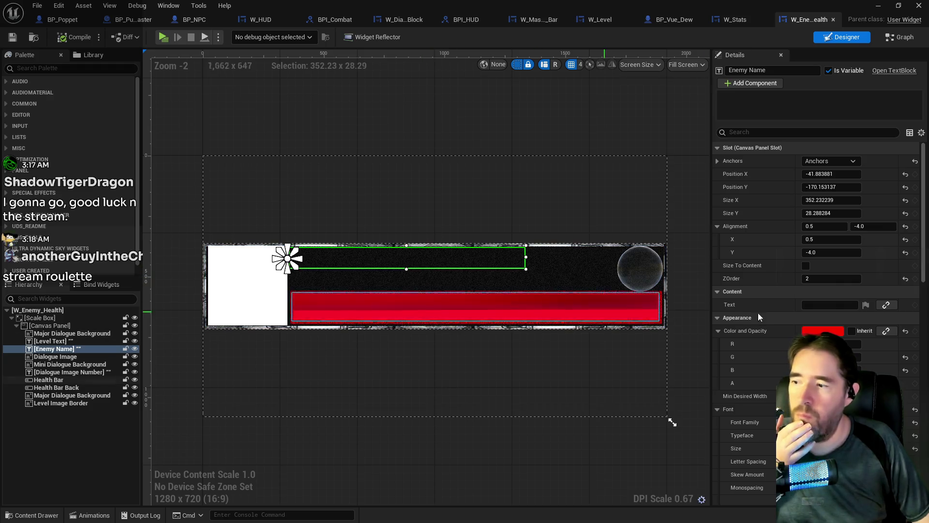
scroll(748, 317, down, 3)
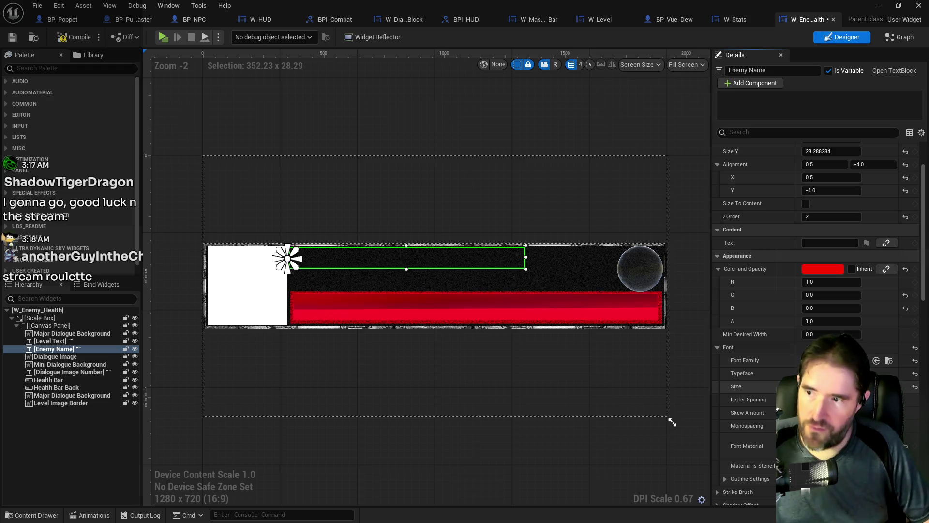
drag(525, 269, 557, 275)
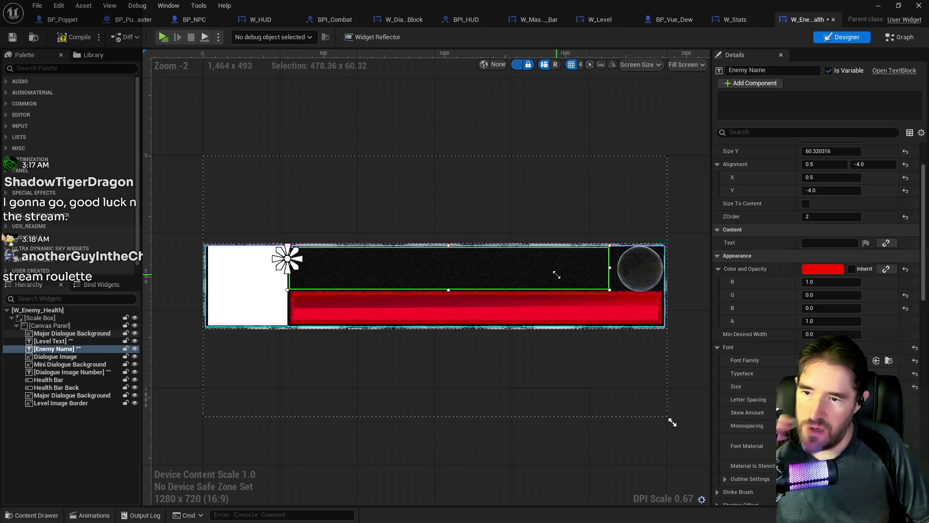
Check Dialogue Image Number's anchor presets without changes and compile W_Enemy_Health
click(634, 274)
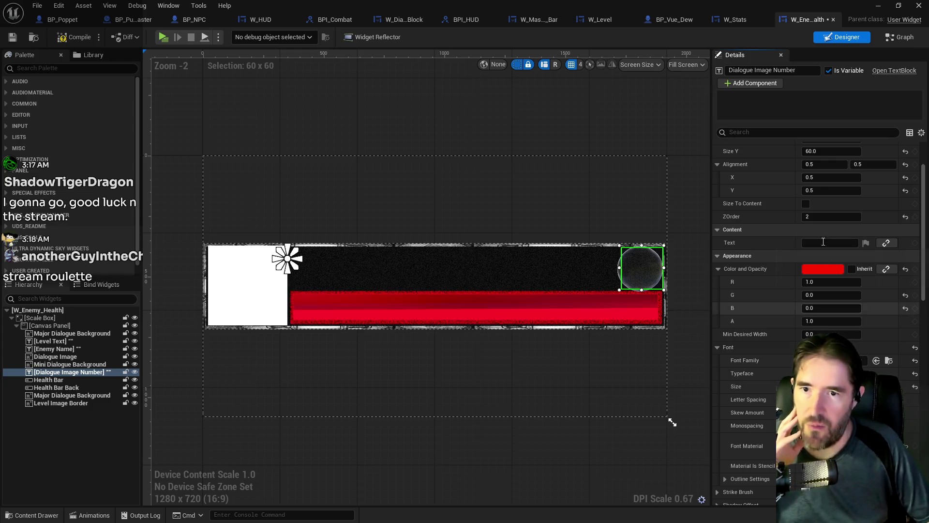
scroll(785, 326, up, 3)
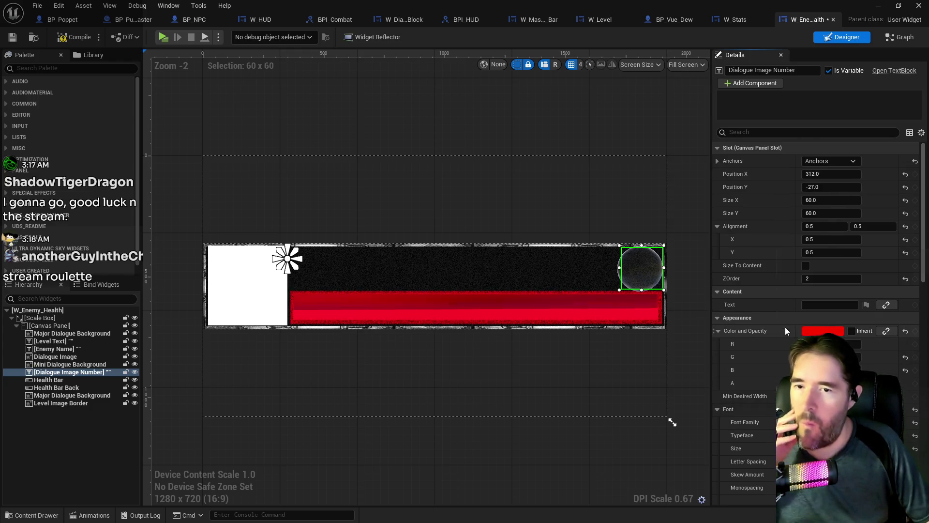
click(824, 164)
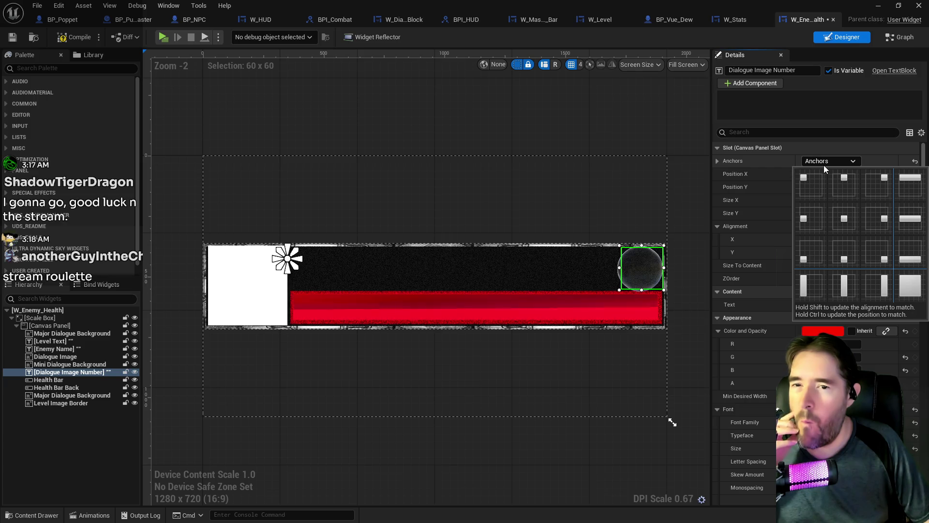
click(759, 327)
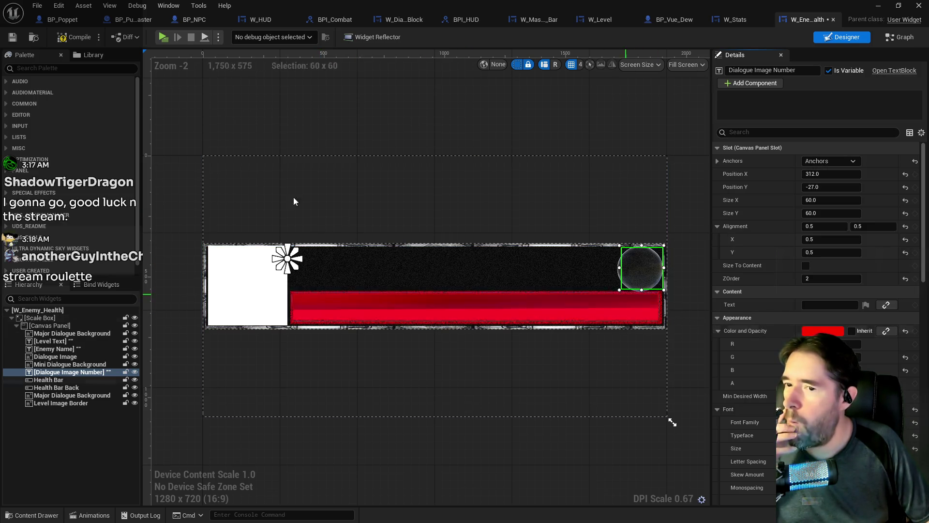
click(52, 39)
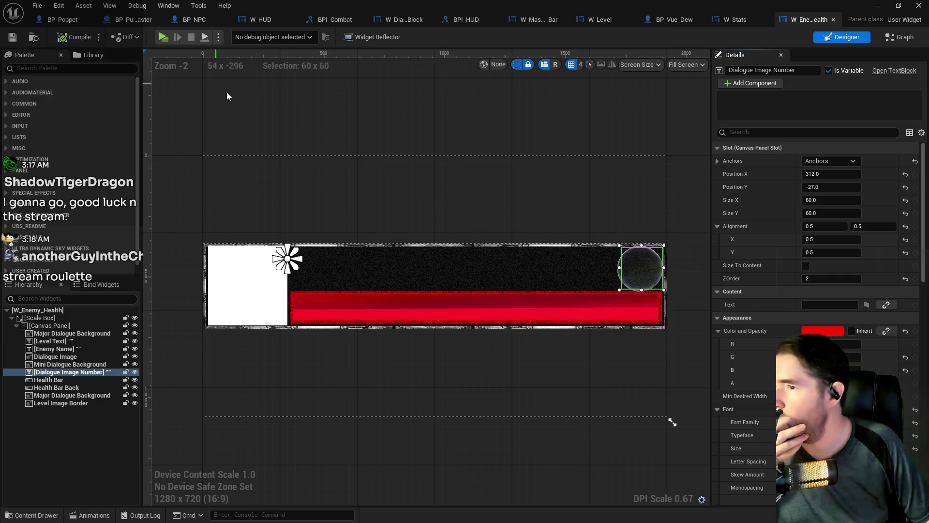
click(46, 320)
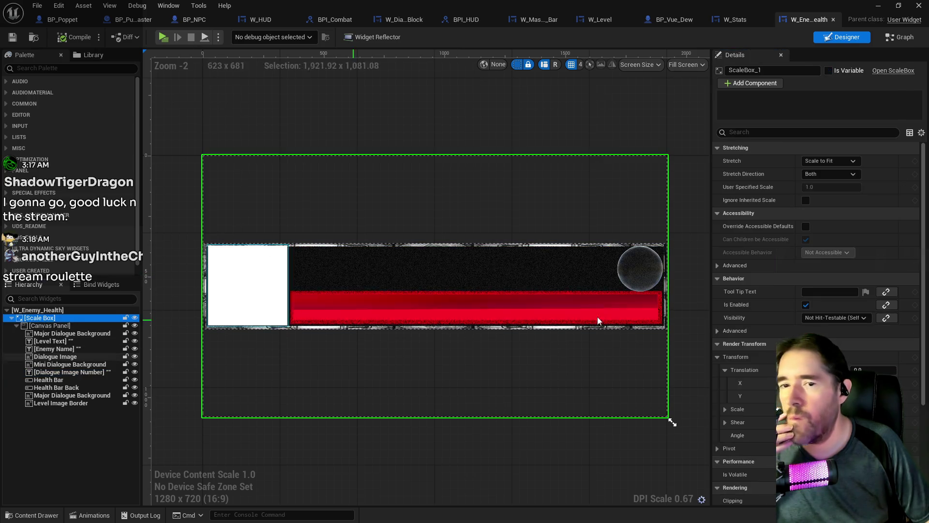
Try Fill for the Scale Box's Stretch, then set it back to Scale to Fit
click(837, 162)
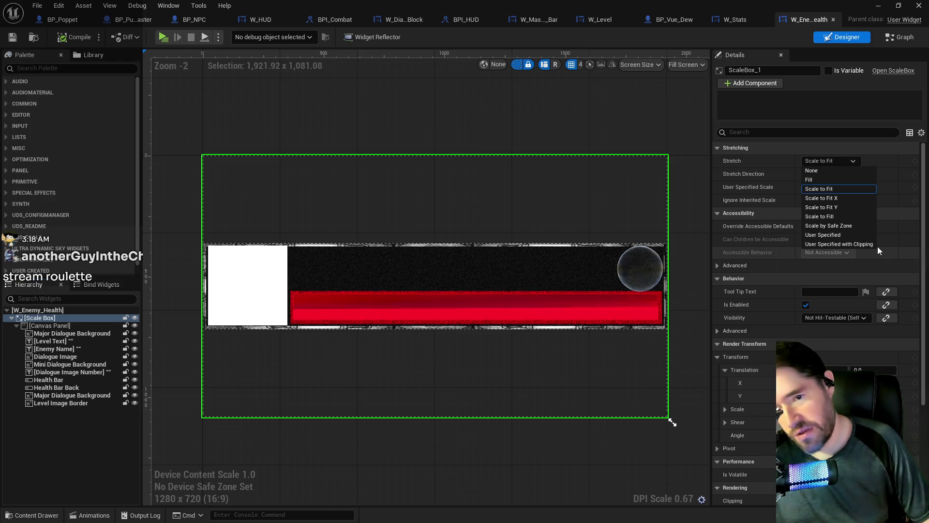
click(820, 181)
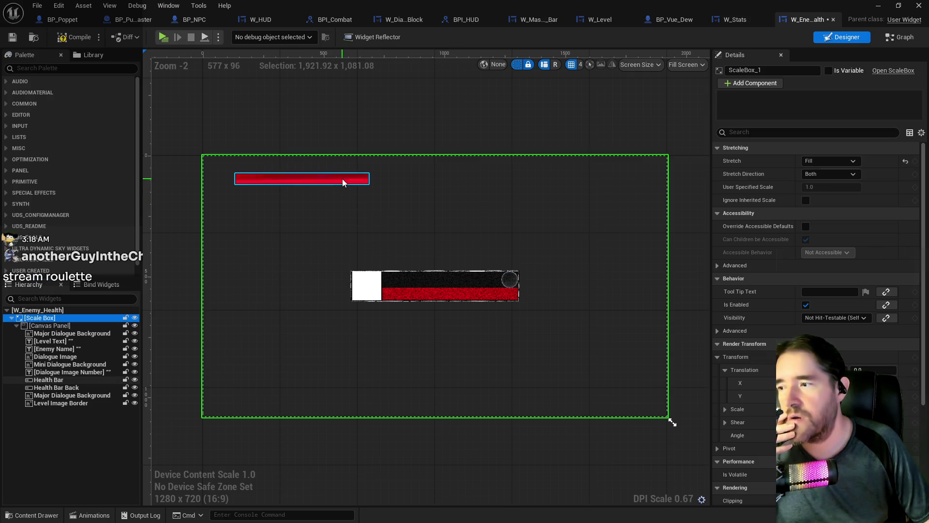
click(841, 161)
click(841, 189)
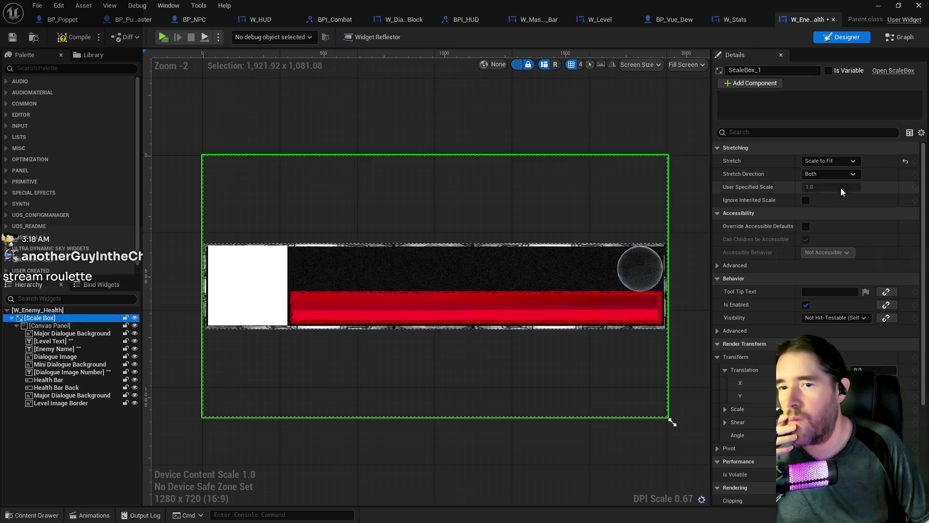
Re-anchor the Health Bar to a new Anchors preset and save W_Enemy_Health
click(524, 306)
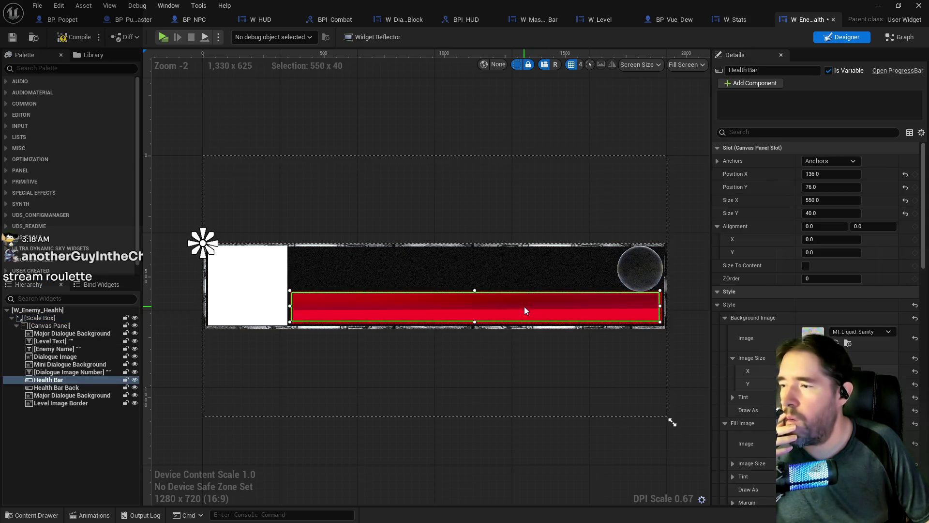
click(61, 375)
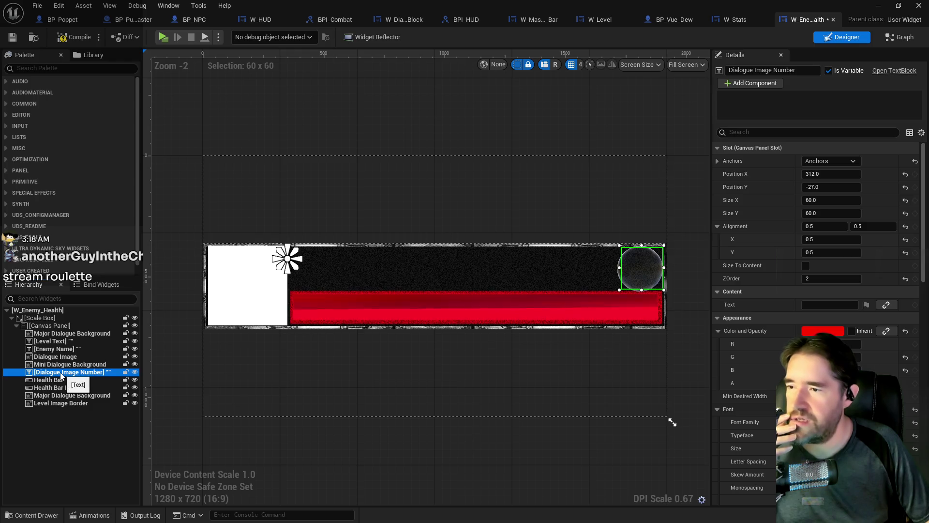
click(53, 380)
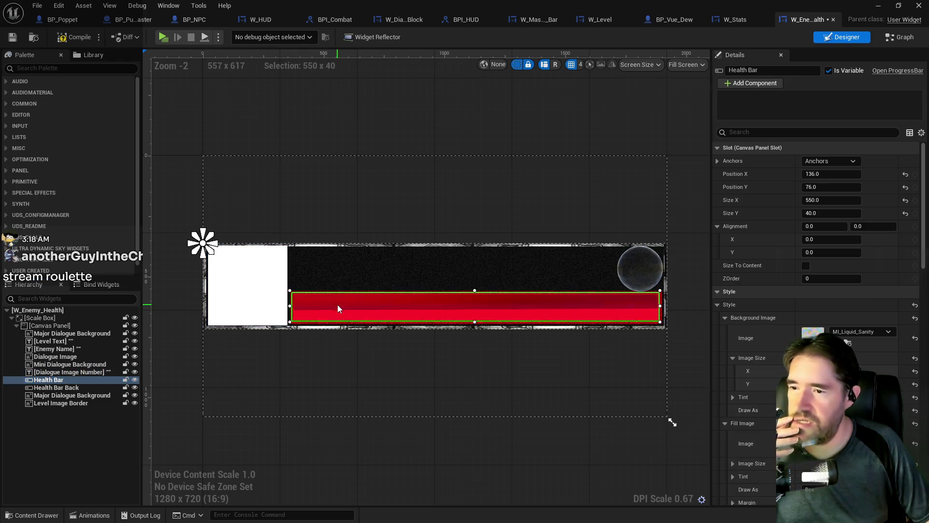
click(839, 161)
click(844, 225)
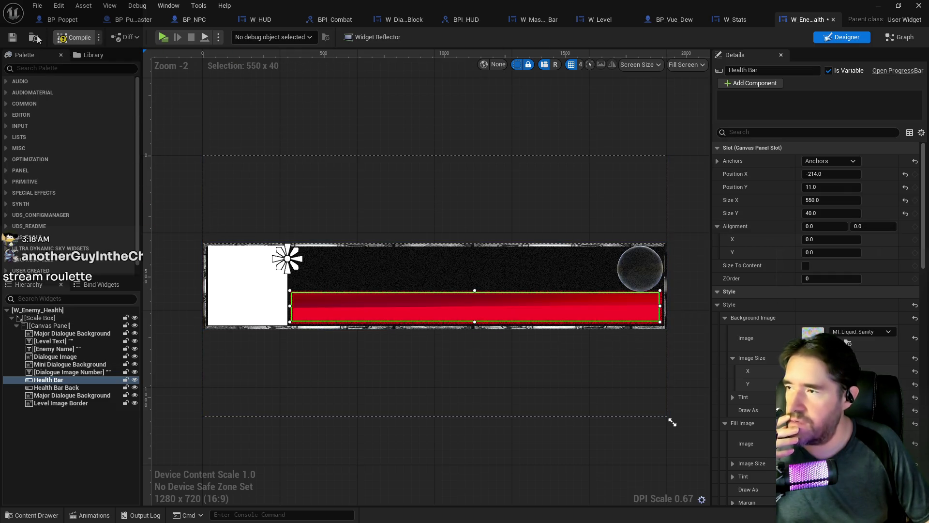
click(13, 37)
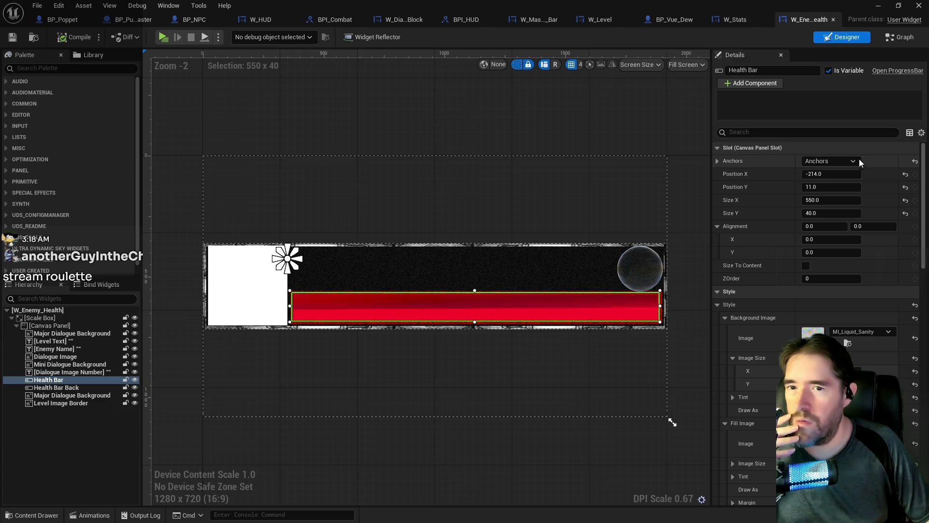
Recheck the Health Bar's anchor presets, then select the Scale Box in the Hierarchy
click(847, 163)
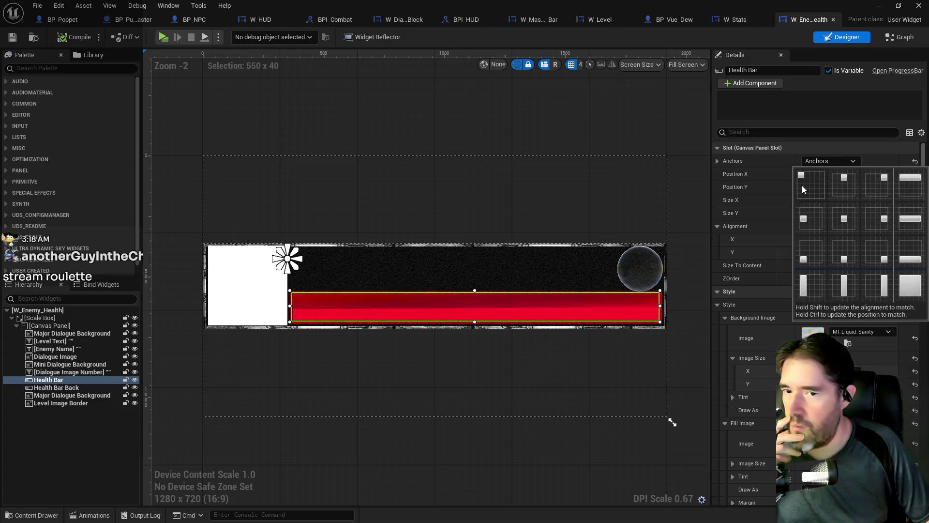
click(47, 318)
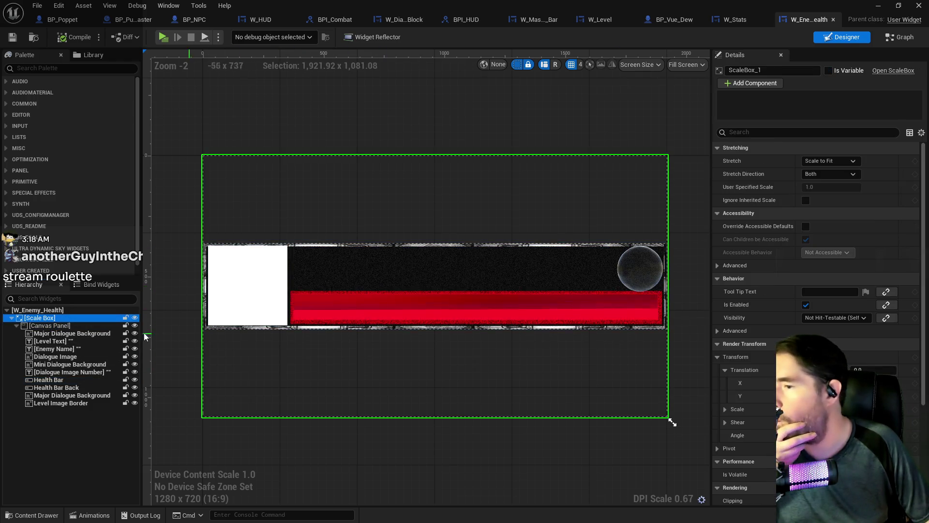
click(54, 326)
click(36, 318)
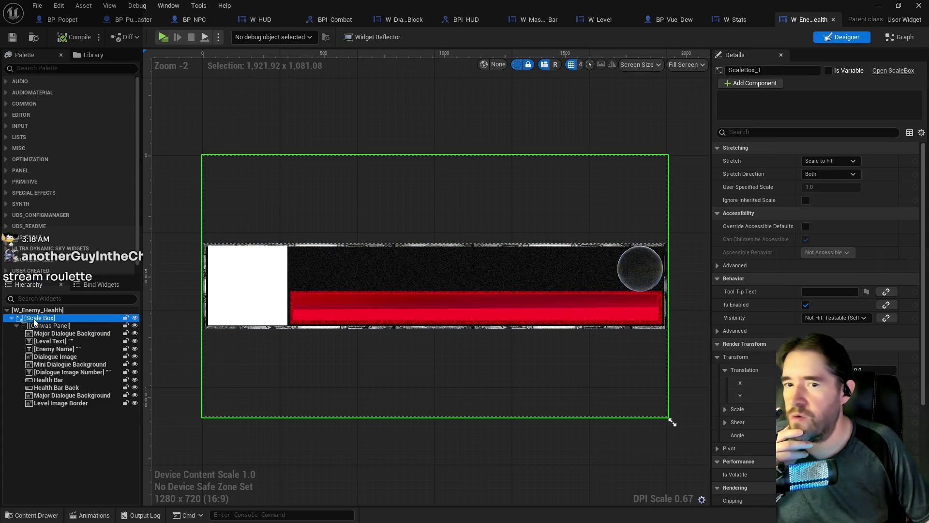
Replace the Scale Box with its child Canvas Panel
right_click(34, 319)
mouse_move(81, 437)
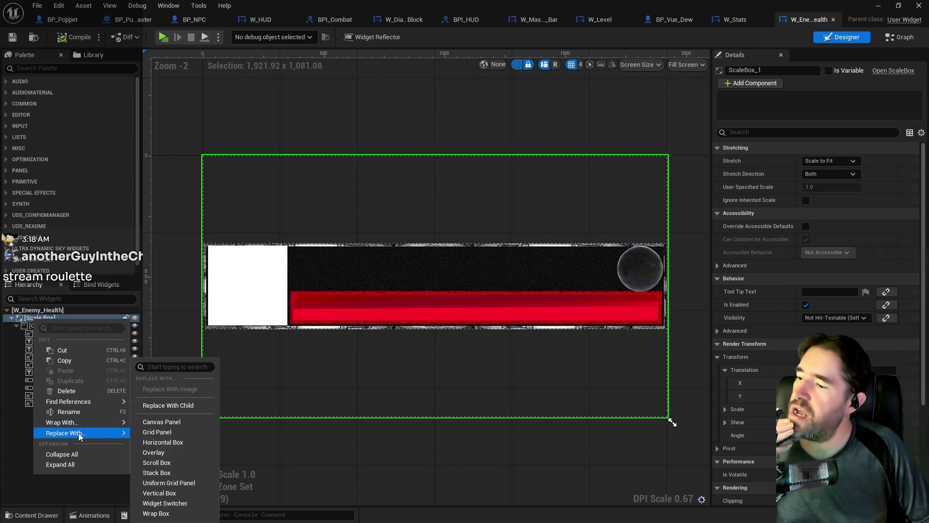
click(167, 405)
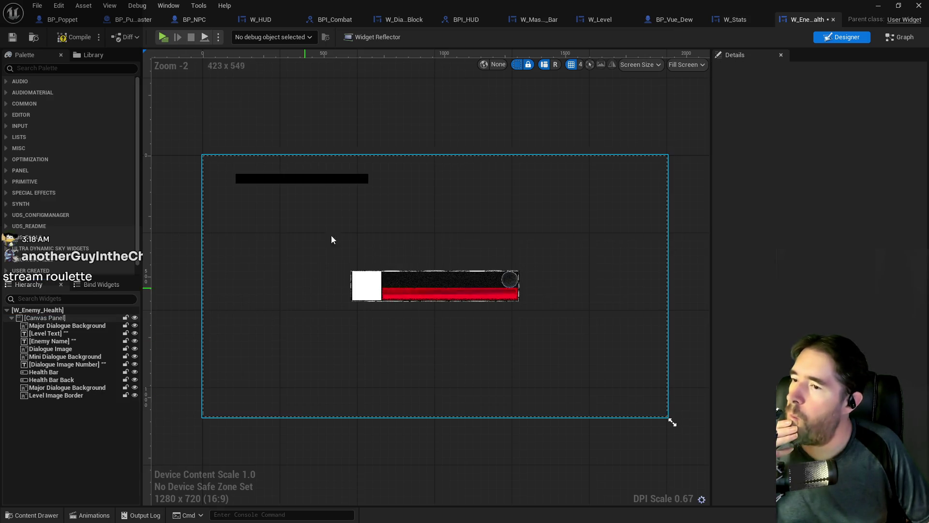
Anchor Health Bar Back at the centre with X and Y at 0, then undo to restore the Scale Box
click(315, 180)
click(844, 160)
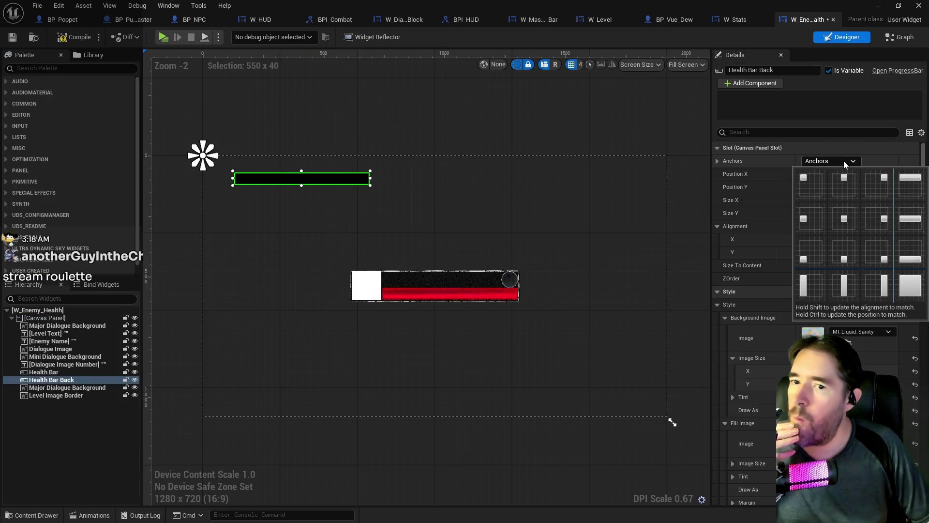
click(843, 219)
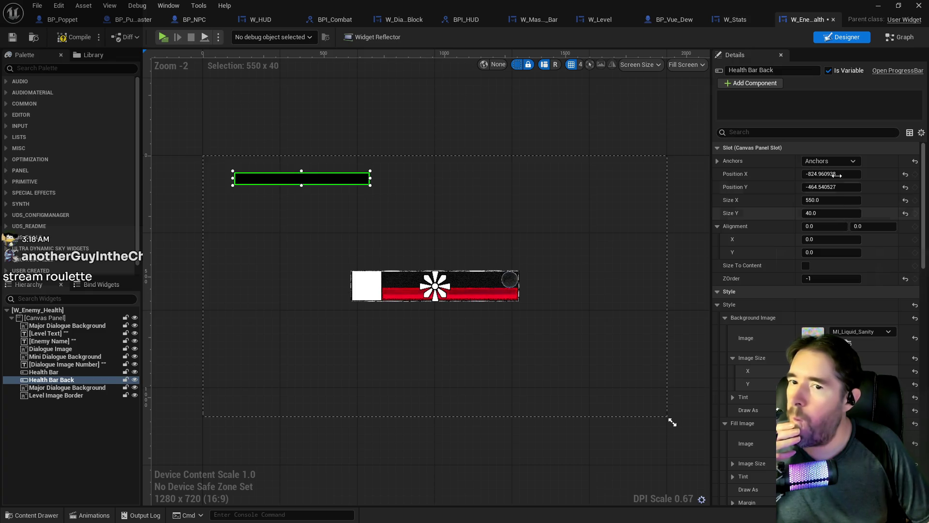
click(905, 174)
click(904, 187)
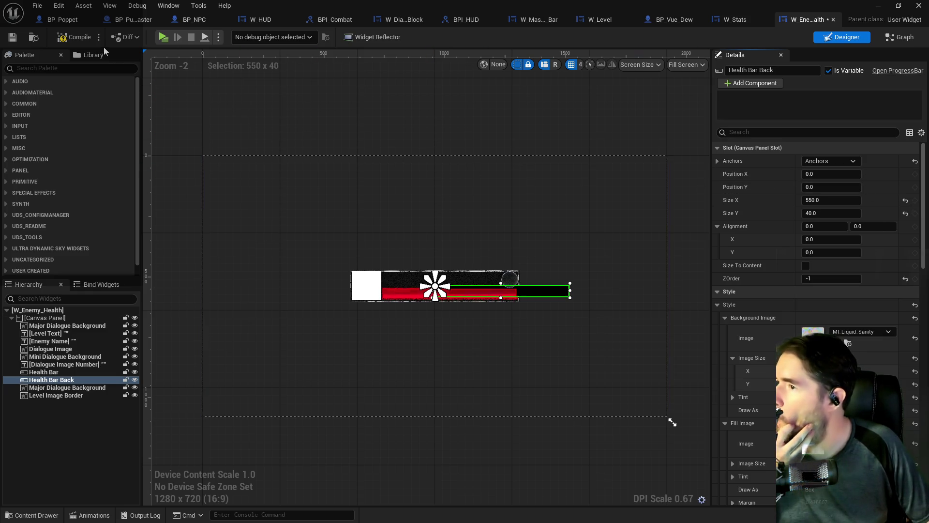
key(ctrl+z)
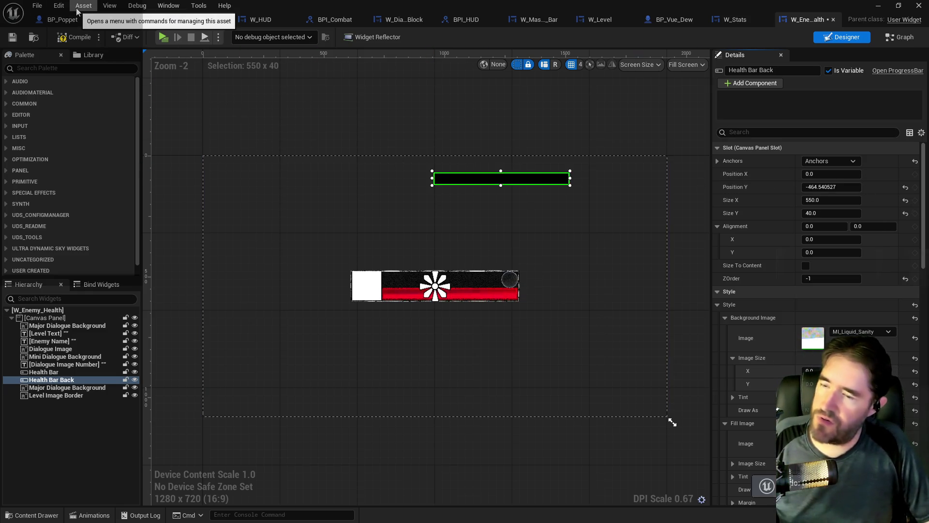
key(ctrl+z)
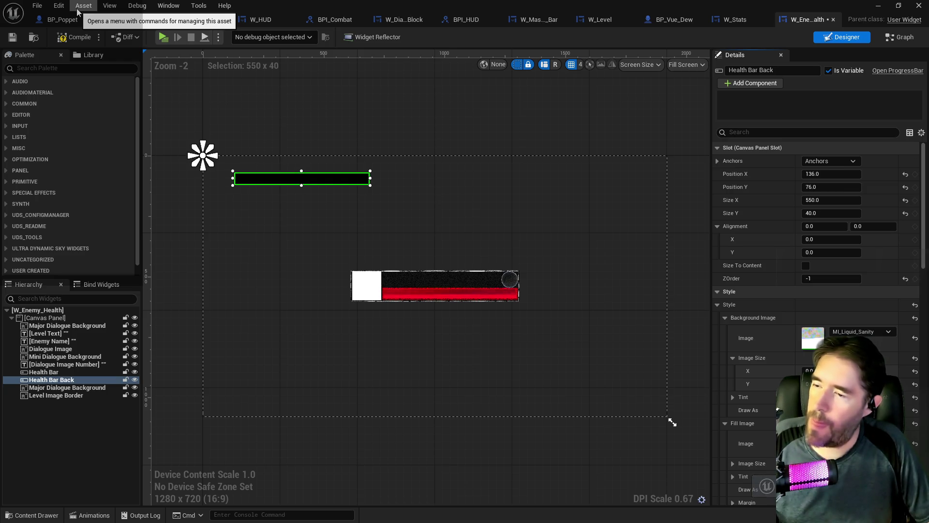
key(ctrl+z)
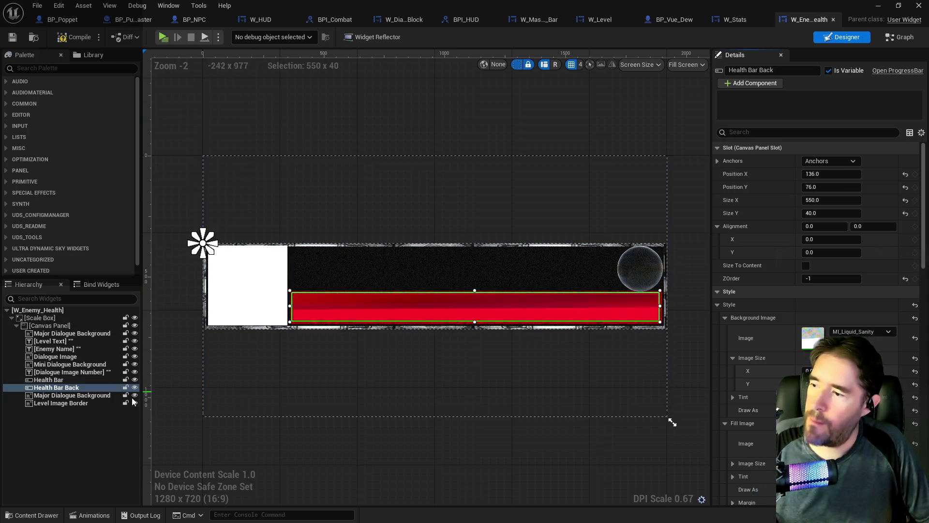
Anchor Health Bar Back like the Health Bar, then replace the Scale Box with its child
click(839, 159)
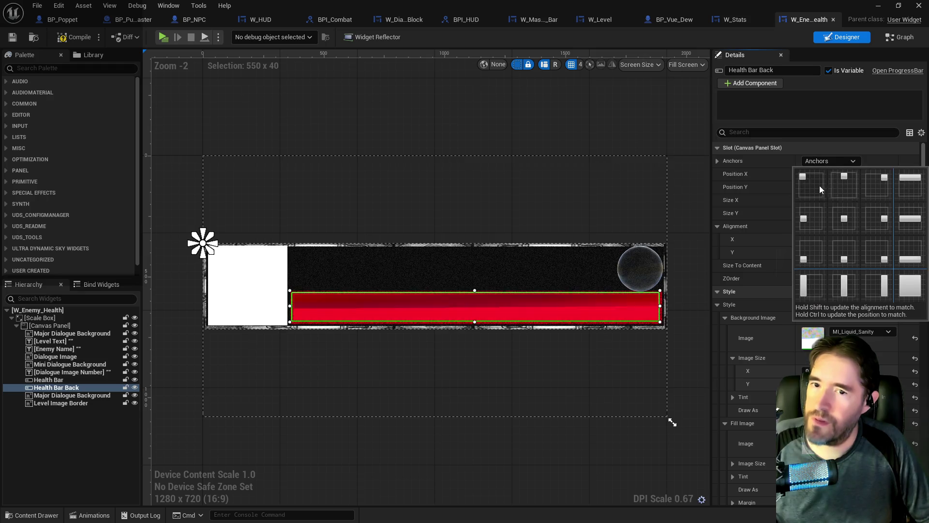
click(823, 200)
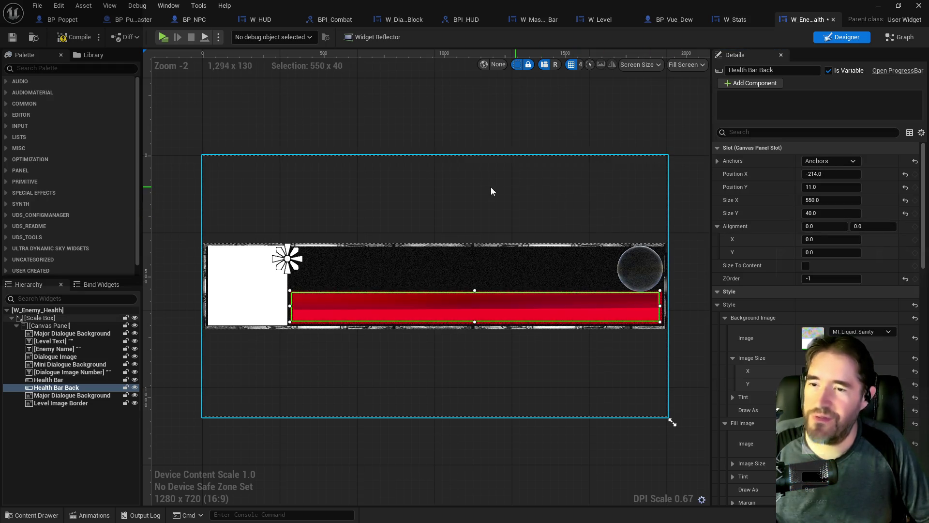
click(57, 320)
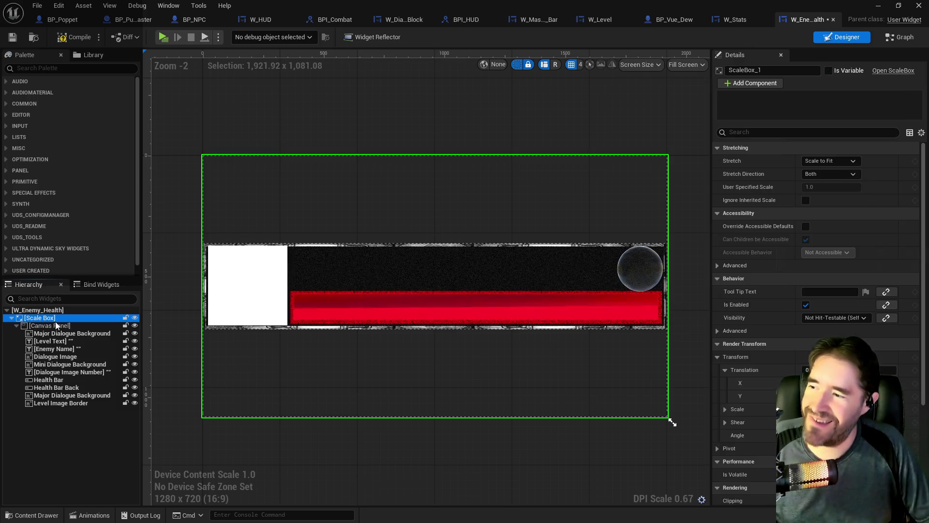
right_click(55, 322)
mouse_move(116, 436)
click(189, 409)
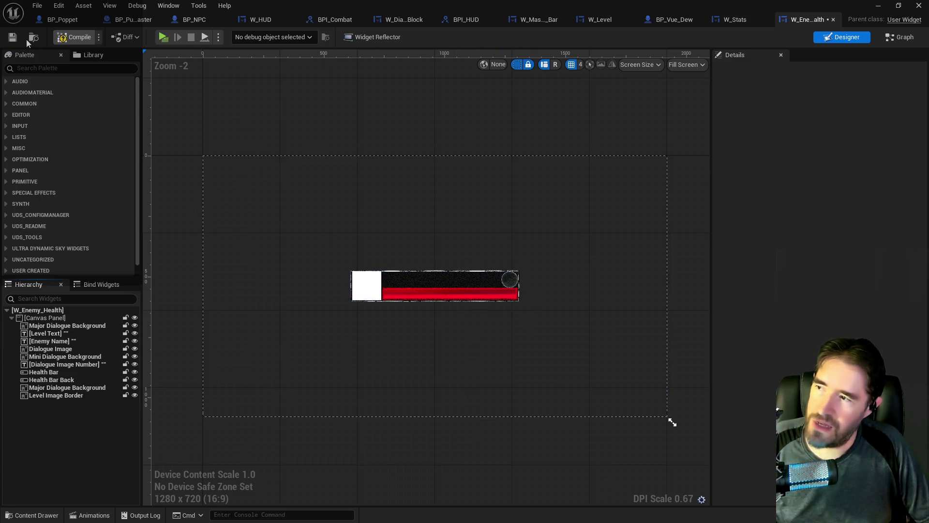
Compile the widget and play-test until the Vue enemy spawns with its health bar, then stop
key(F7)
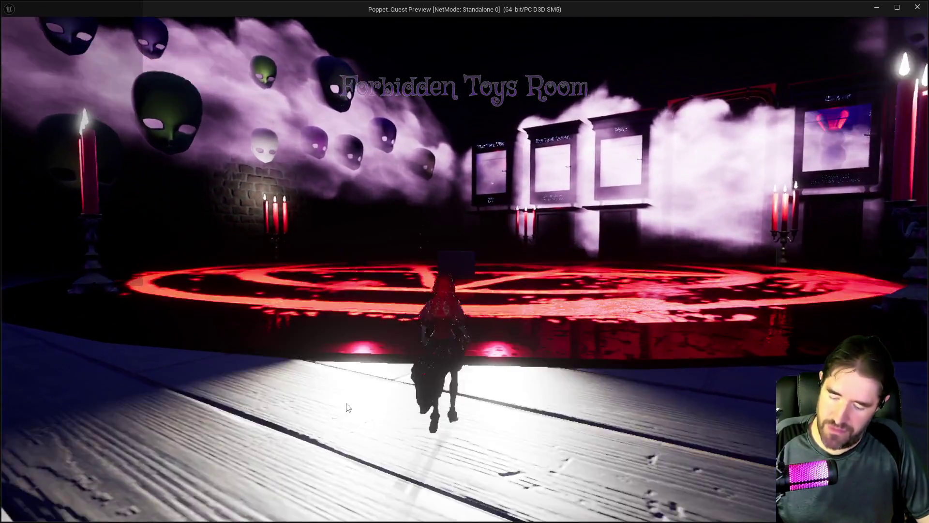
key(Tab)
click(243, 461)
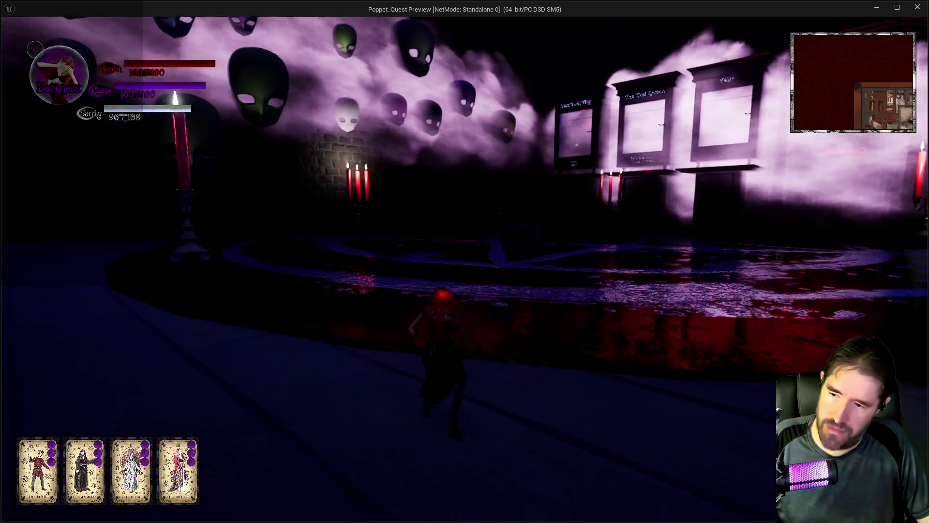
key(s)
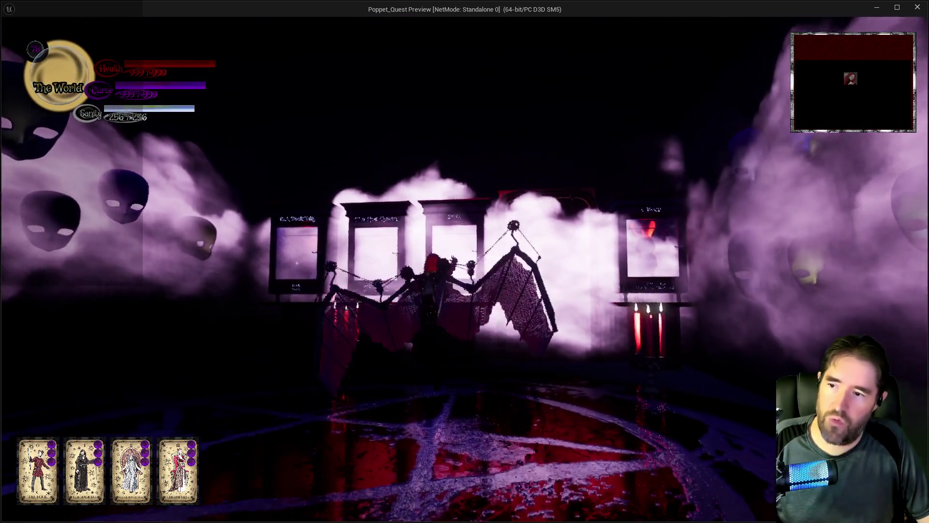
key(s)
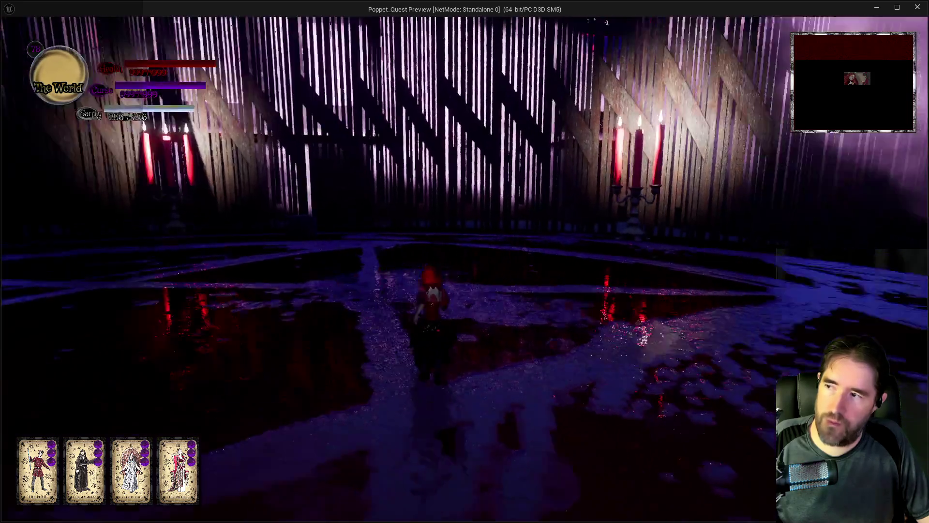
key(w)
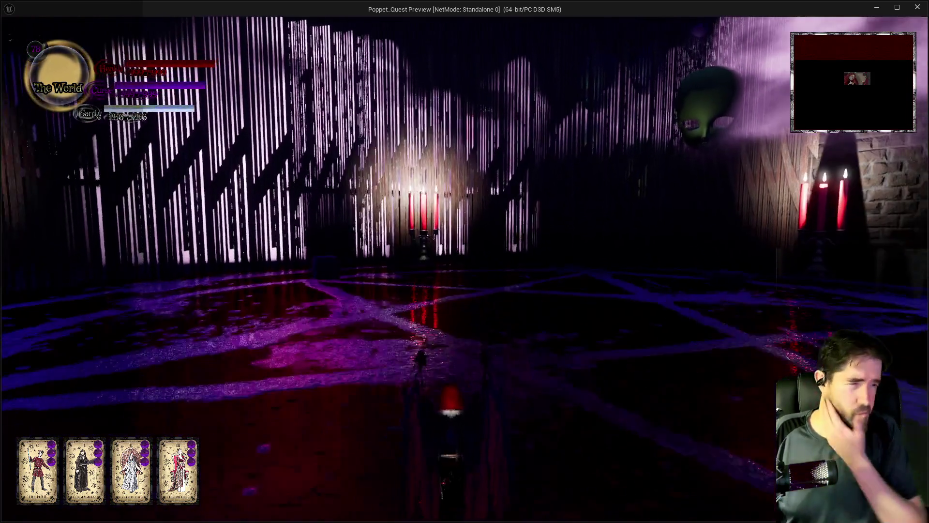
key(w)
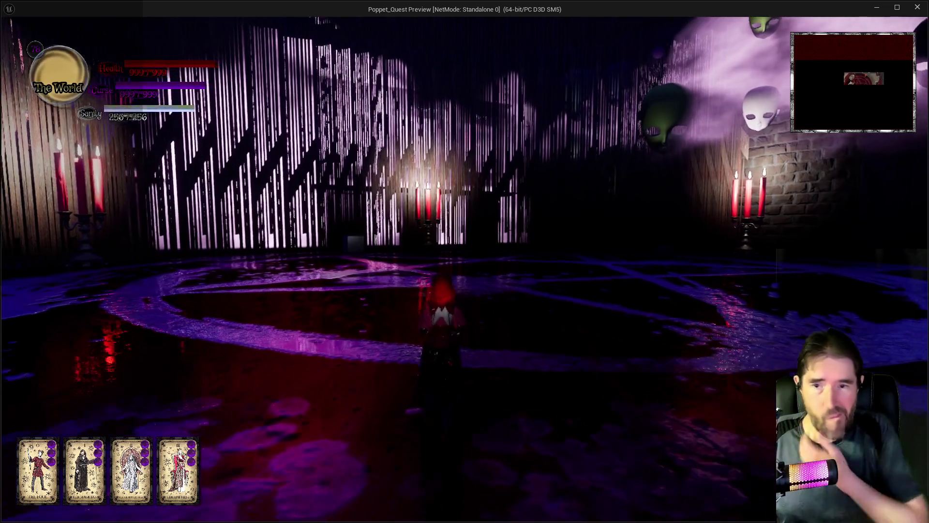
key(a)
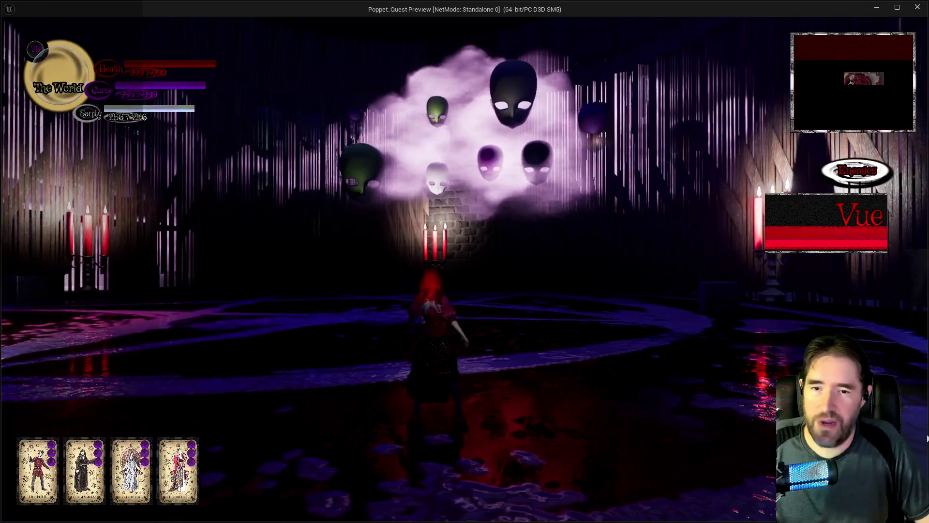
key(alt+Tab)
key(Escape)
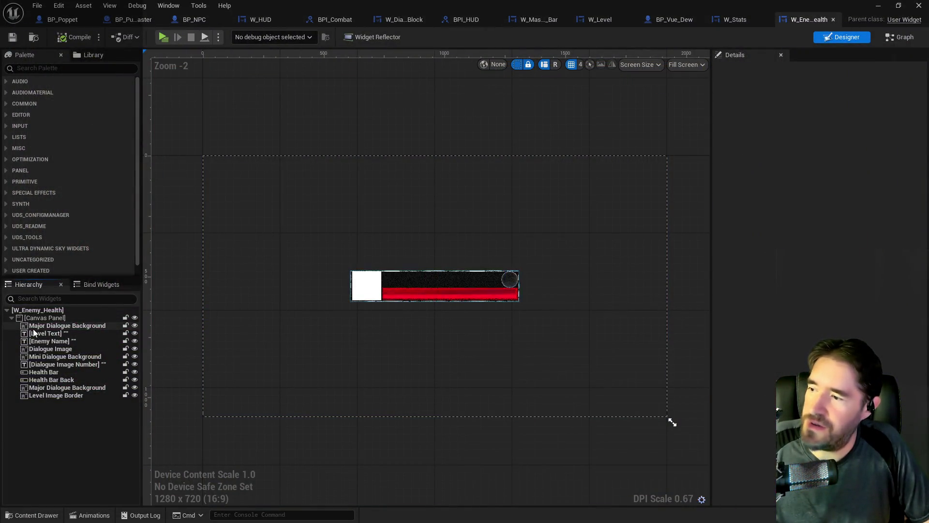
Undo the Scale Box removal, select the Scale Box, and recompile W_Enemy_Health
click(58, 5)
click(75, 33)
click(34, 317)
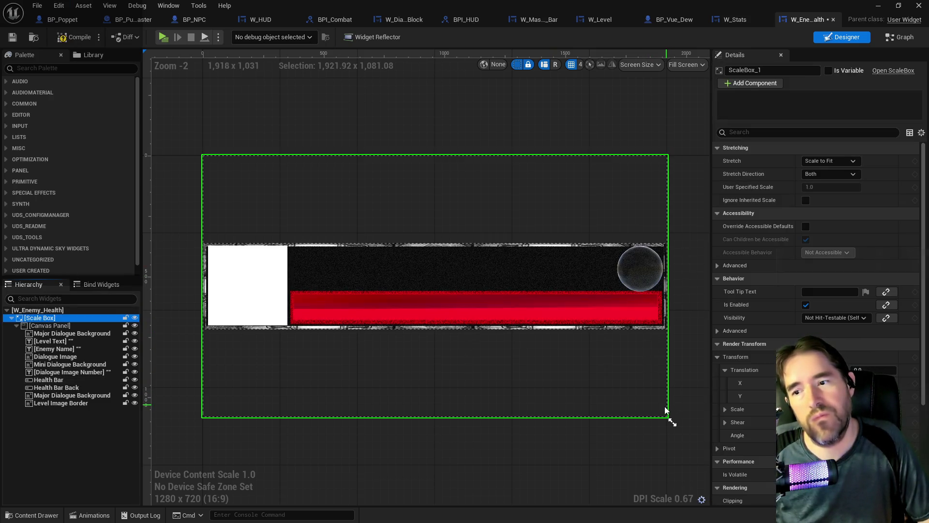
click(75, 41)
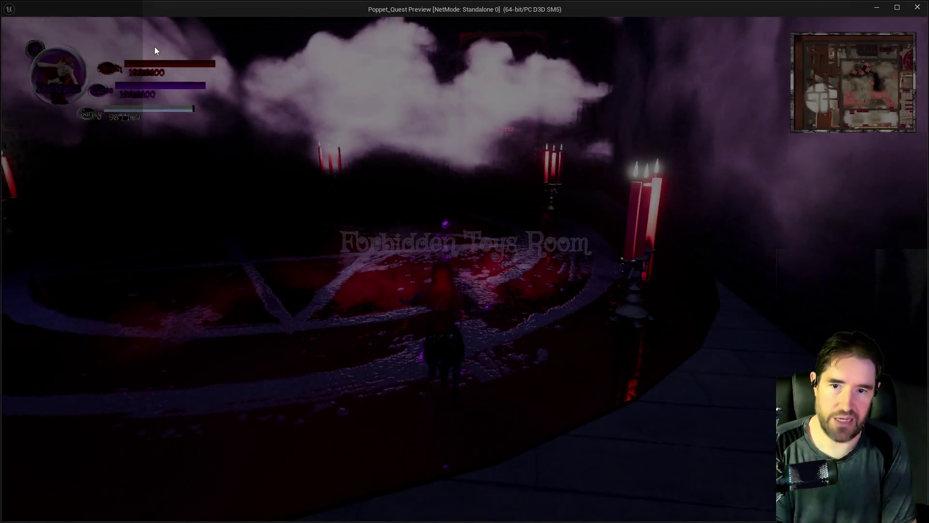
Run forward through the first rooms, briefly opening and closing the tarot card menu
key(w)
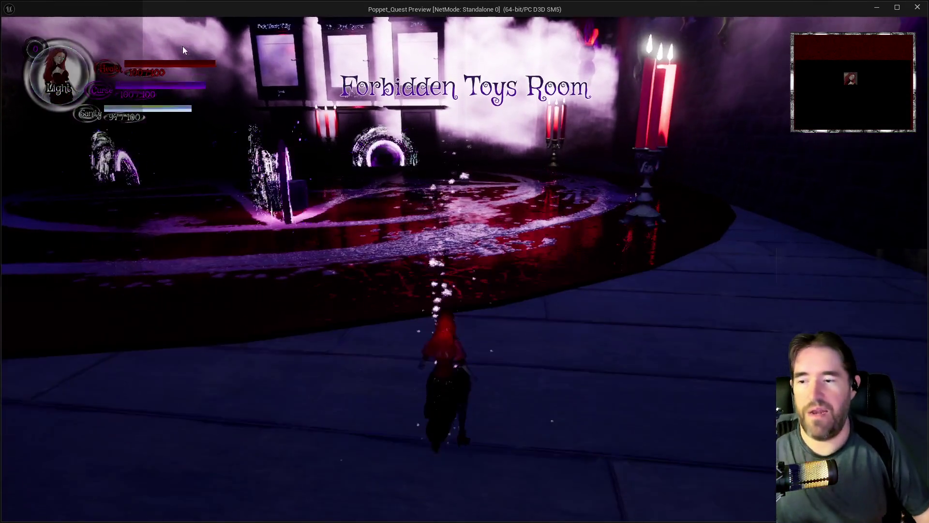
key(w)
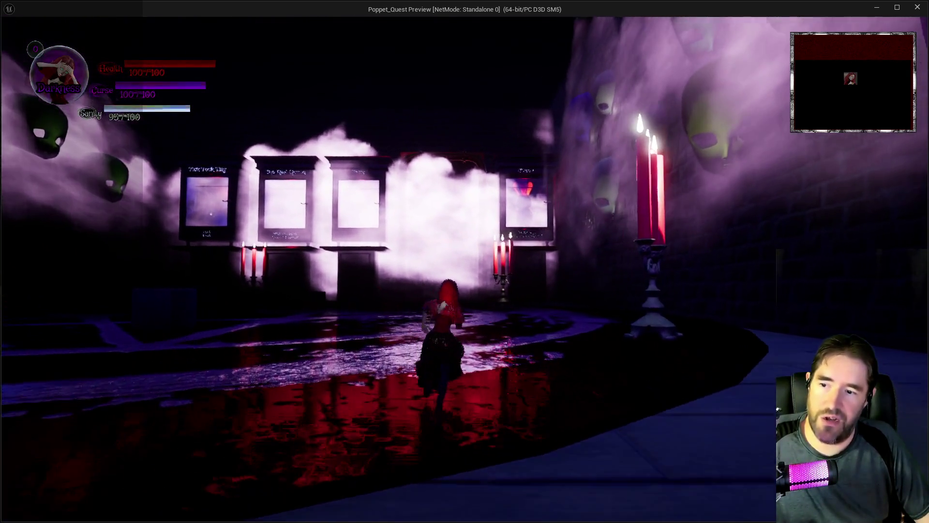
key(w)
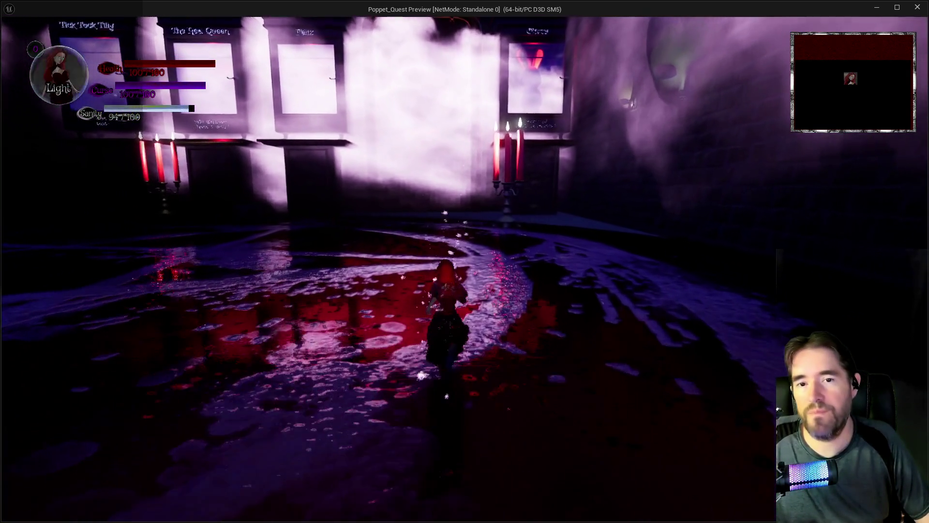
key(w)
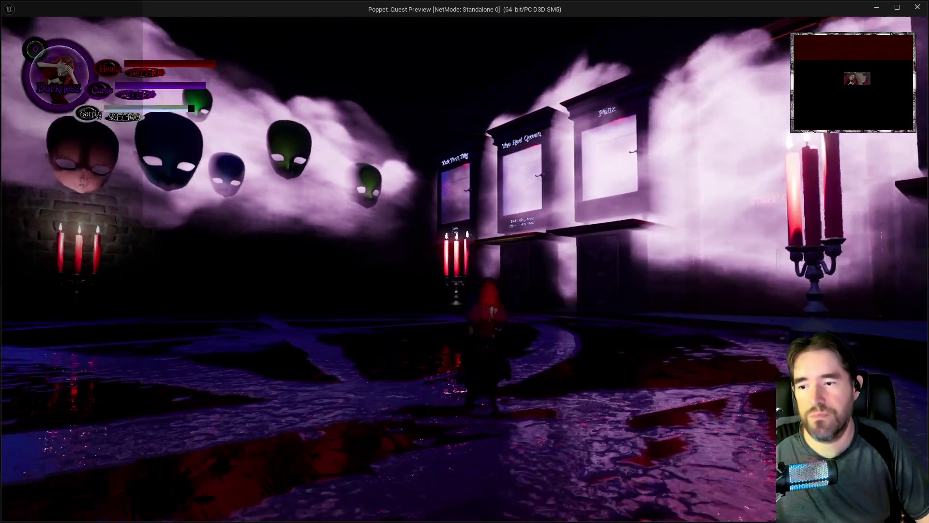
key(w)
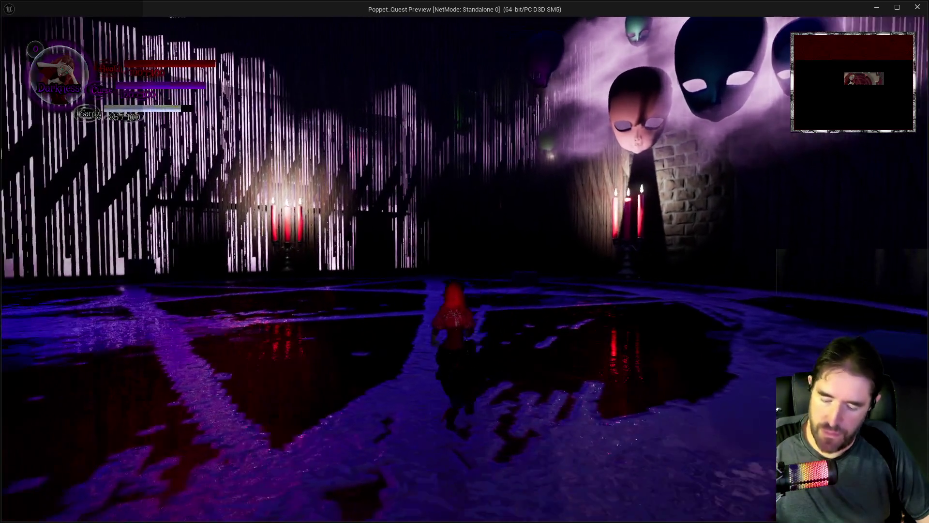
key(Tab)
key(Tab)
key(w)
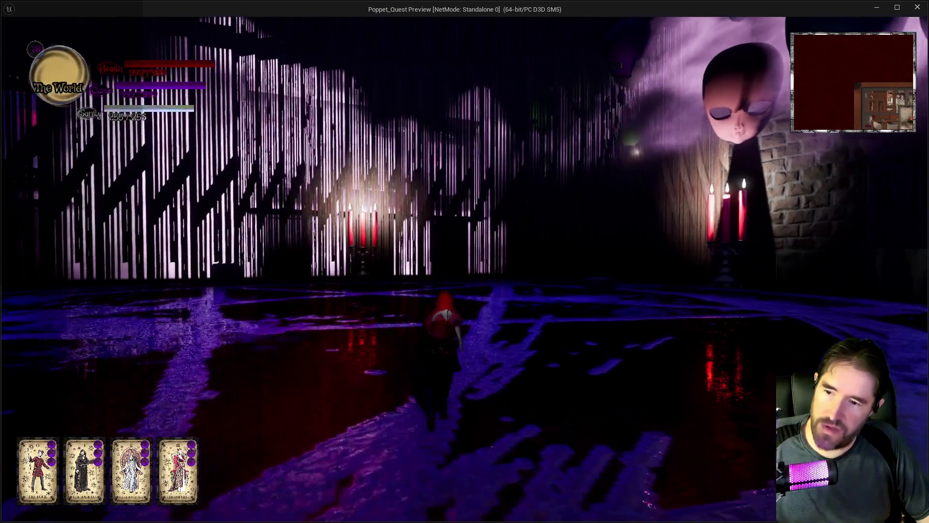
key(w)
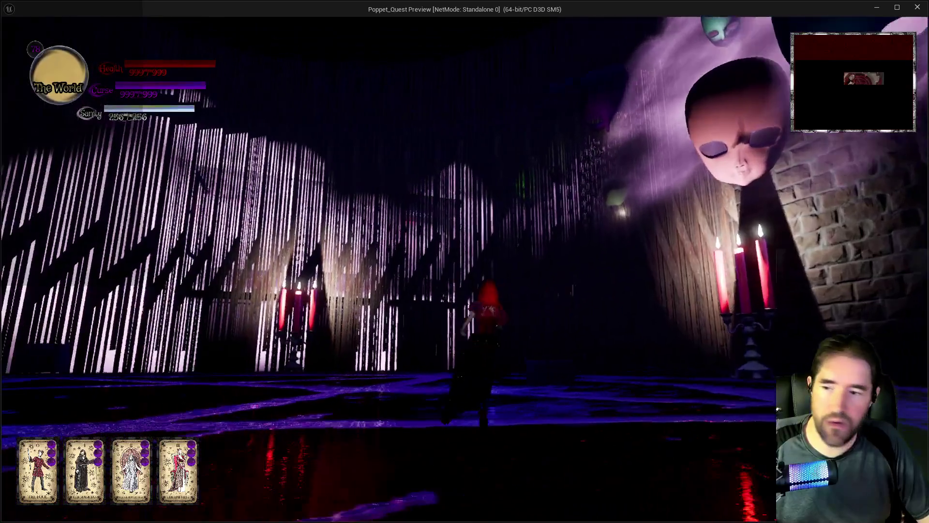
key(w)
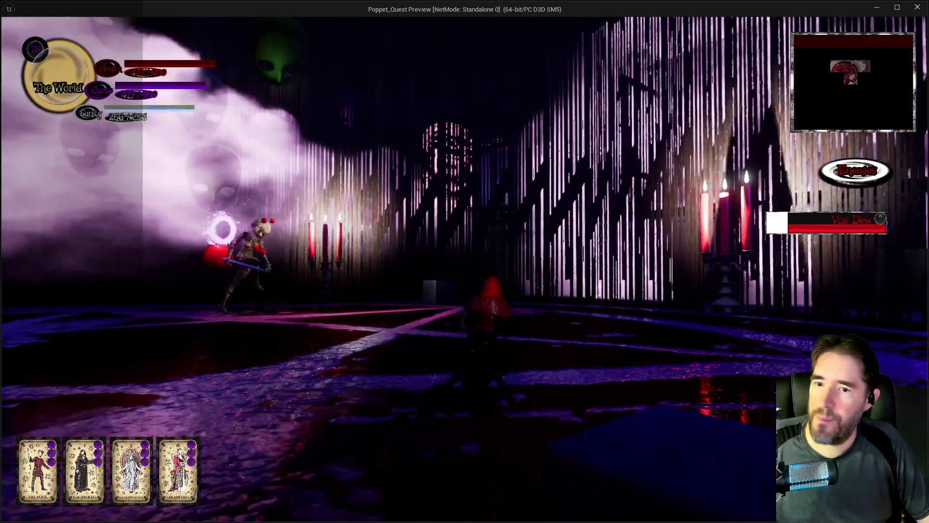
key(w)
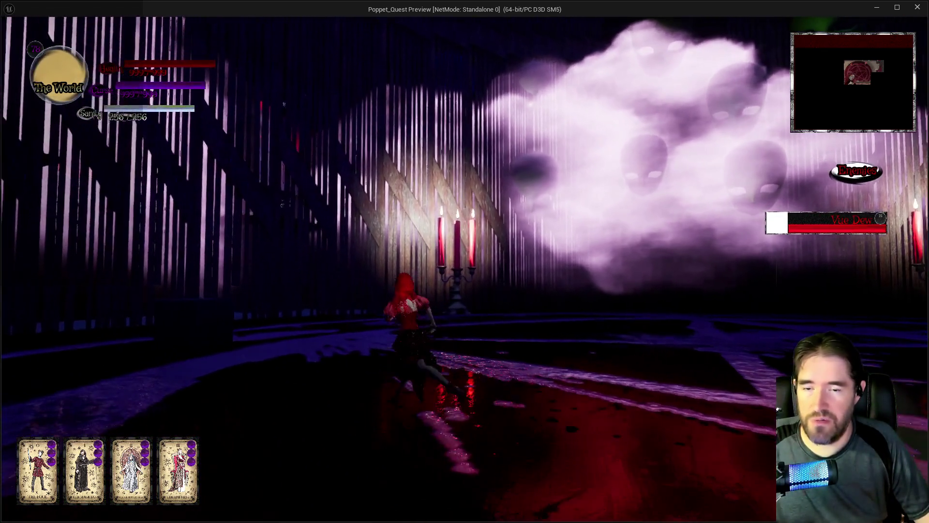
Keep running along the walkway until several enemy health bars stack, then pause the game
key(w)
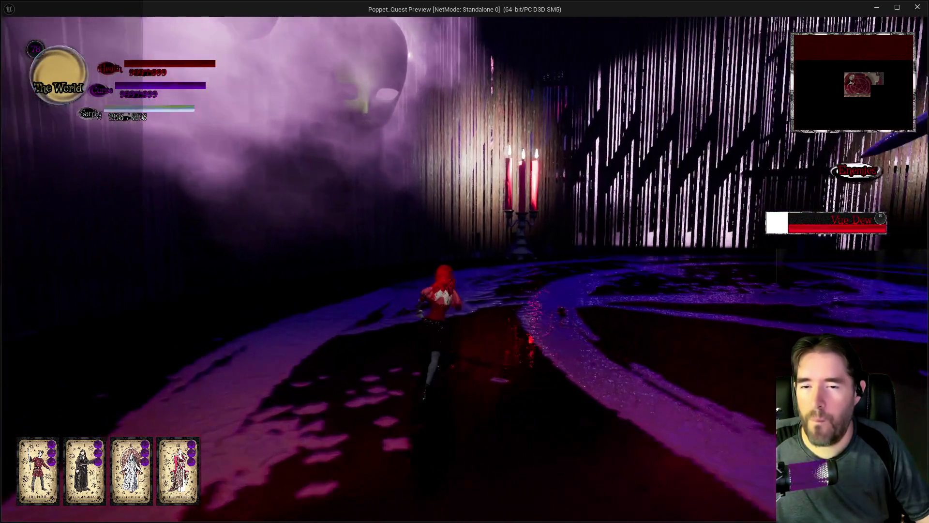
key(w)
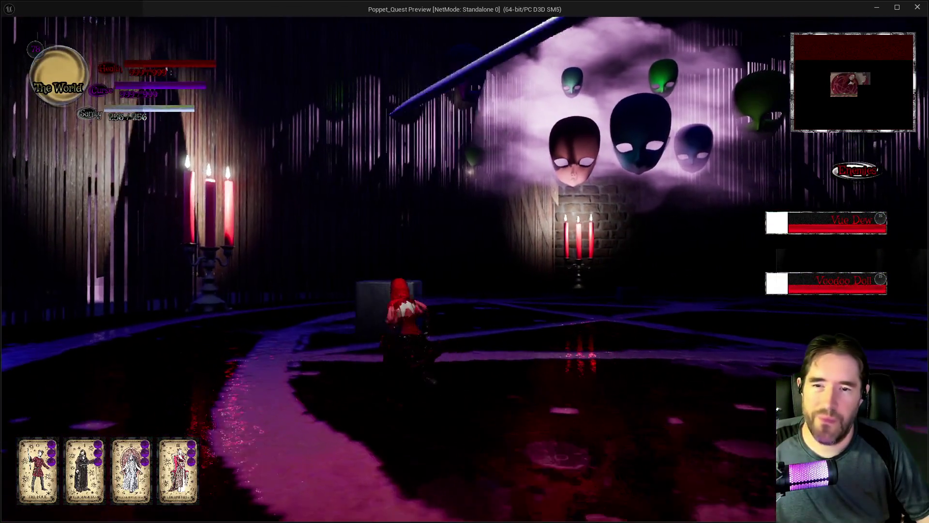
key(w)
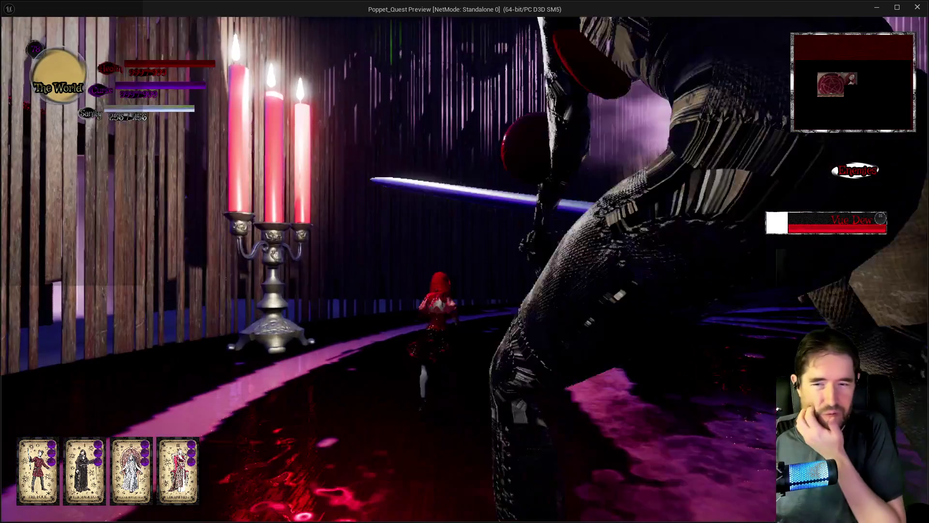
key(w)
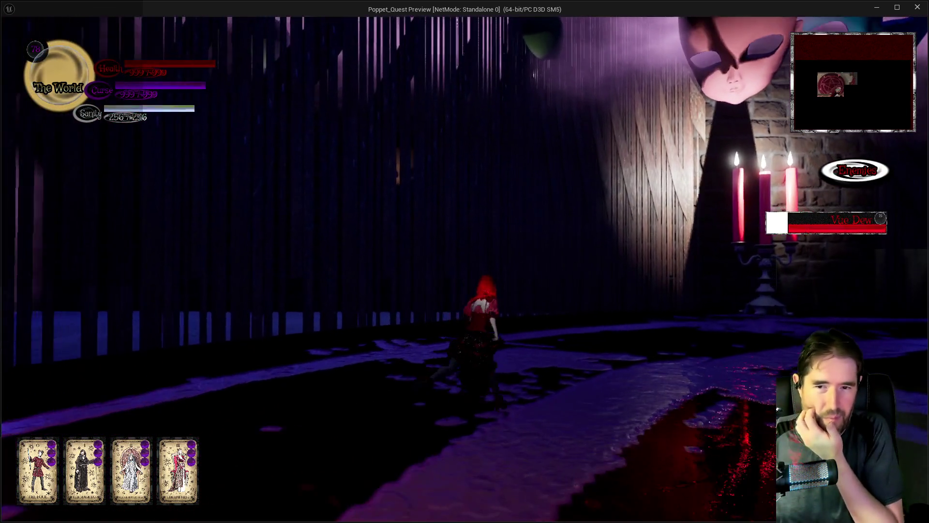
key(w)
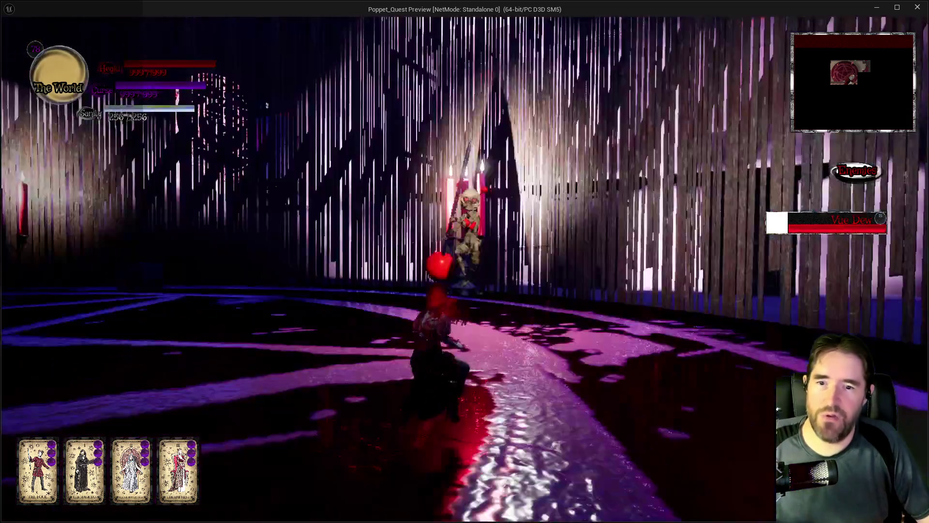
key(w)
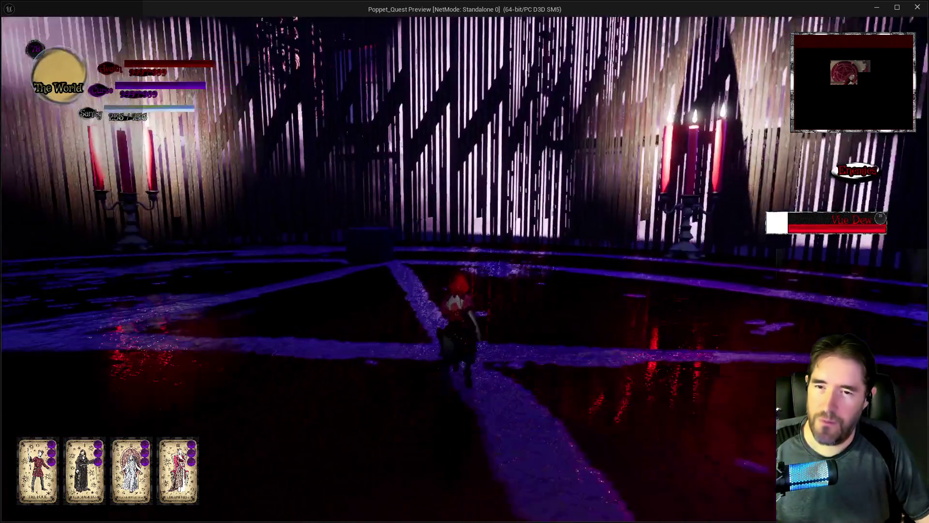
key(w)
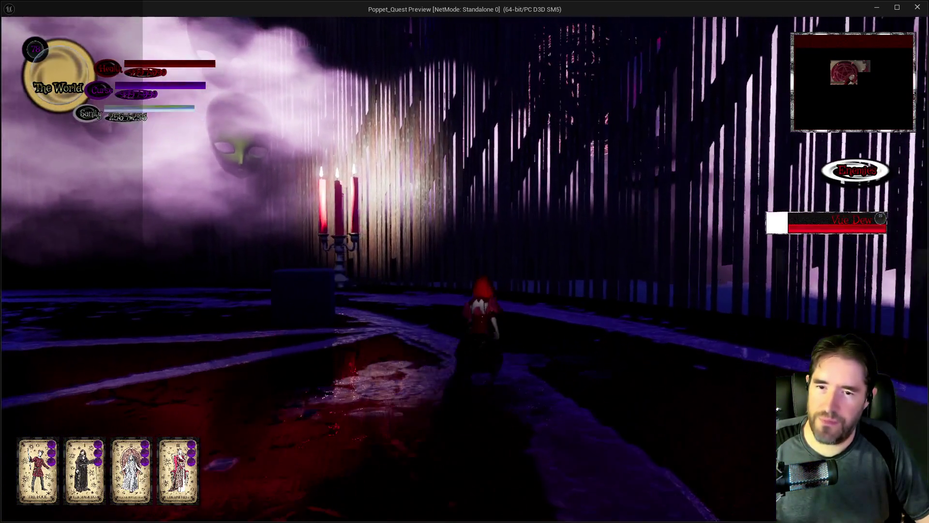
key(w)
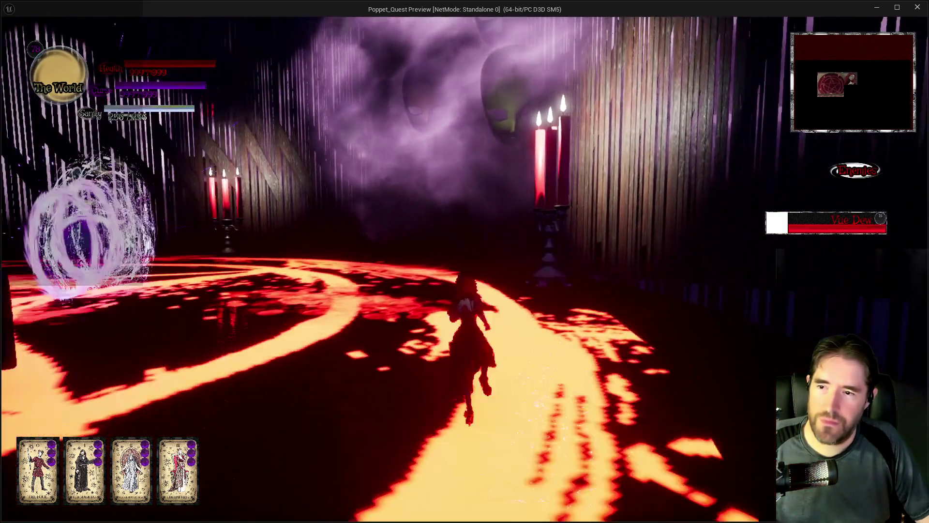
key(w)
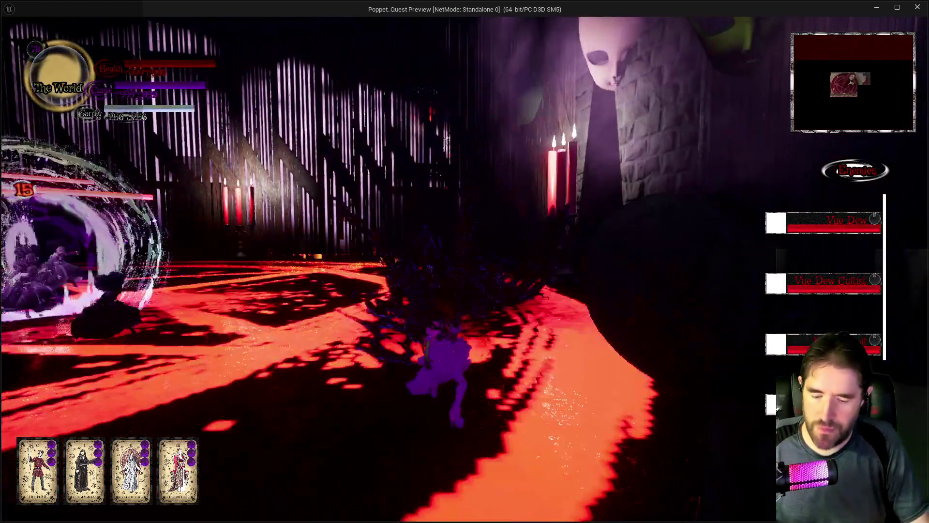
key(w)
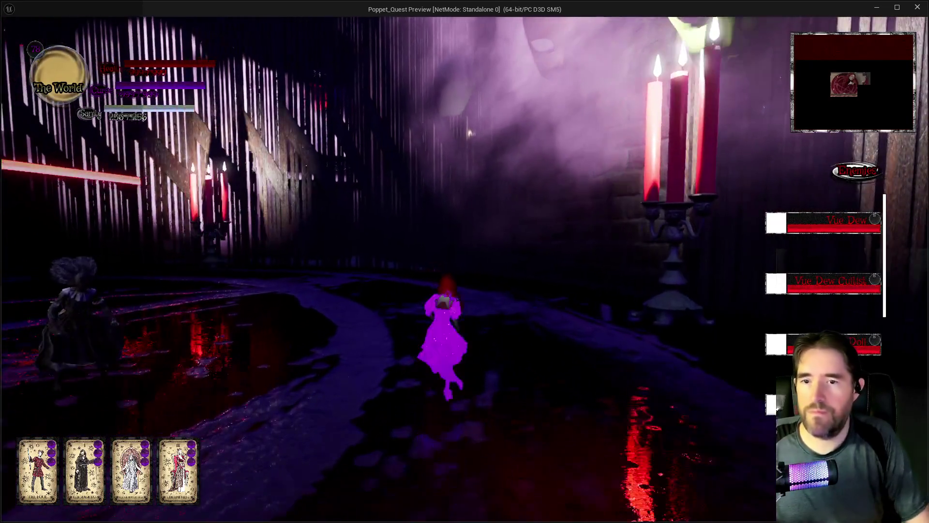
key(w)
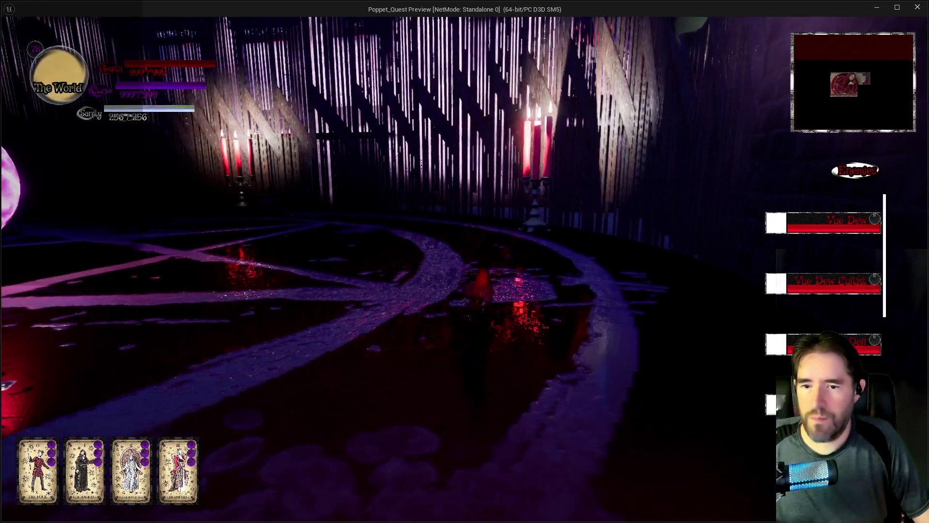
key(Escape)
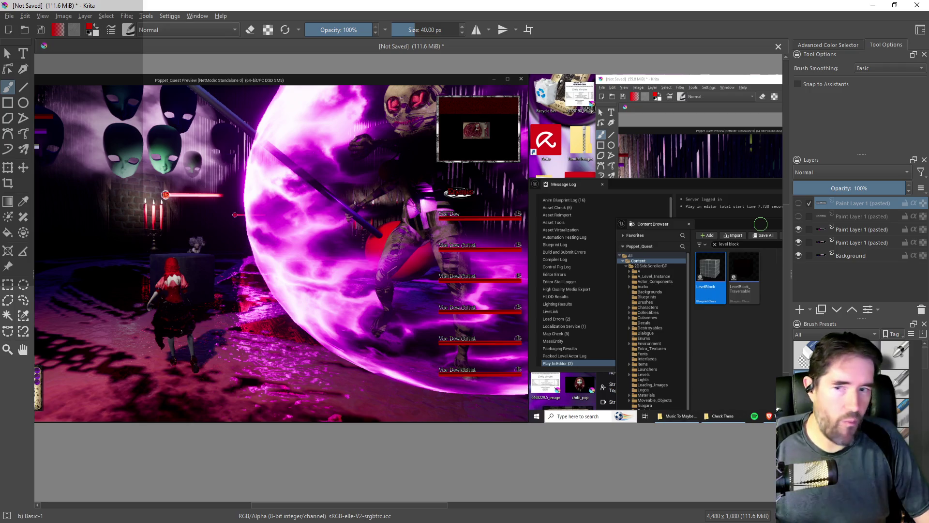
Paste the play-test screenshot of the stacked enemy bars into Krita as a new layer
key(ctrl+v)
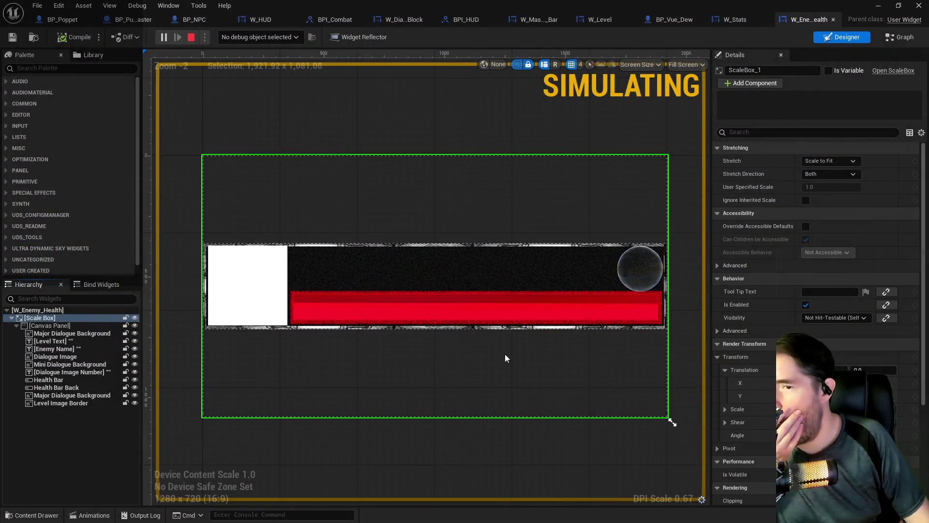
Enlarge the Dialogue Image Number circle from 60 x 60 to about 68 x 62
key(Escape)
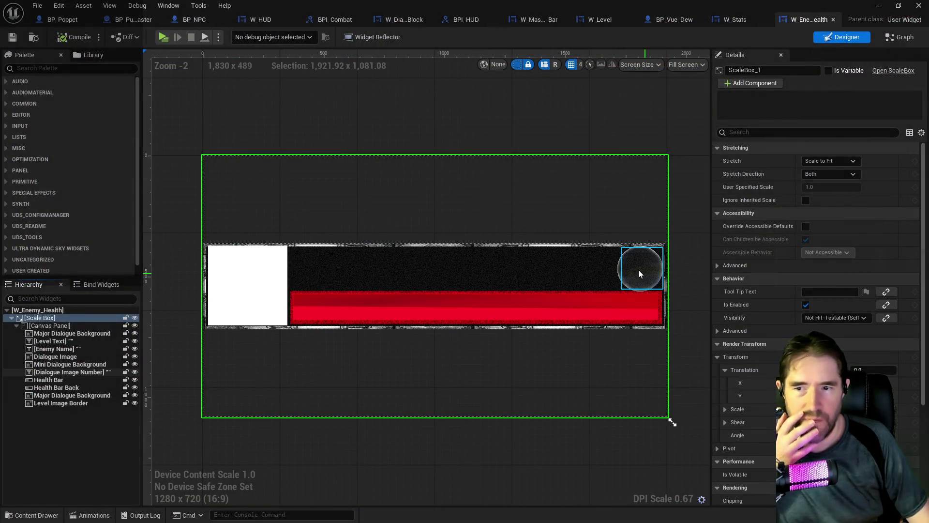
click(638, 269)
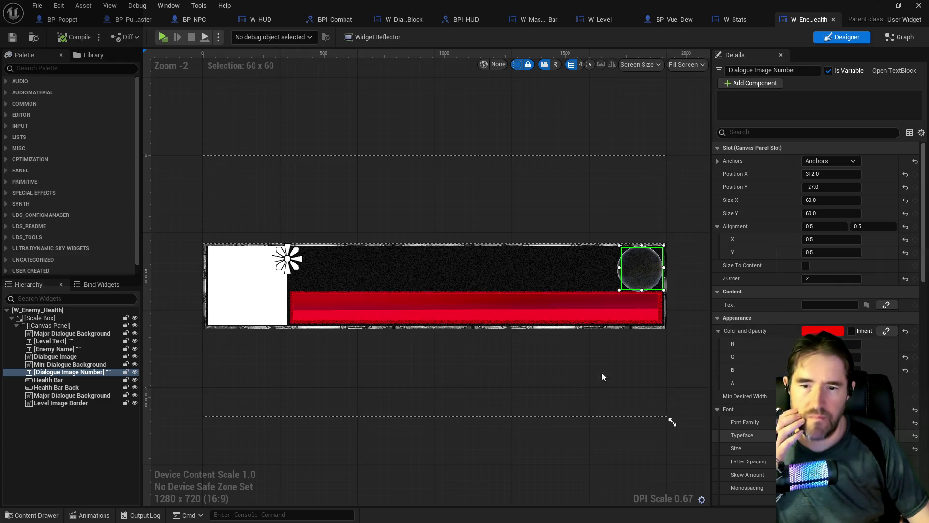
click(478, 272)
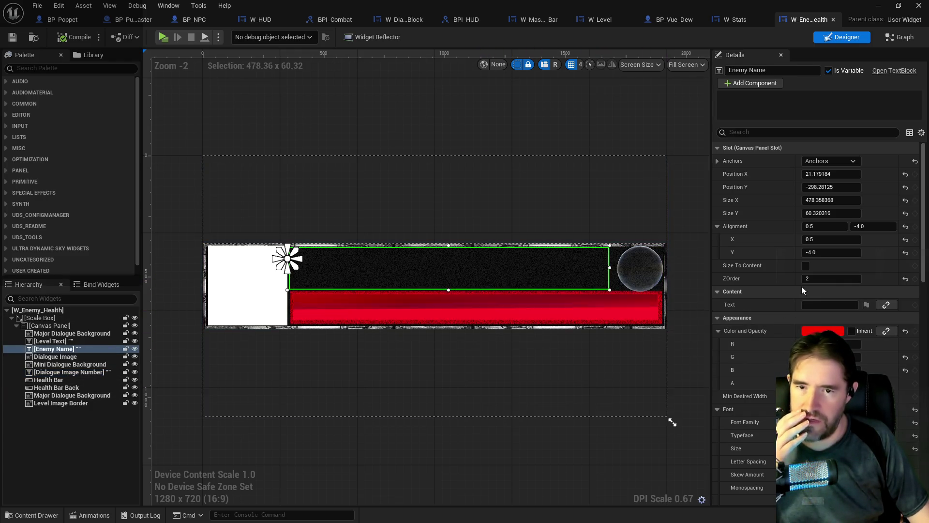
click(652, 279)
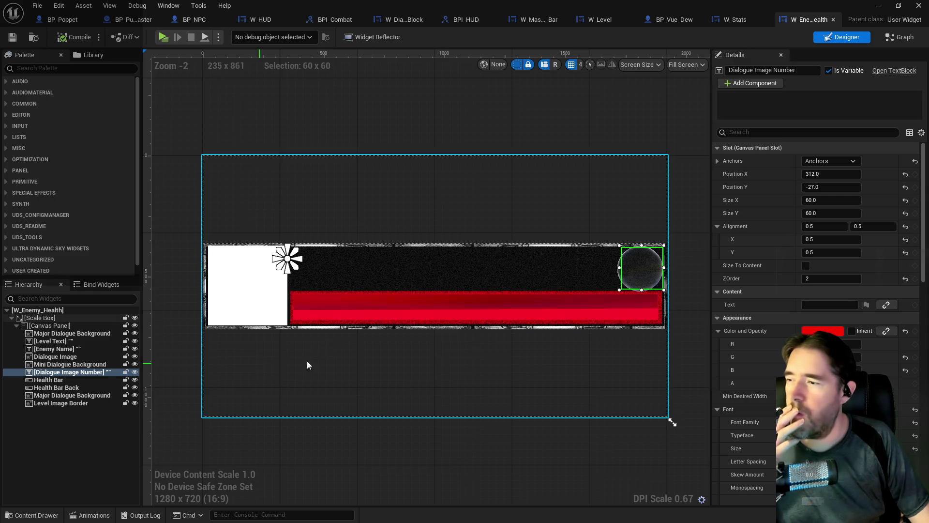
scroll(818, 338, down, 5)
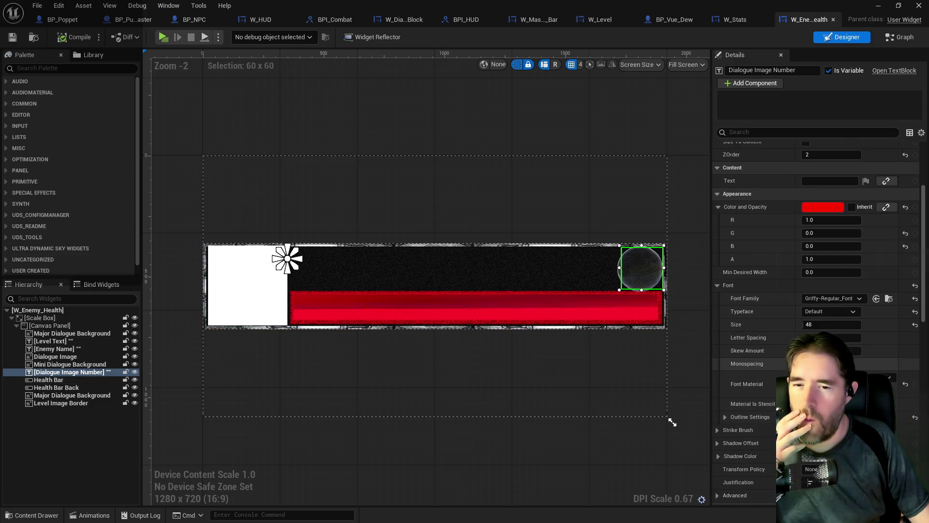
scroll(818, 339, down, 1)
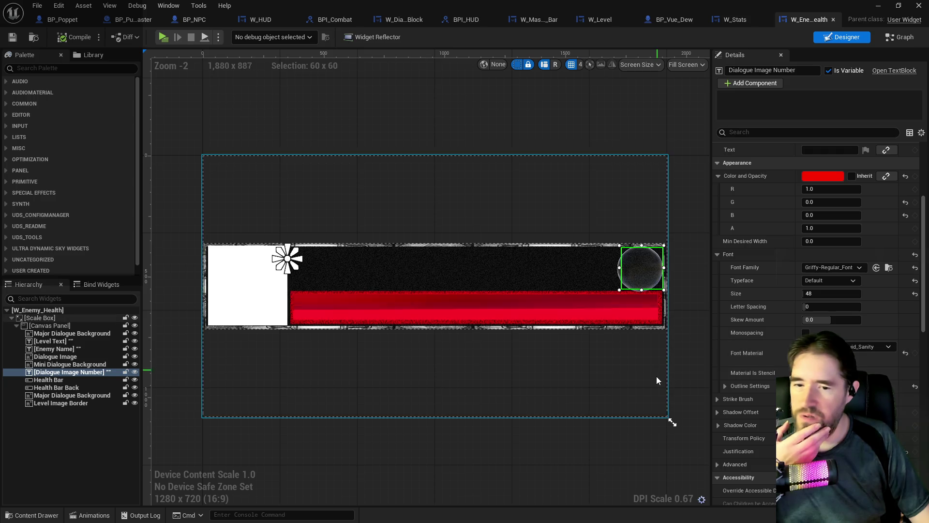
click(352, 262)
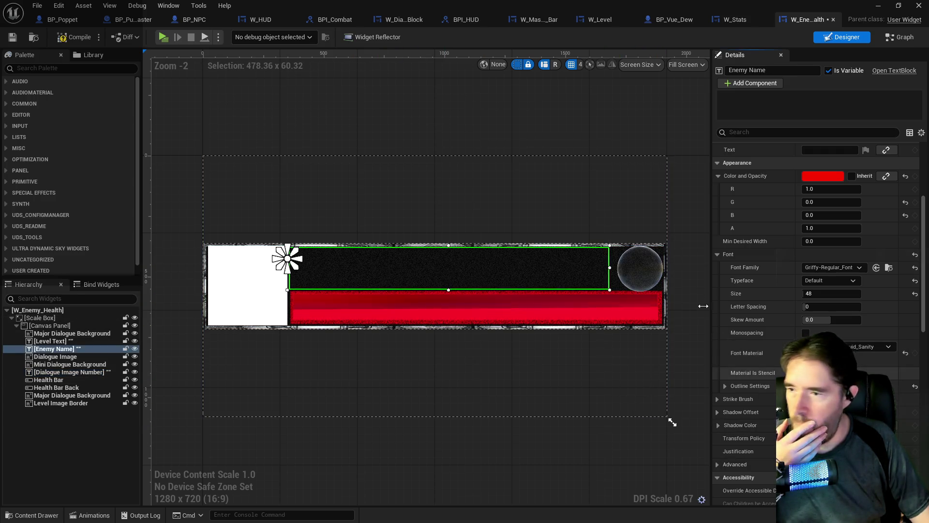
click(643, 274)
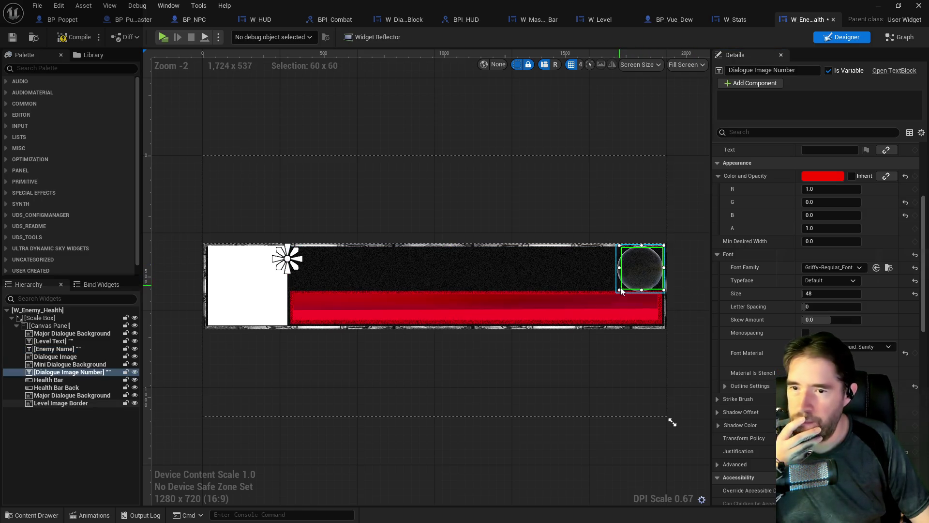
mouse_move(621, 289)
mouse_down()
mouse_move(614, 293)
mouse_move(618, 284)
mouse_up()
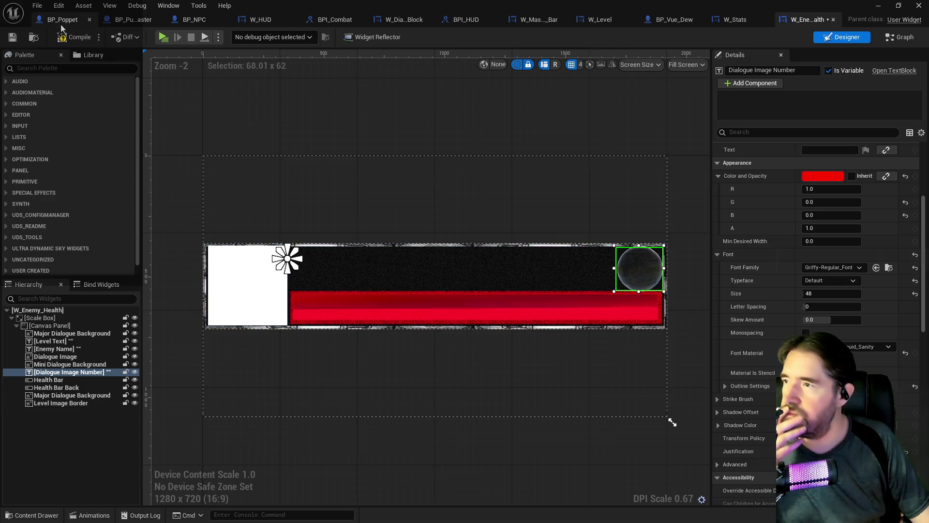
Save W_Enemy_Health and select the Canvas Panel inside the Scale Box
click(13, 37)
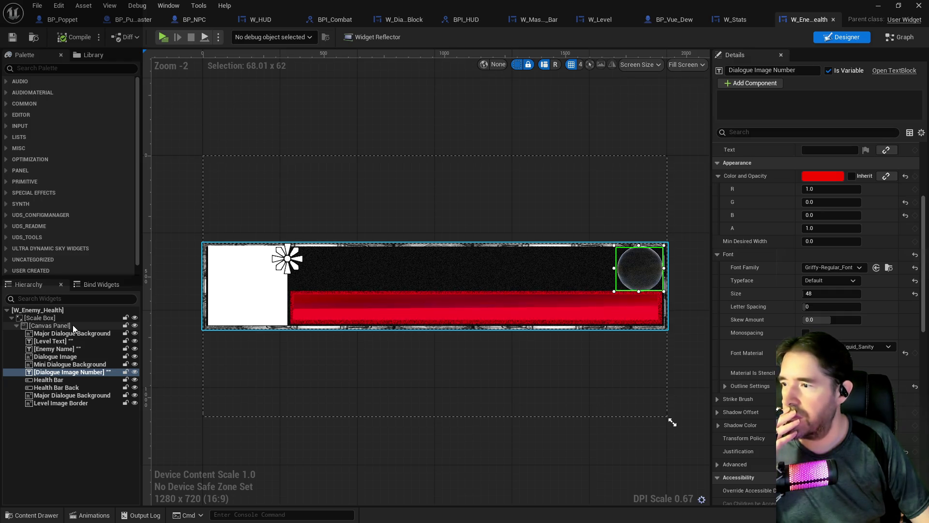
click(55, 319)
click(54, 326)
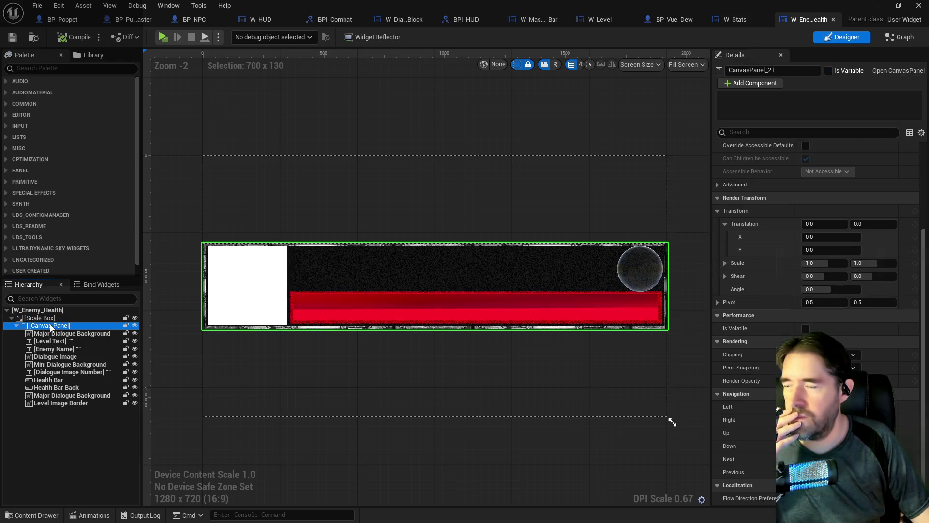
key(Escape)
key(Escape)
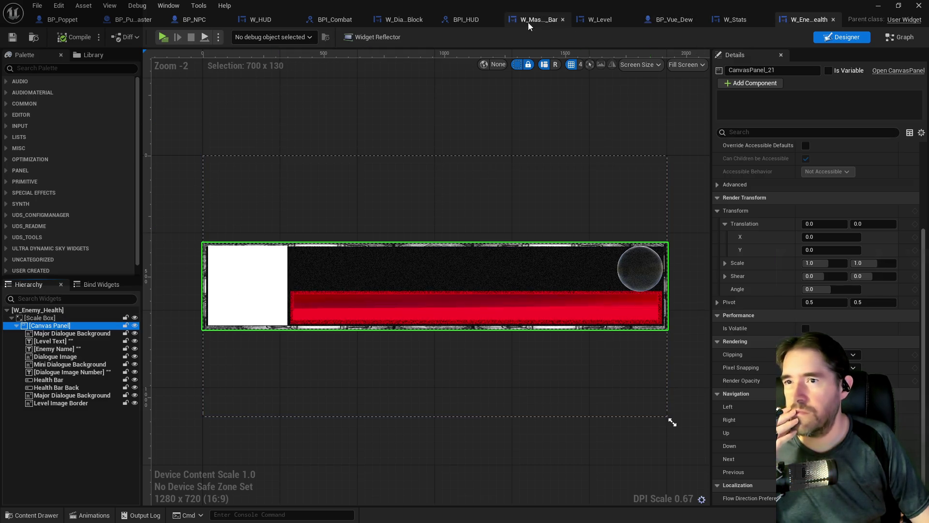
click(456, 22)
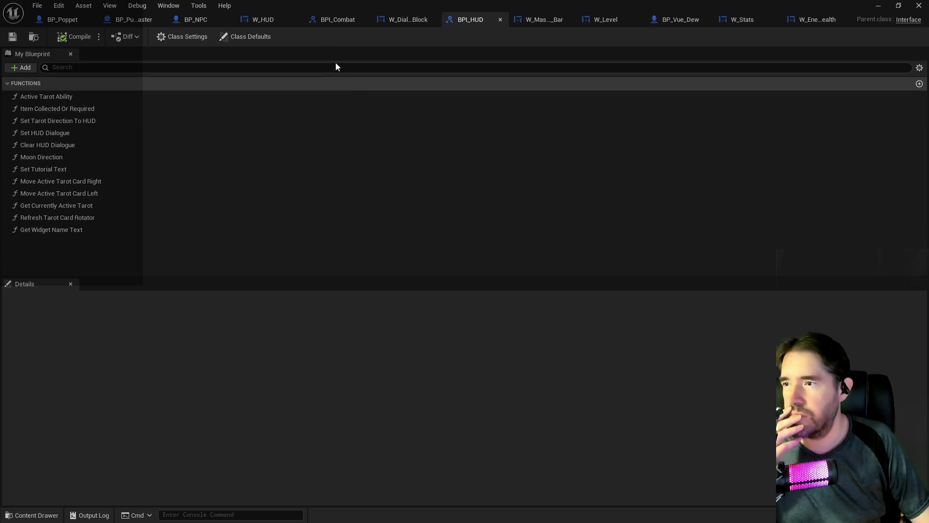
click(260, 20)
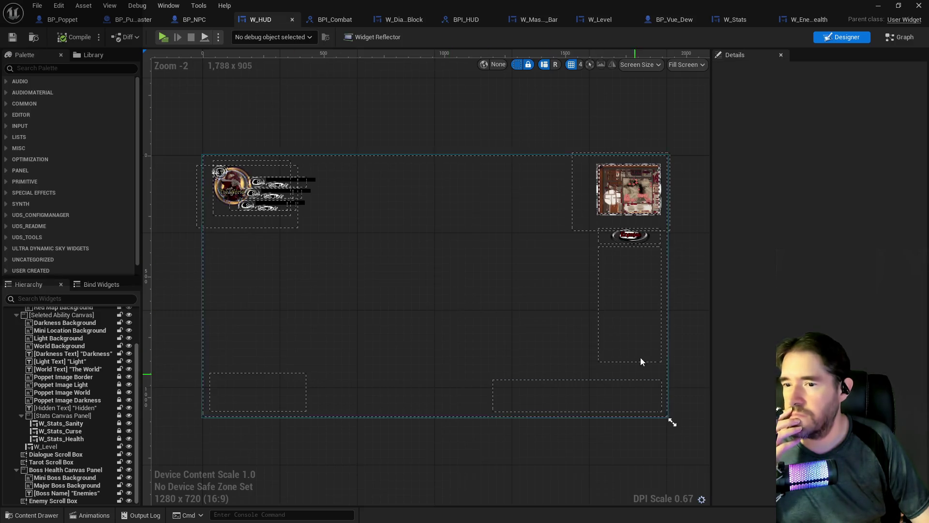
click(632, 327)
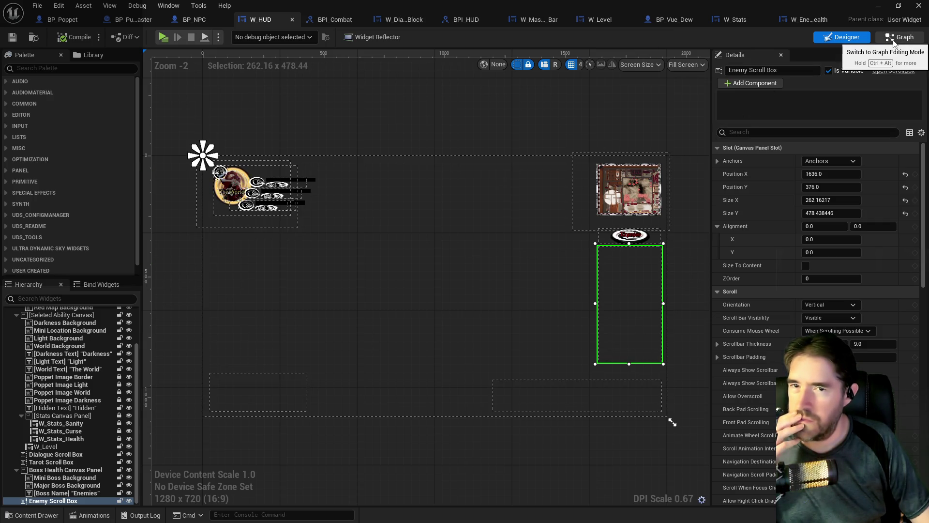
click(807, 19)
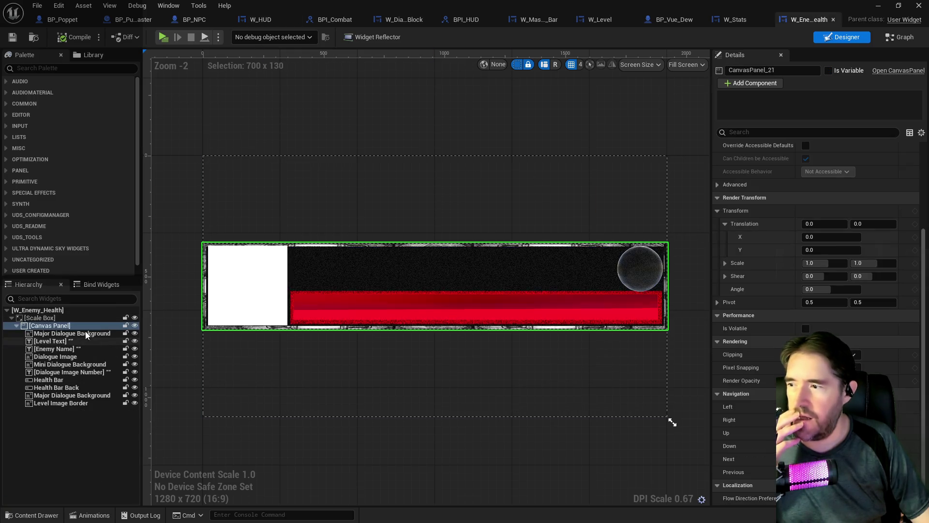
Select the Scale Box wrapping the health bar in the Hierarchy
click(48, 318)
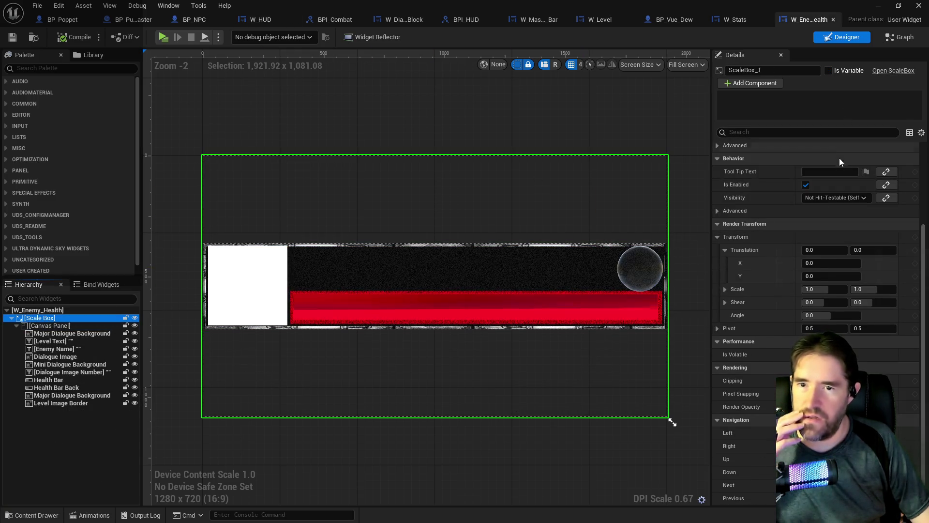
key(Escape)
key(Escape)
key(Escape)
click(718, 145)
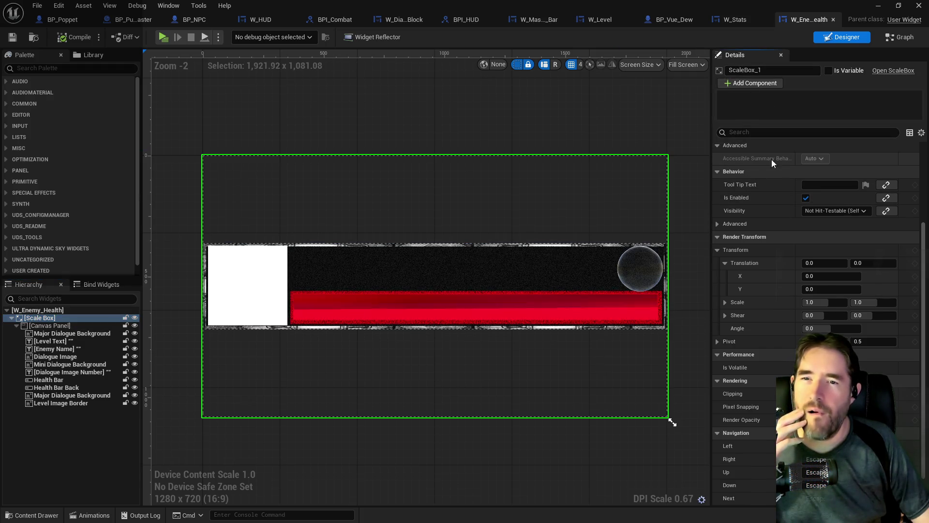
scroll(713, 181, up, 1)
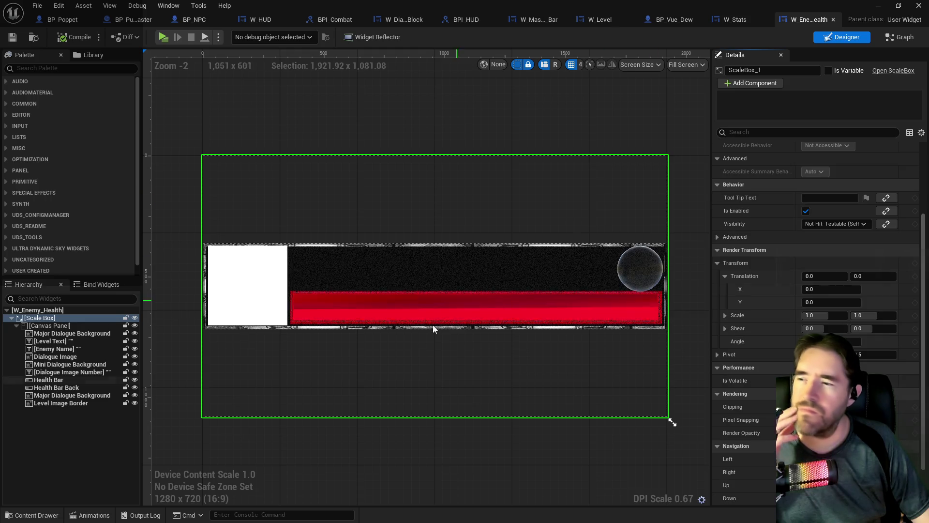
click(62, 333)
click(44, 318)
double_click(41, 319)
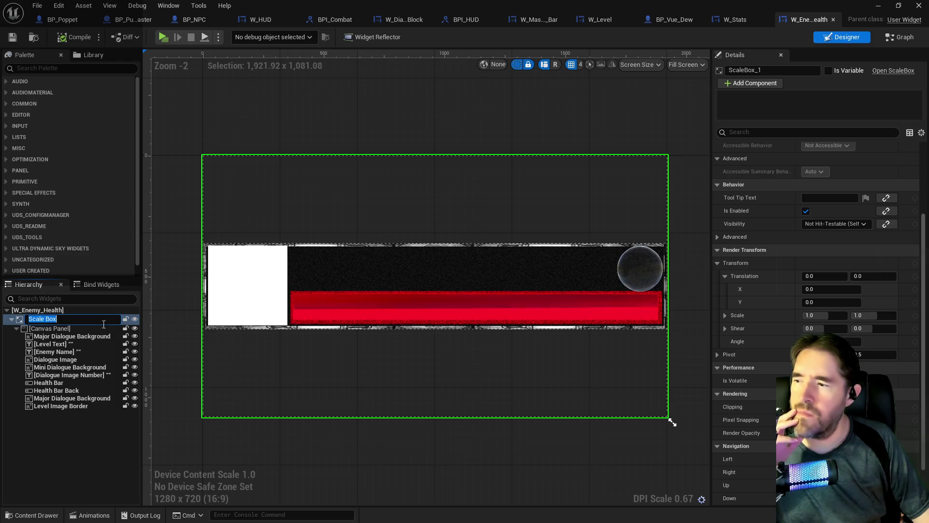
scroll(818, 319, down, 4)
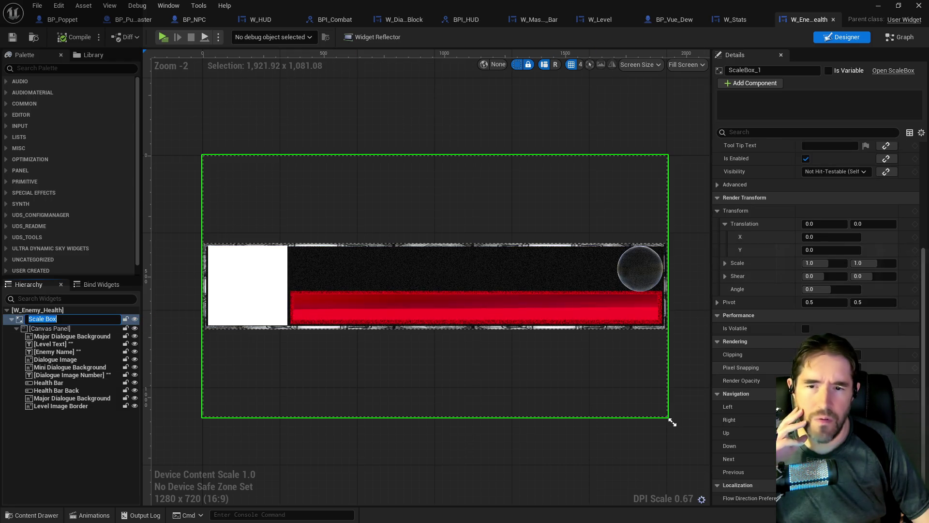
scroll(797, 206, up, 12)
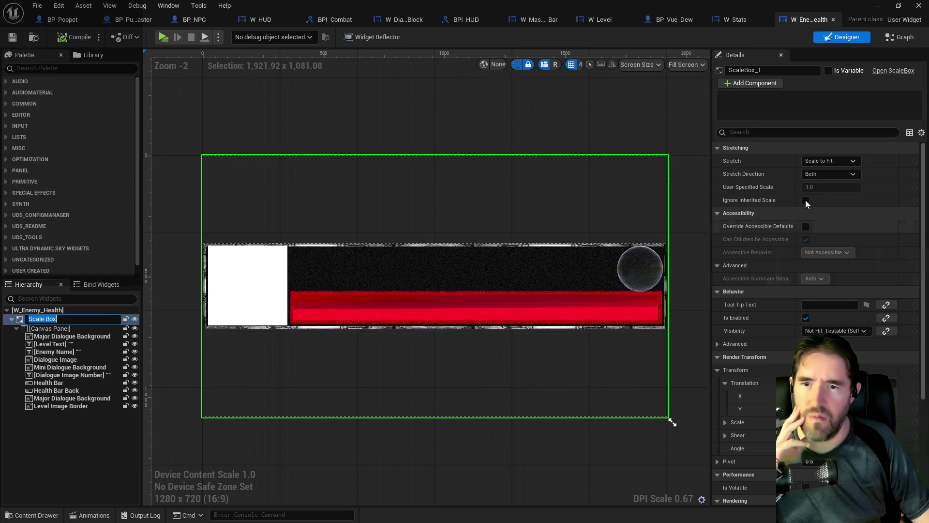
Set the Scale Box's Stretch to Fill
click(838, 175)
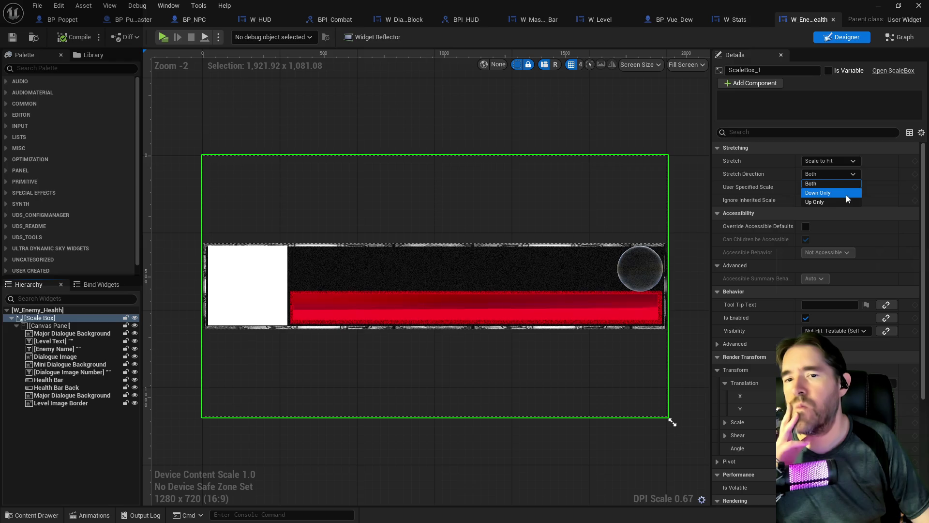
click(846, 195)
click(835, 162)
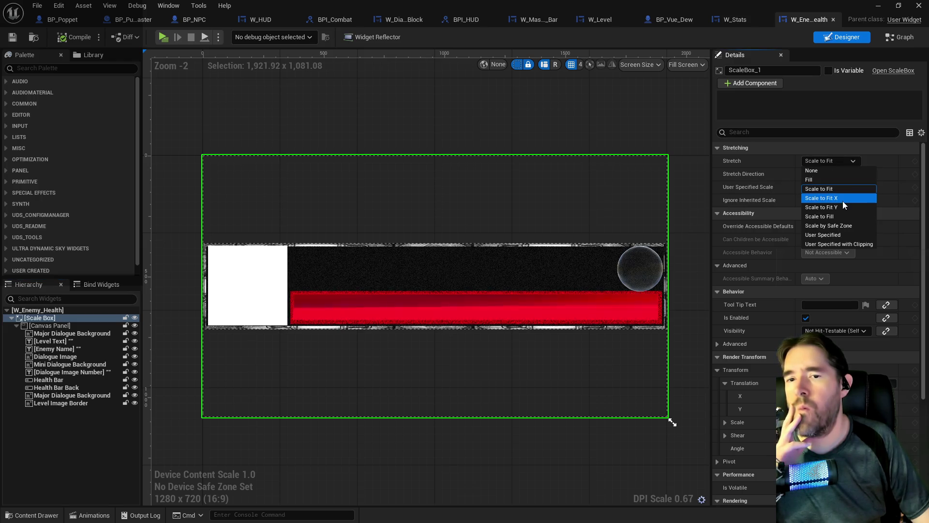
click(815, 179)
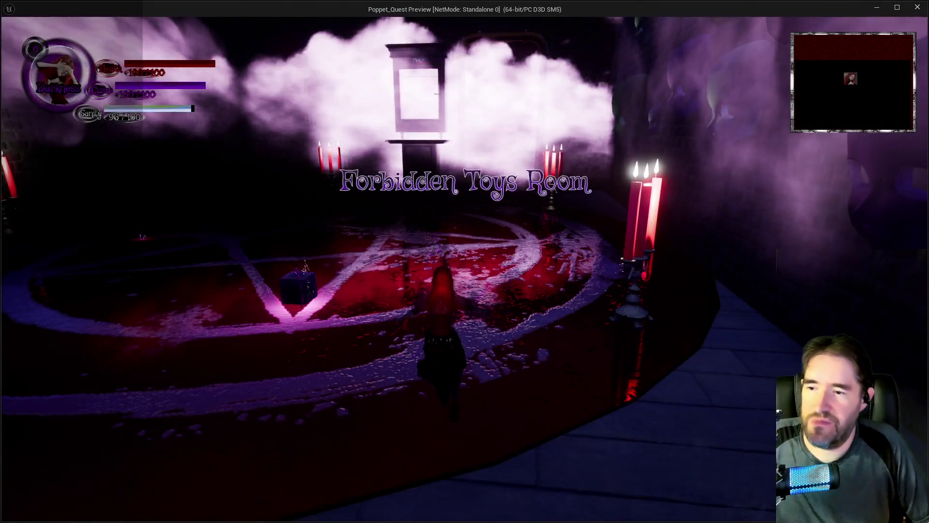
Run through the room to the enemy Dew to show its health bar, then return to the editor
key(w)
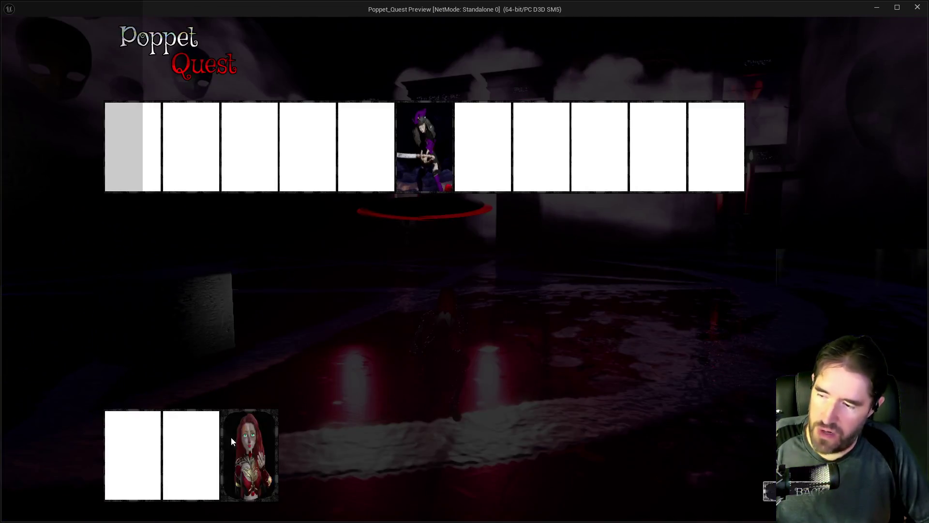
key(w)
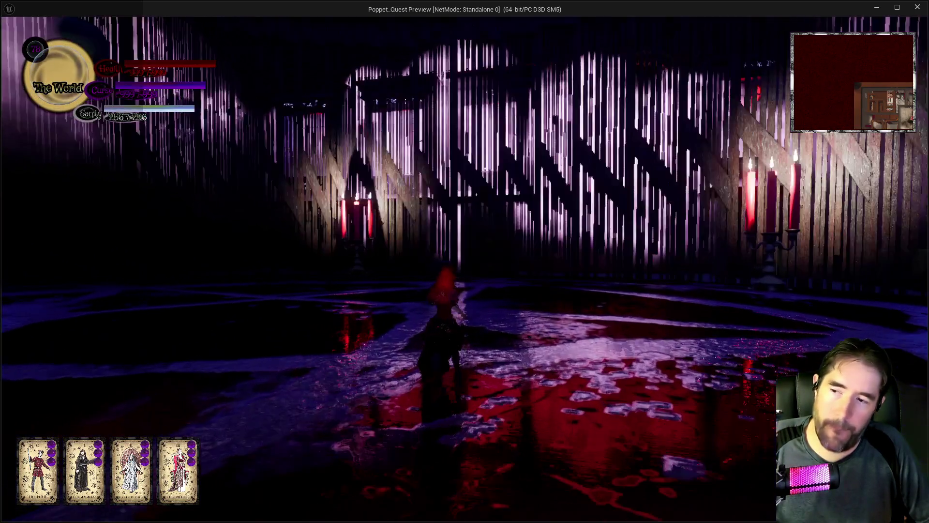
key(w)
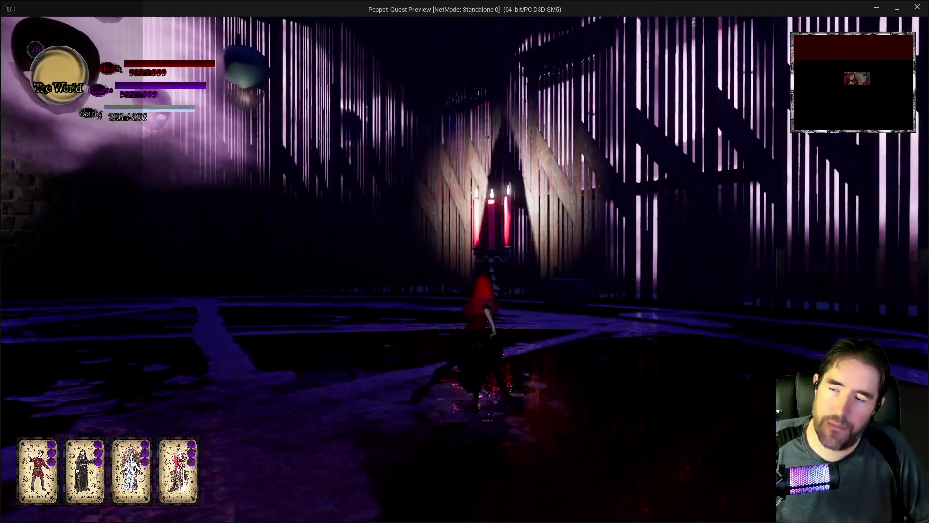
key(w)
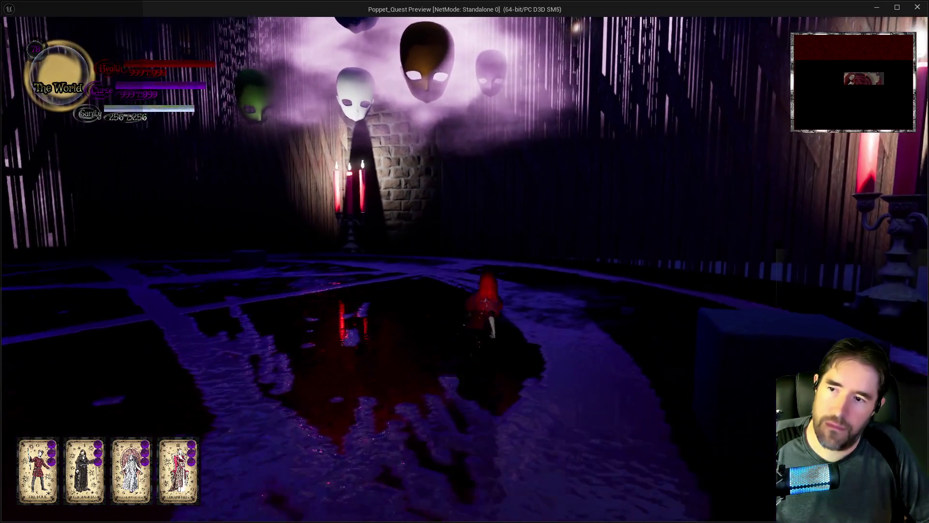
key(w)
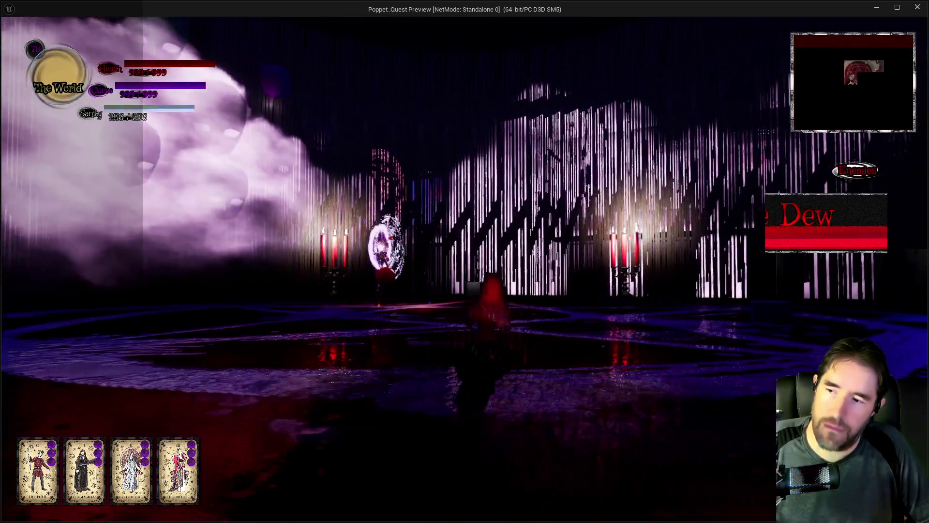
key(alt+Tab)
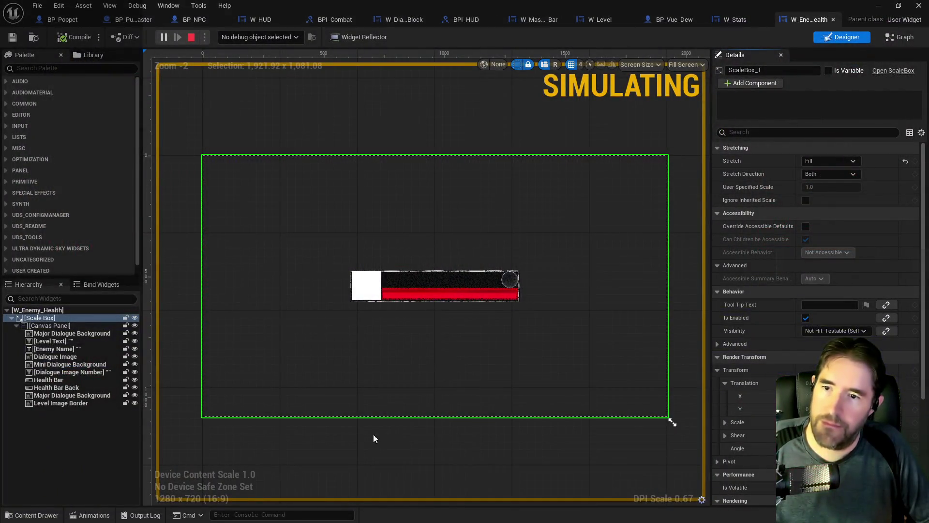
Stop the play session, select the Canvas Panel, and switch to the W_HUD Designer
key(Escape)
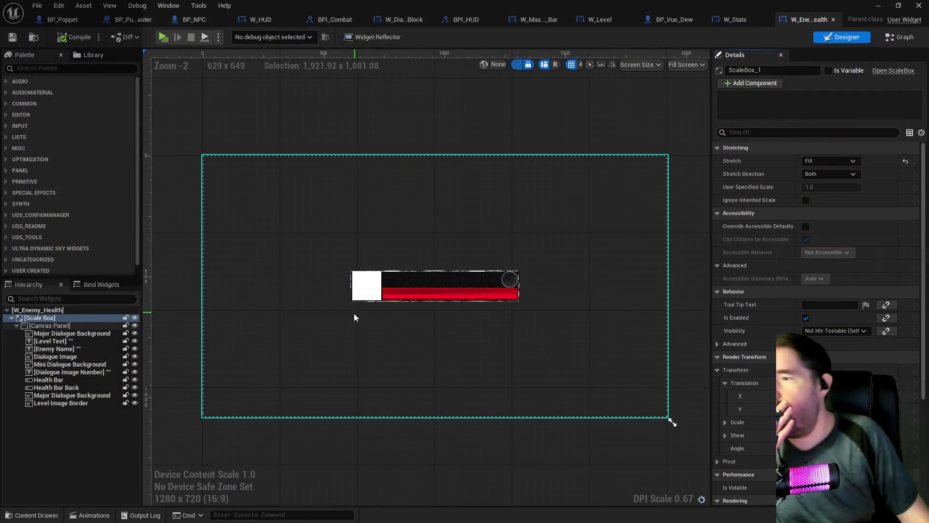
click(34, 326)
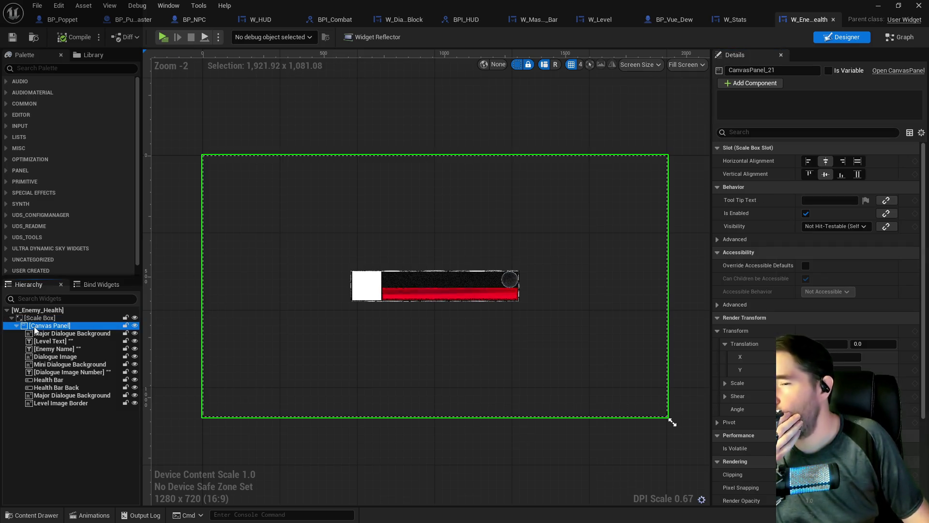
right_click(34, 330)
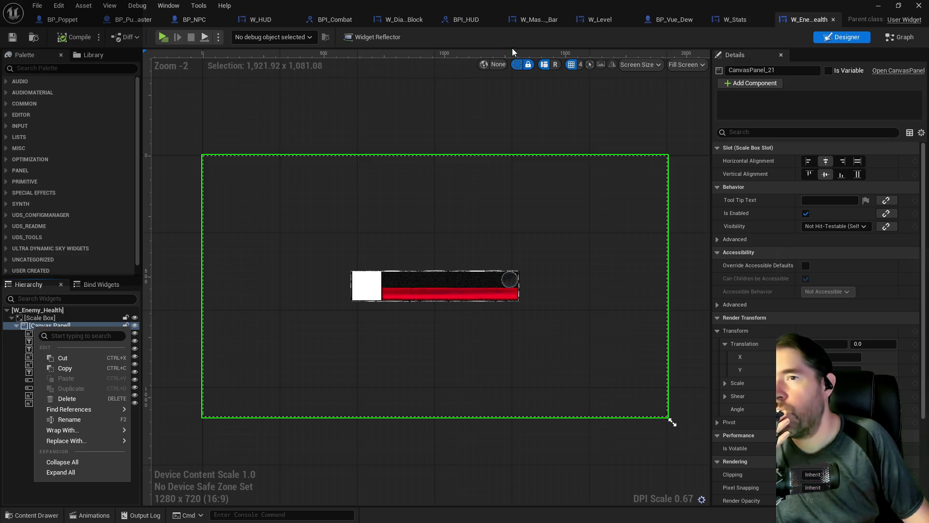
click(258, 25)
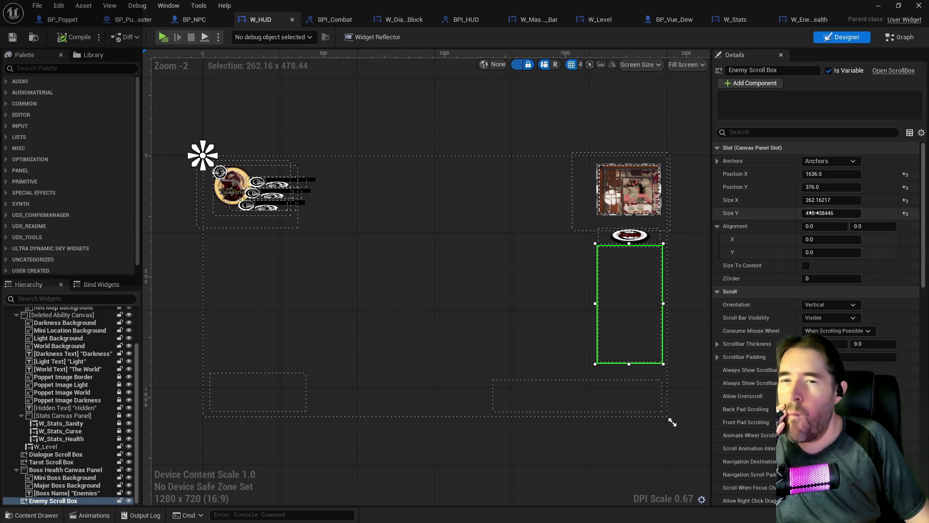
Frame the Enemy Scroll Box, resize it to 260 × 500, and go back to W_Enemy_Health
key(f)
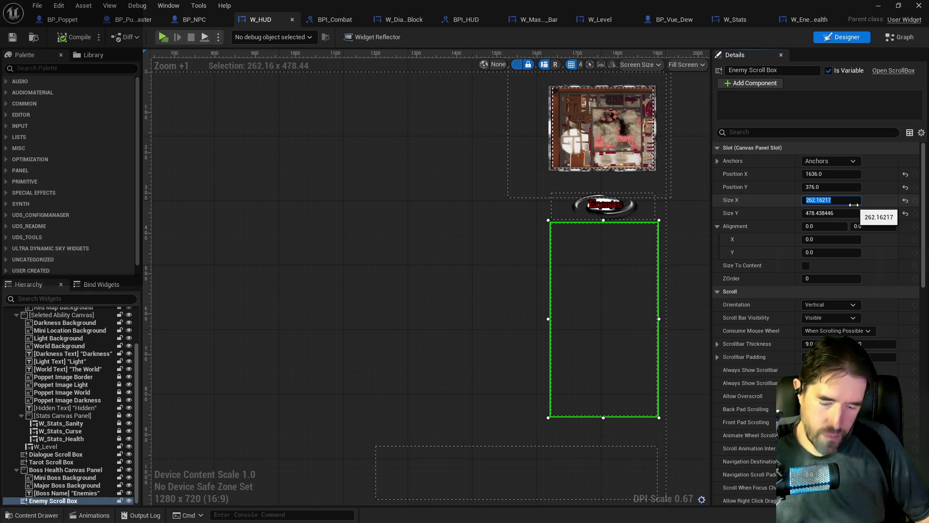
key(Return)
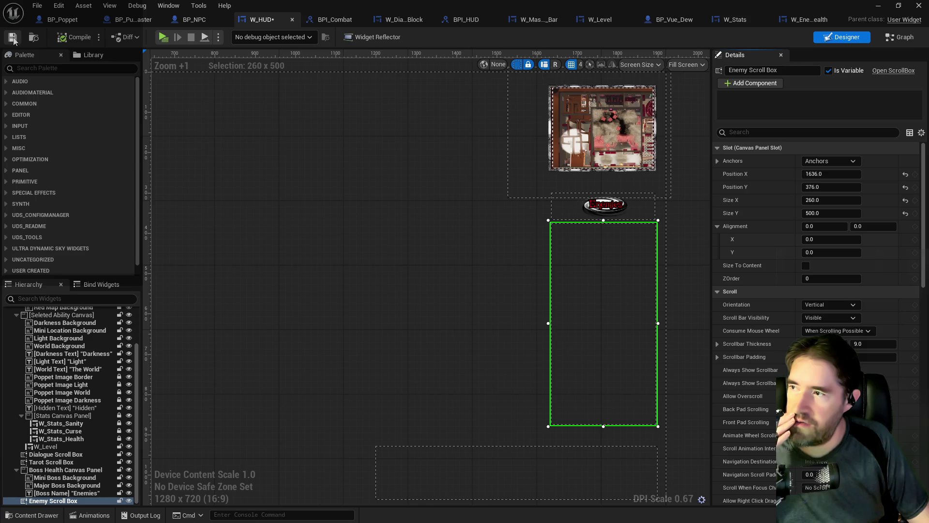
click(787, 19)
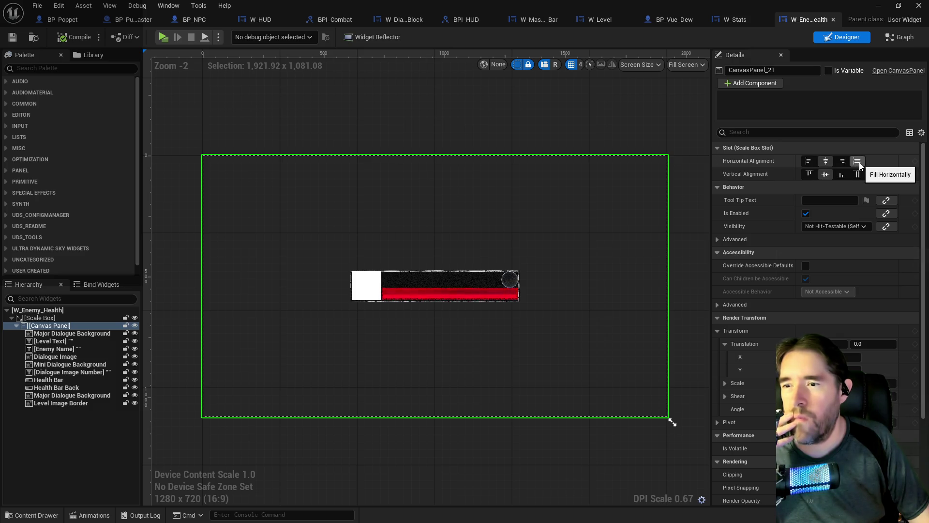
Try a vertical Fill alignment on the Canvas Panel slot, then reset it to centred
click(861, 174)
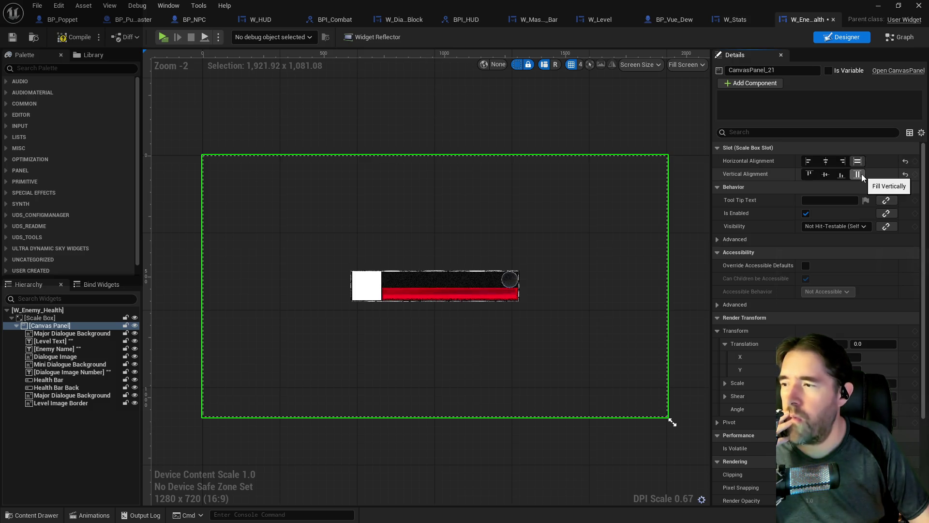
click(904, 161)
click(905, 175)
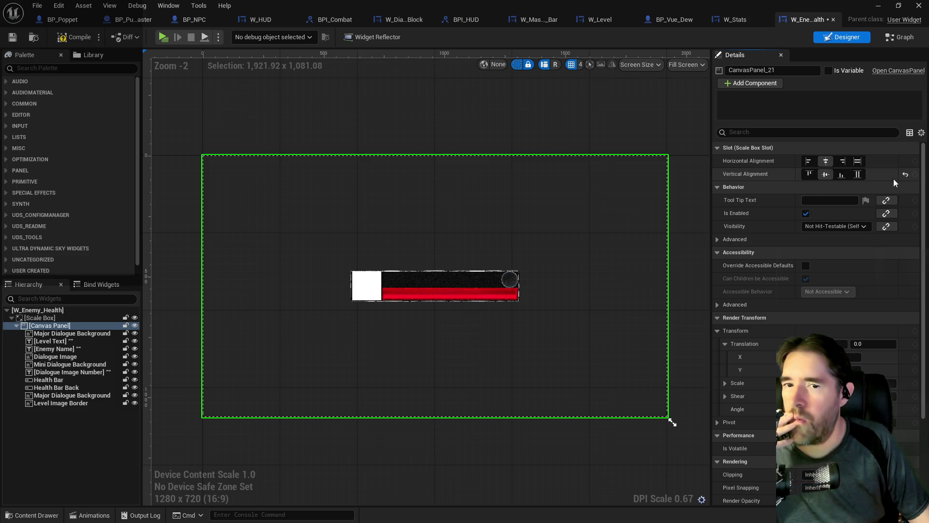
Switch the Scale Box stretch to User Specified, then reset it to Scale to Fit
click(40, 317)
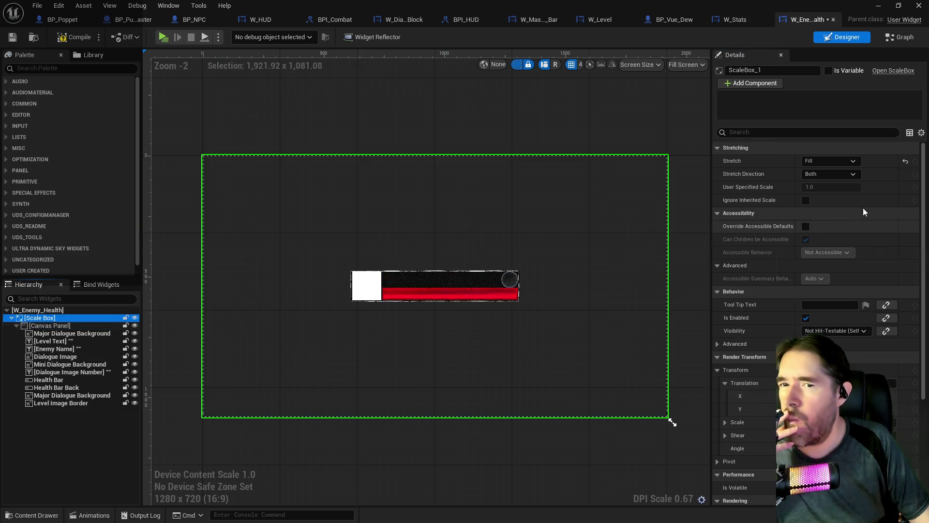
click(843, 160)
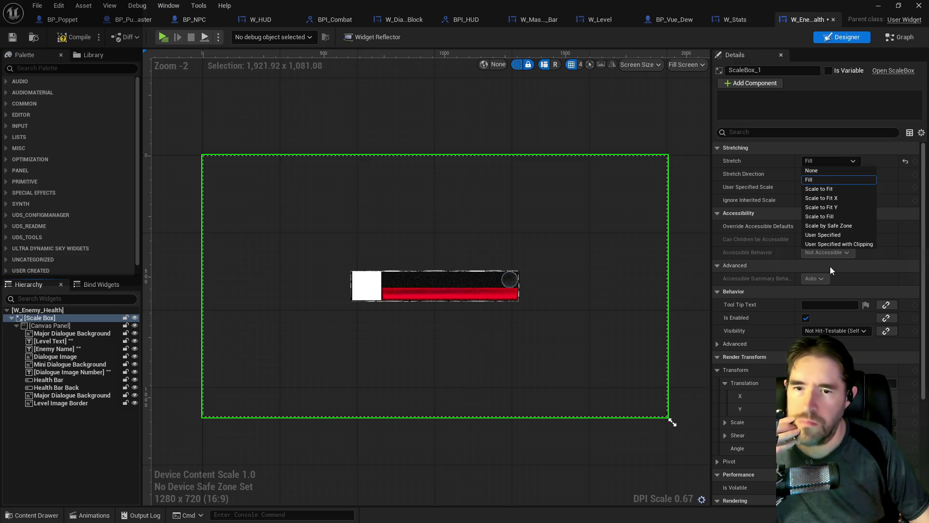
click(832, 236)
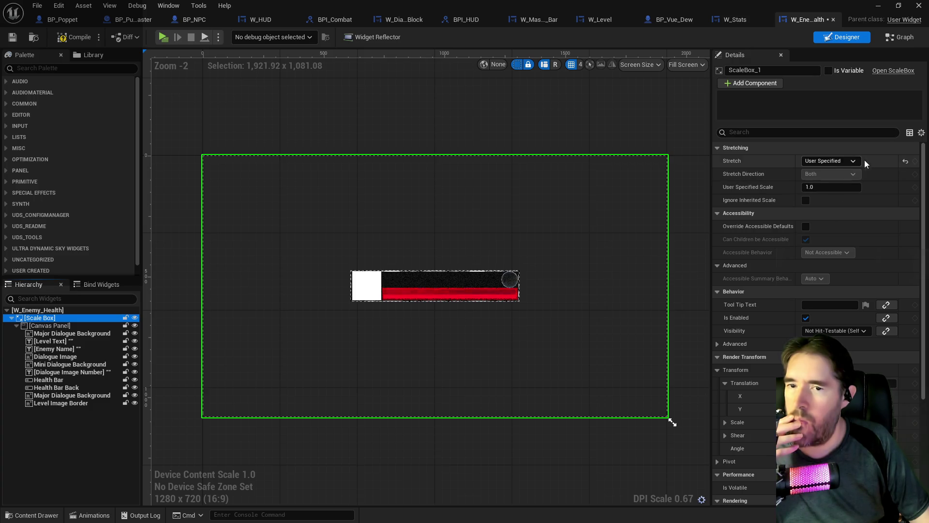
click(904, 162)
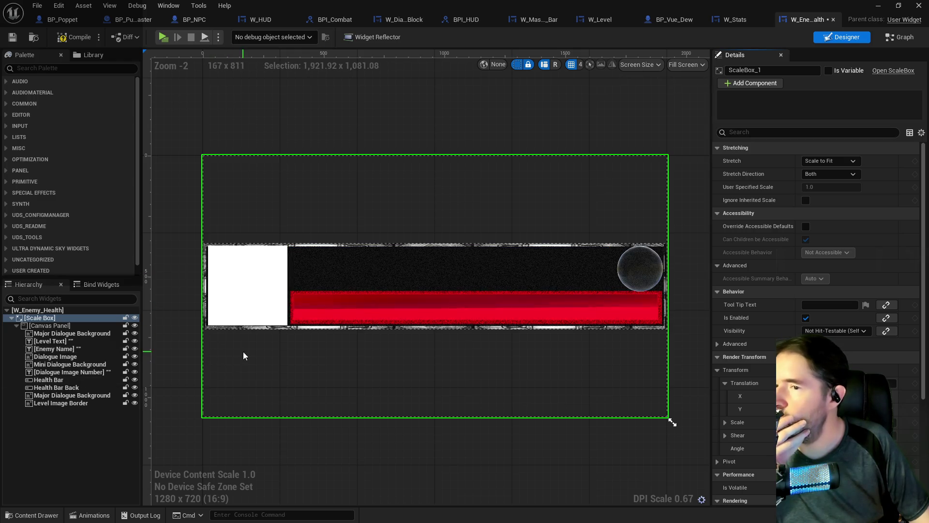
Wrap the Canvas Panel in a new Size Box and select it
click(42, 326)
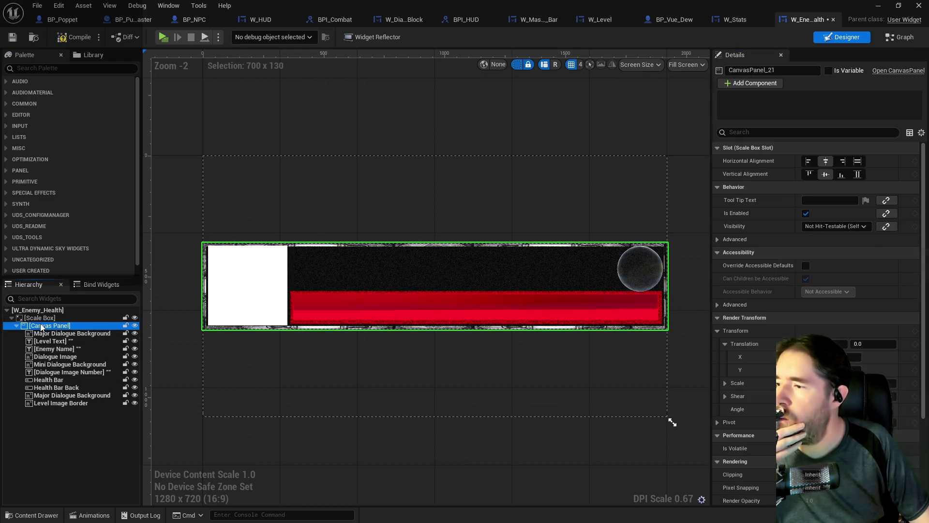
right_click(42, 327)
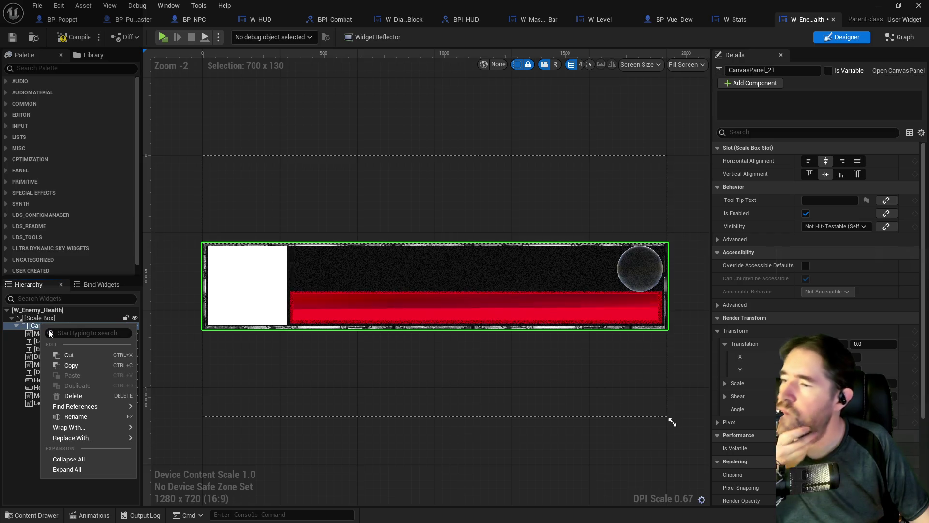
mouse_move(71, 428)
text(size)
click(151, 439)
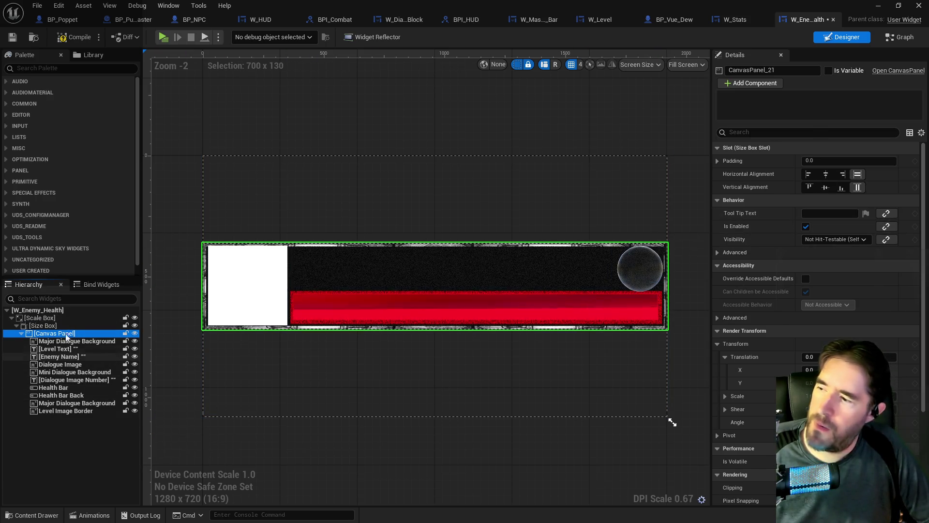
key(Up)
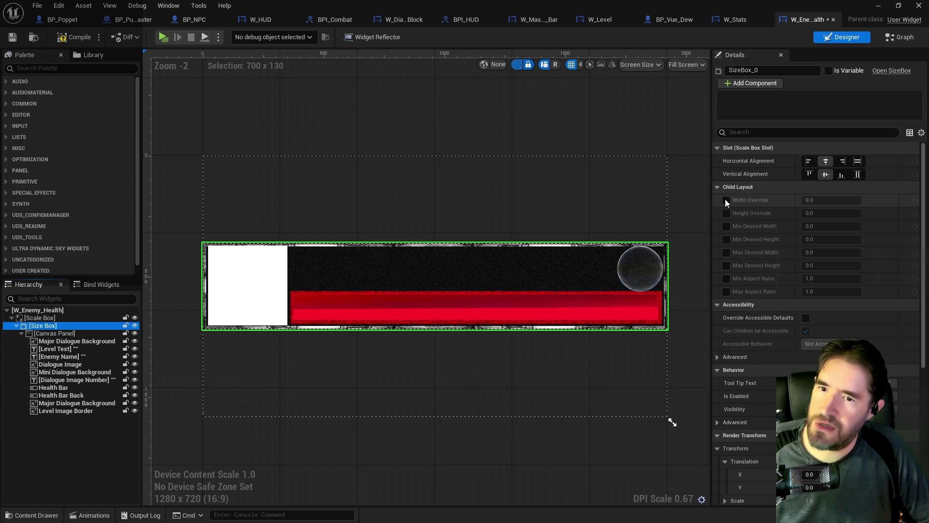
Give the Size Box a Width Override of 260 and a Height Override of 100
click(727, 200)
text(260)
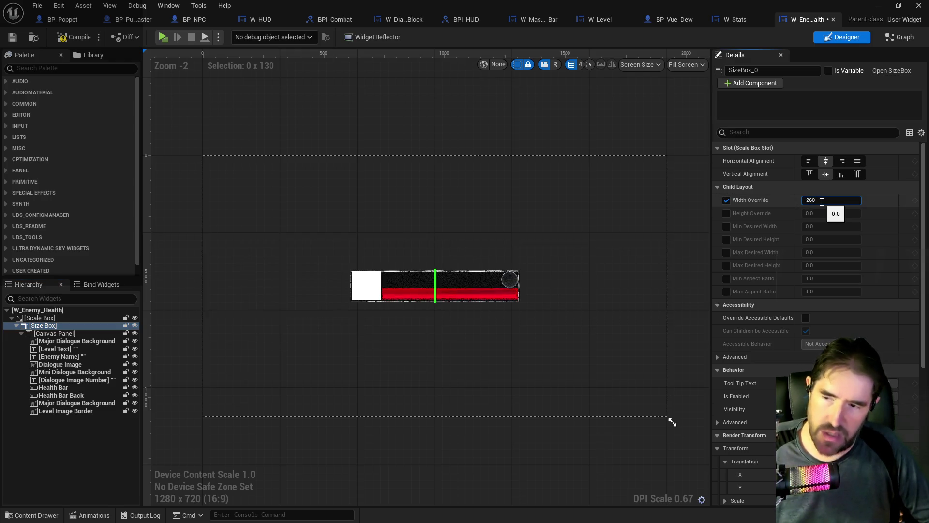
key(Return)
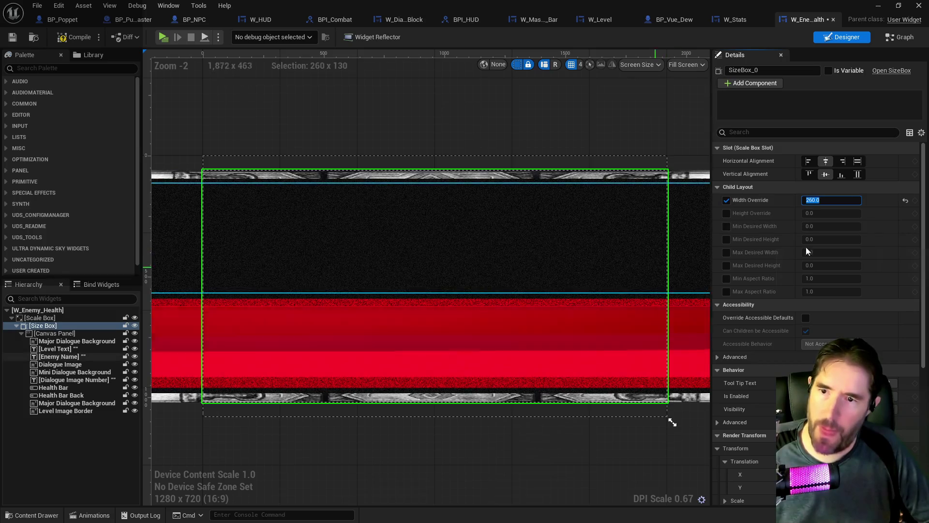
click(727, 213)
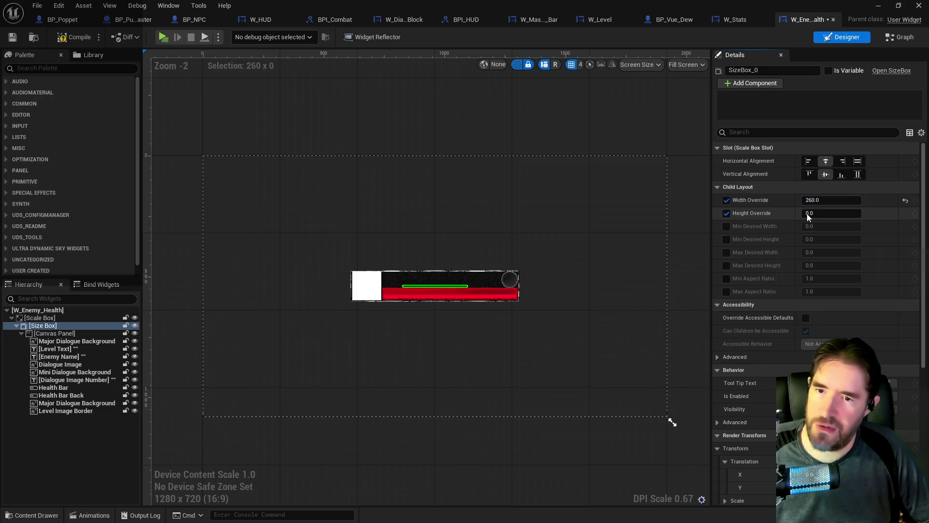
click(813, 211)
text(10)
key(Return)
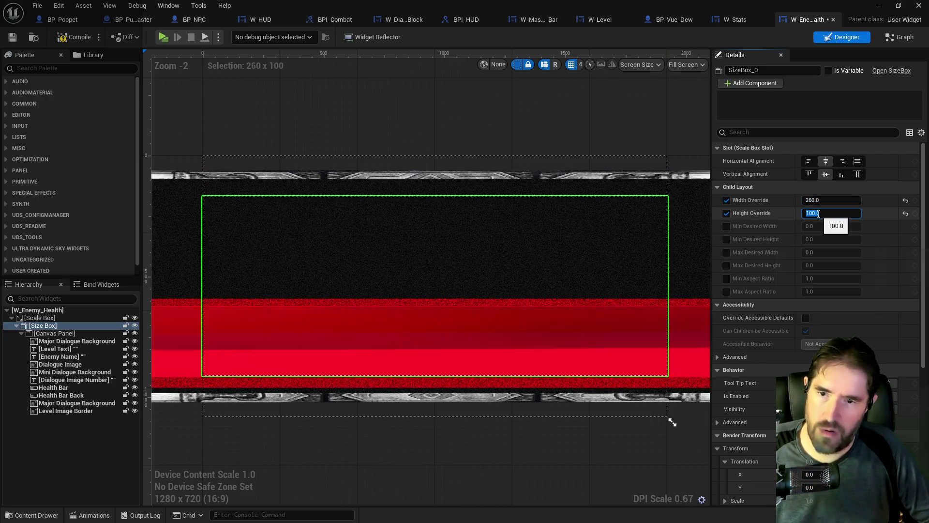
scroll(544, 268, down, 3)
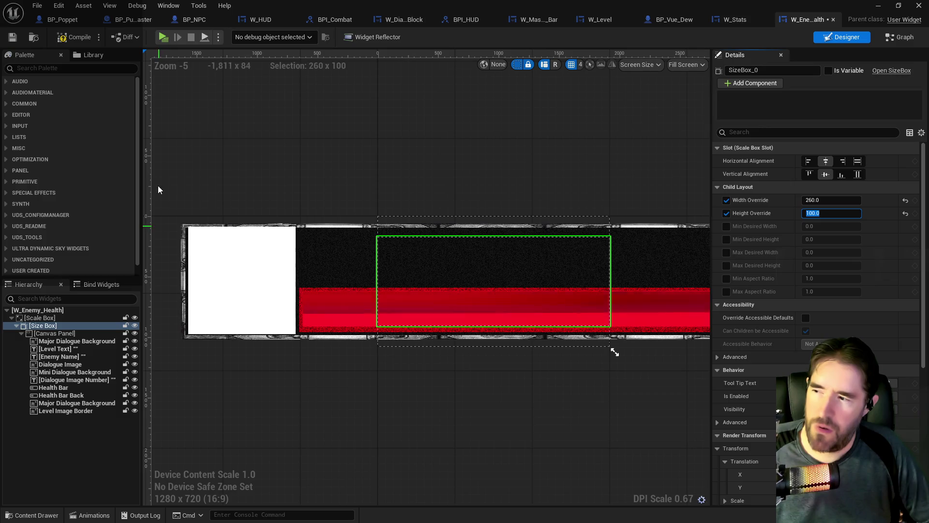
click(81, 325)
Confirm the Scale Box stretch stays Scale to Fit, then save the widget
click(80, 318)
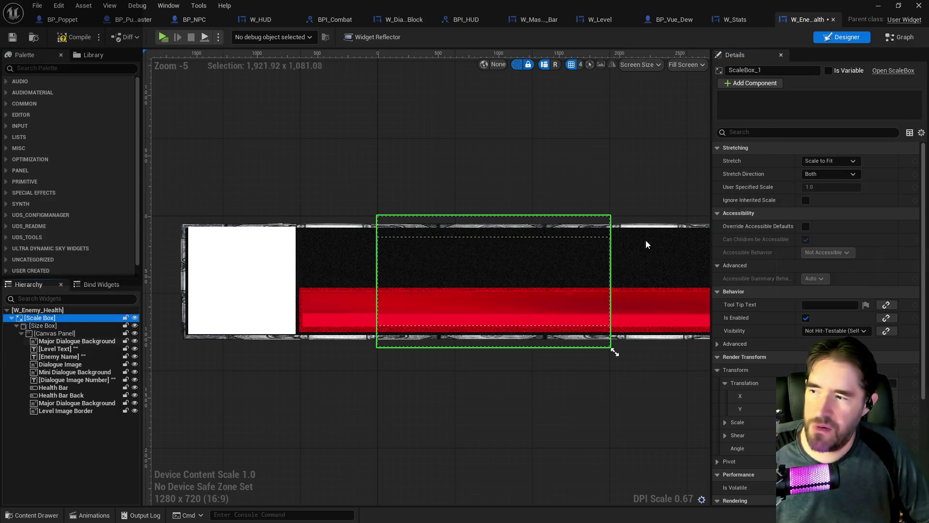
click(830, 161)
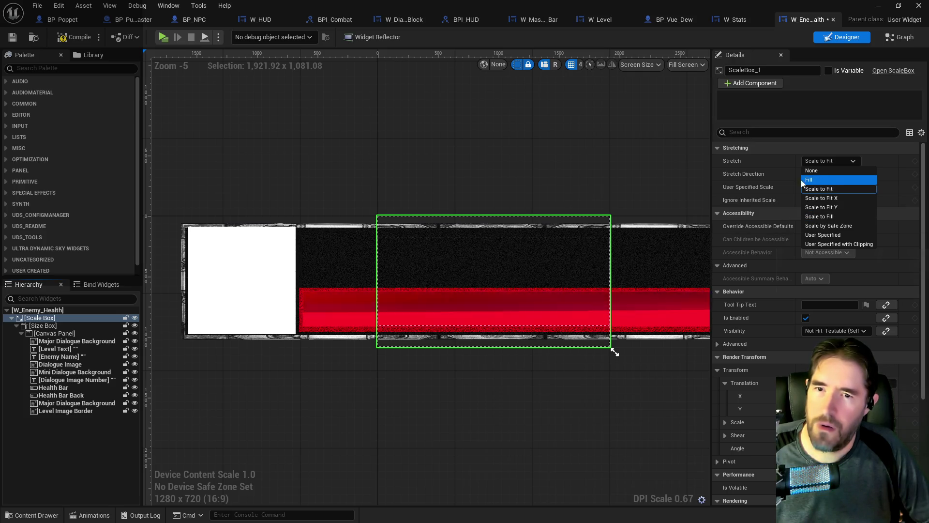
click(823, 189)
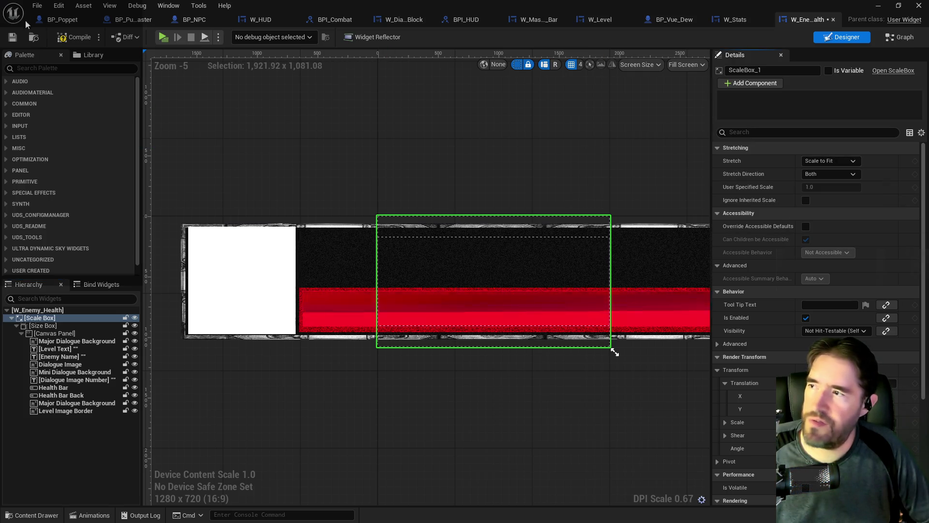
click(9, 39)
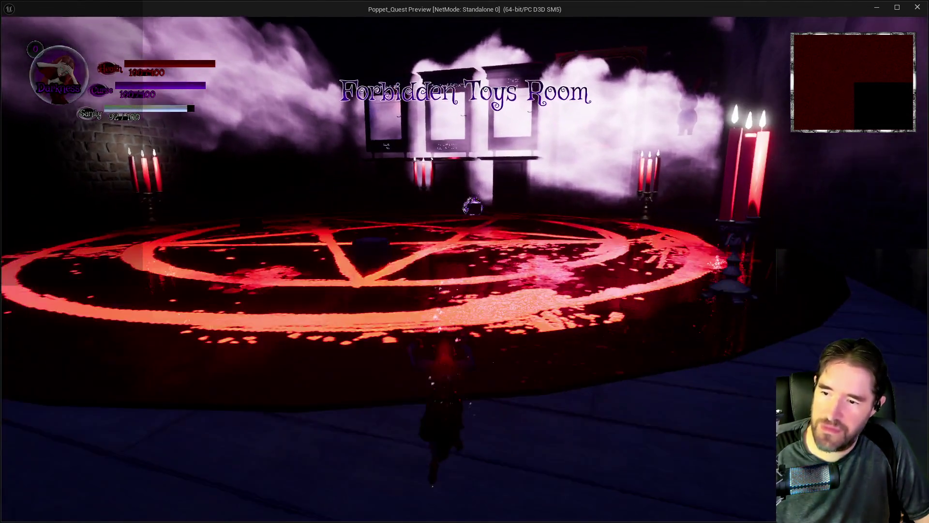
Walk the character across the pentagram until an enemy's health bar appears, then stop playing
key(w)
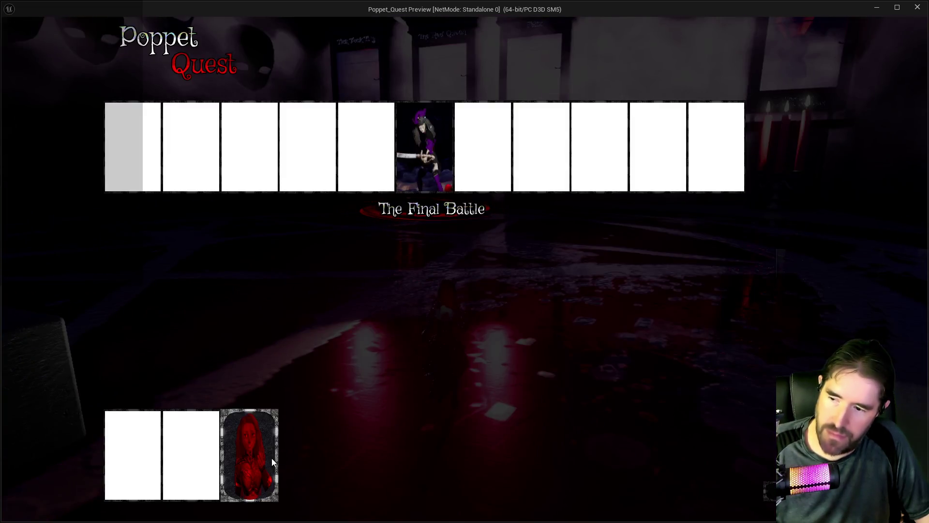
click(272, 462)
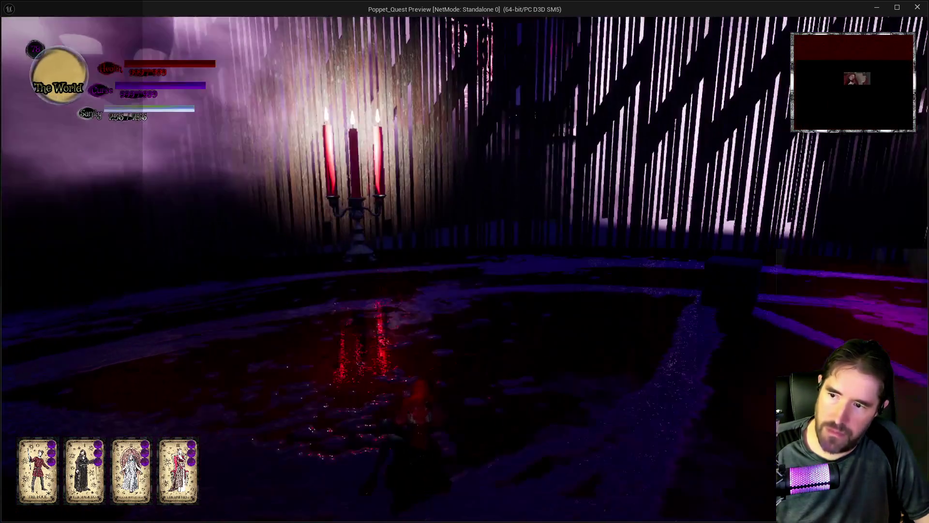
key(w)
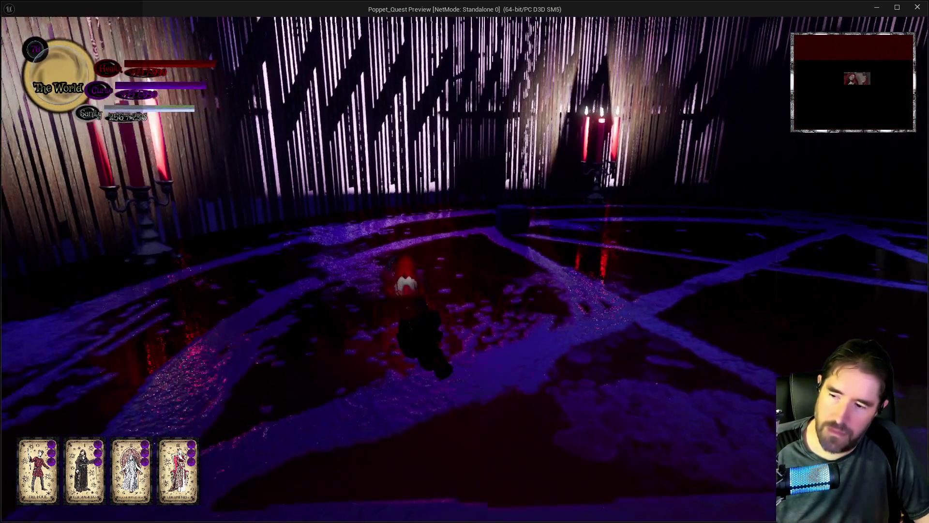
key(w)
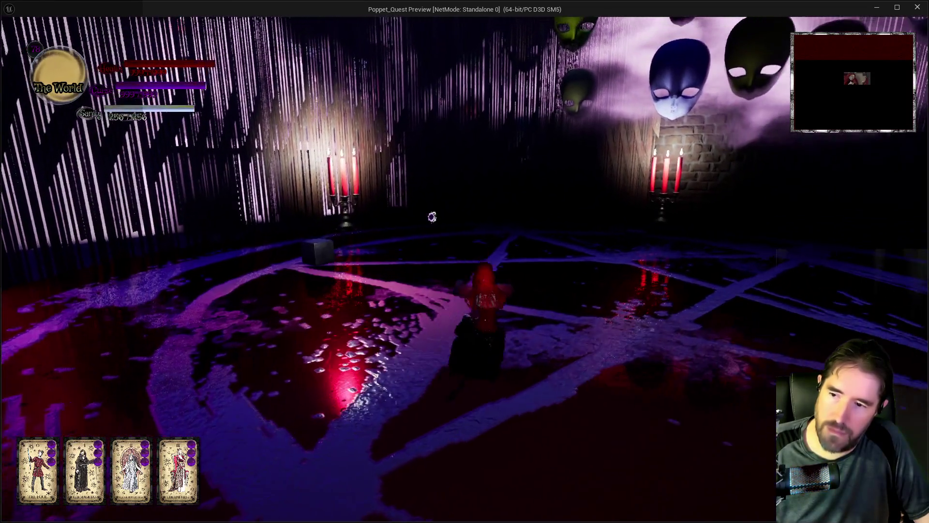
key(w)
key(w)
key(alt+Tab)
key(Escape)
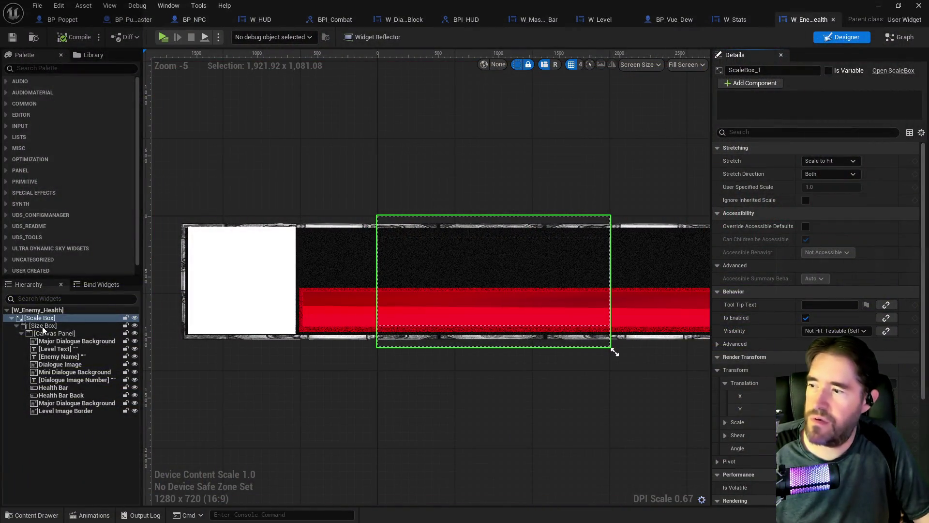
Delete the Scale Box so the Size Box tops the hierarchy, then save the widget
click(43, 325)
click(40, 318)
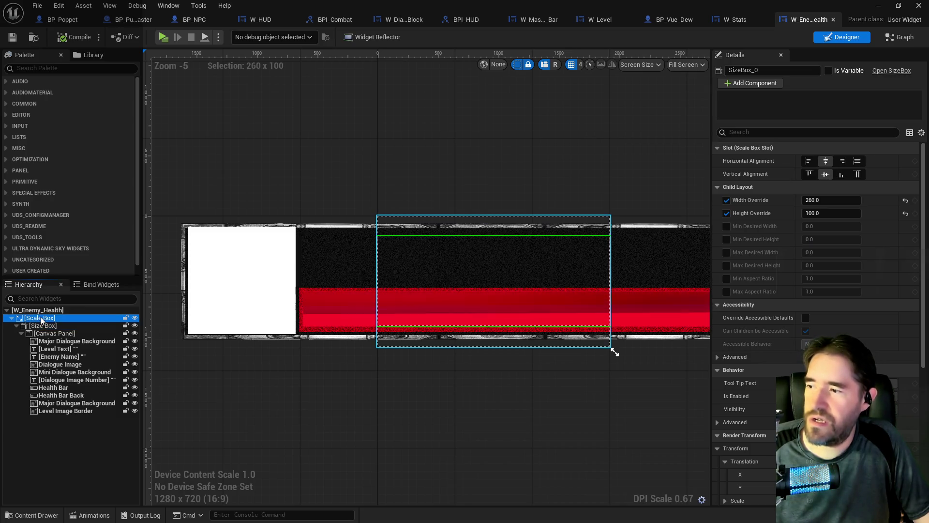
right_click(39, 318)
mouse_move(81, 433)
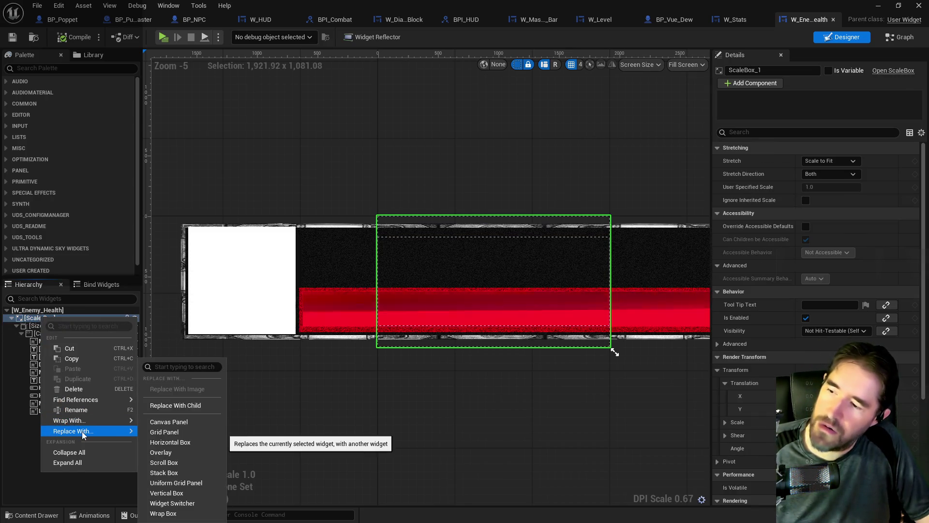
key(Escape)
key(Delete)
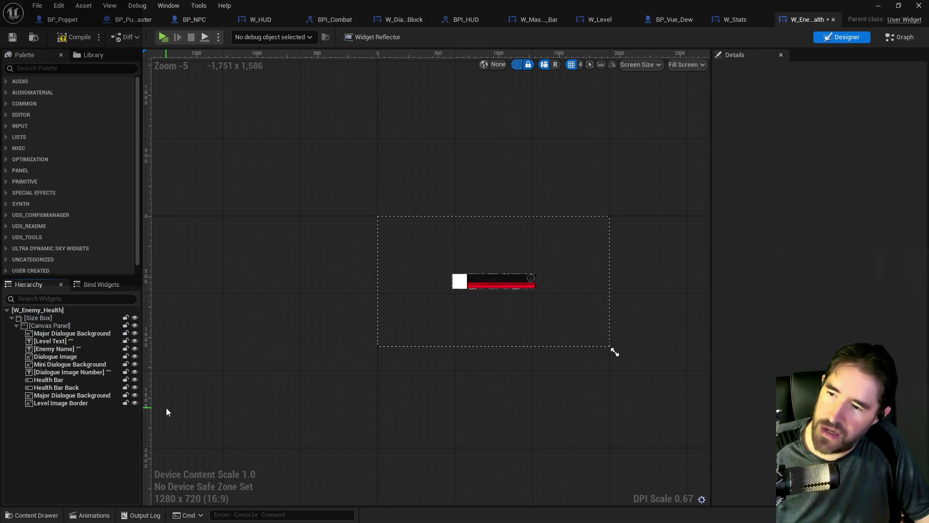
click(62, 328)
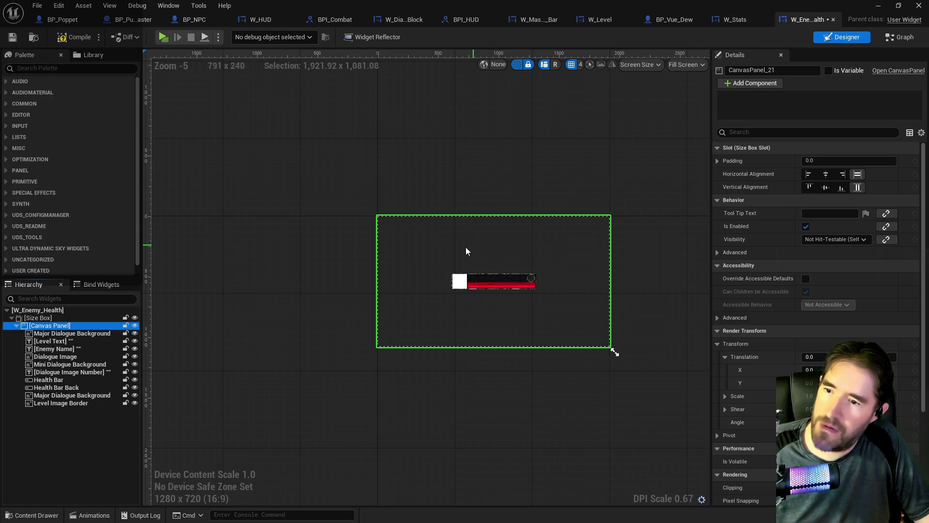
click(11, 39)
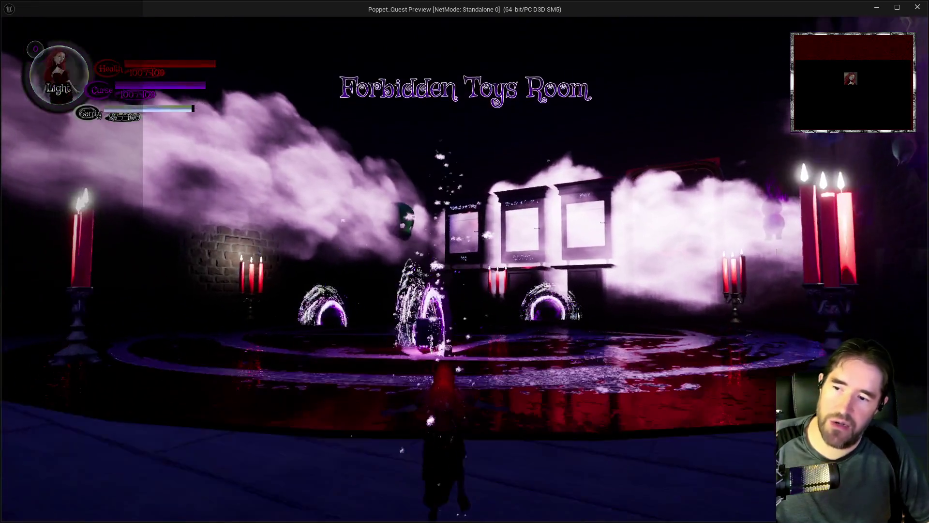
Run the character across the room until enemy Dew's health bar shows on the HUD's right
key(w)
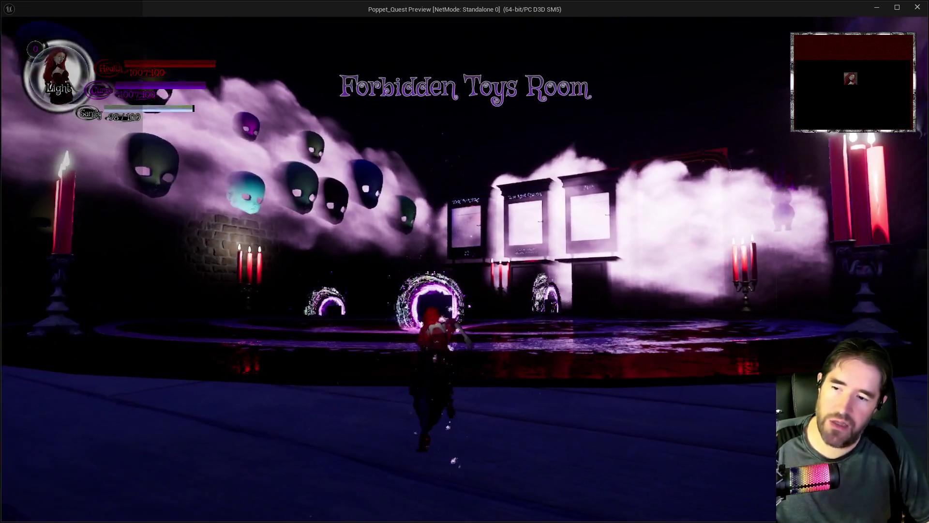
key(w)
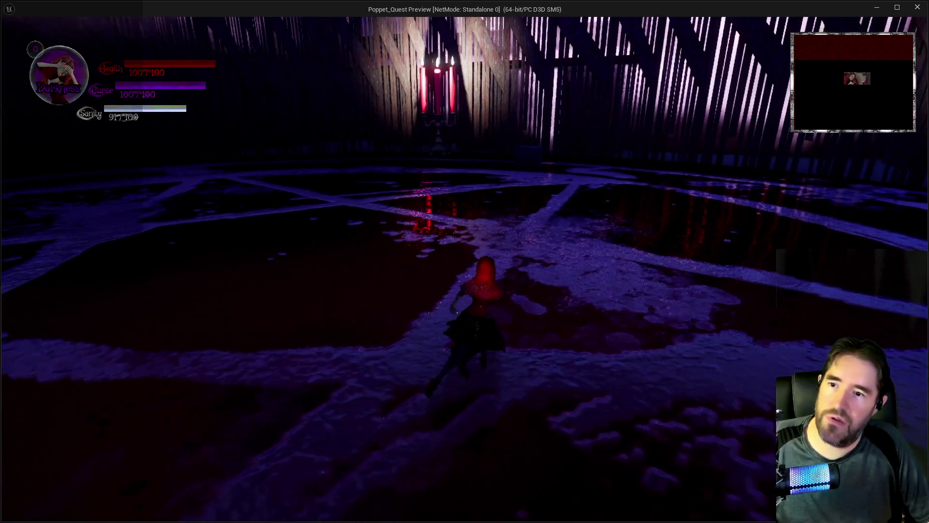
key(Tab)
key(Tab)
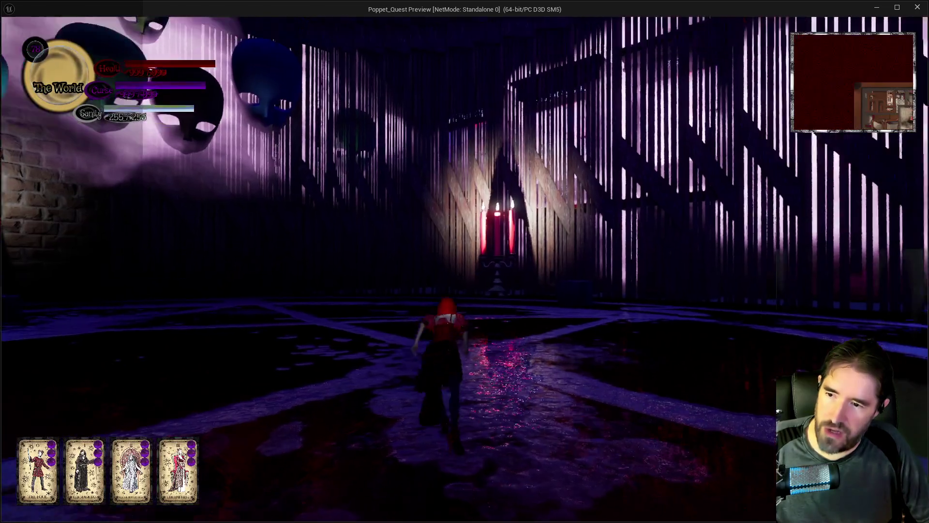
key(w)
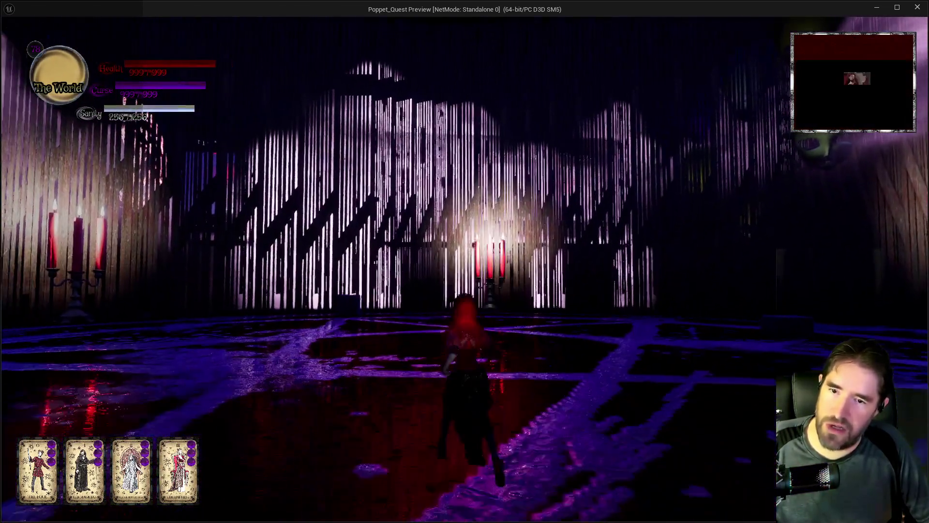
key(w)
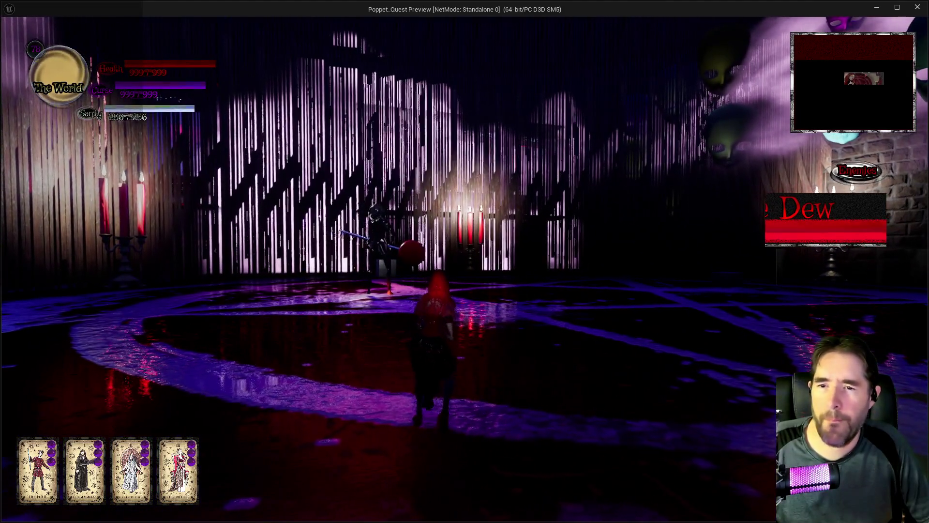
key(alt+Tab)
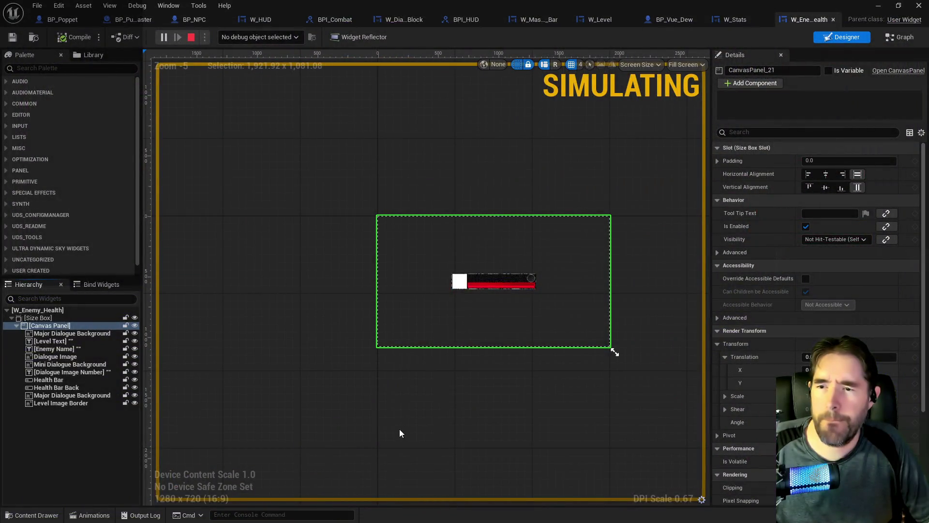
End the play session, wrap the Canvas Panel in a Scale Box, and start a new play test
key(Escape)
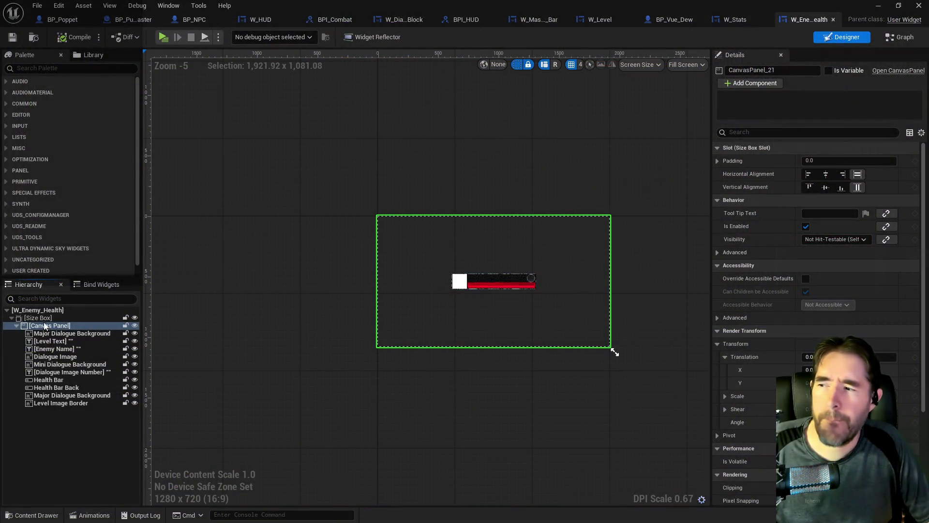
click(39, 317)
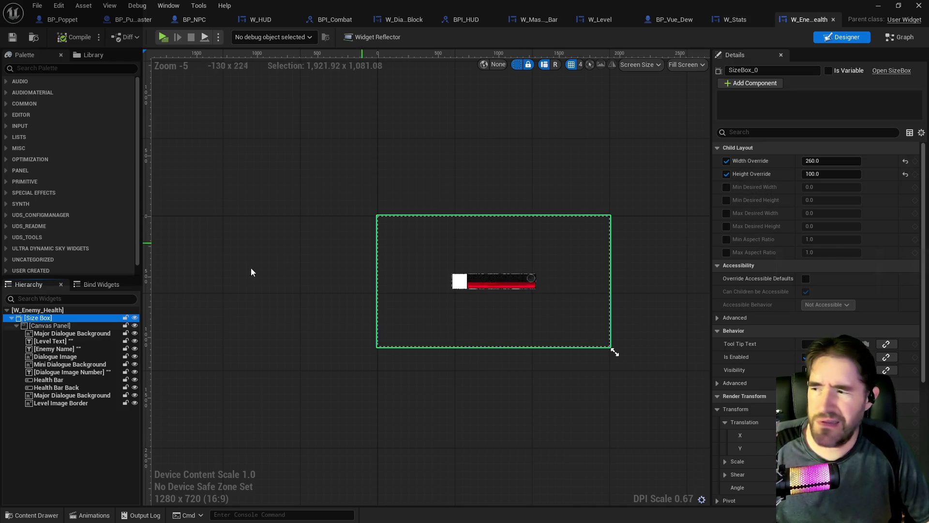
click(46, 327)
right_click(42, 327)
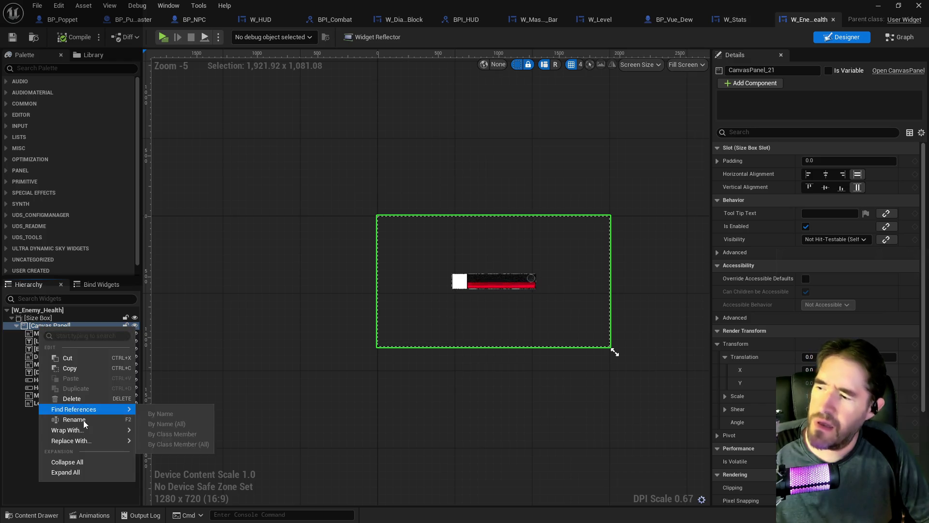
mouse_move(92, 434)
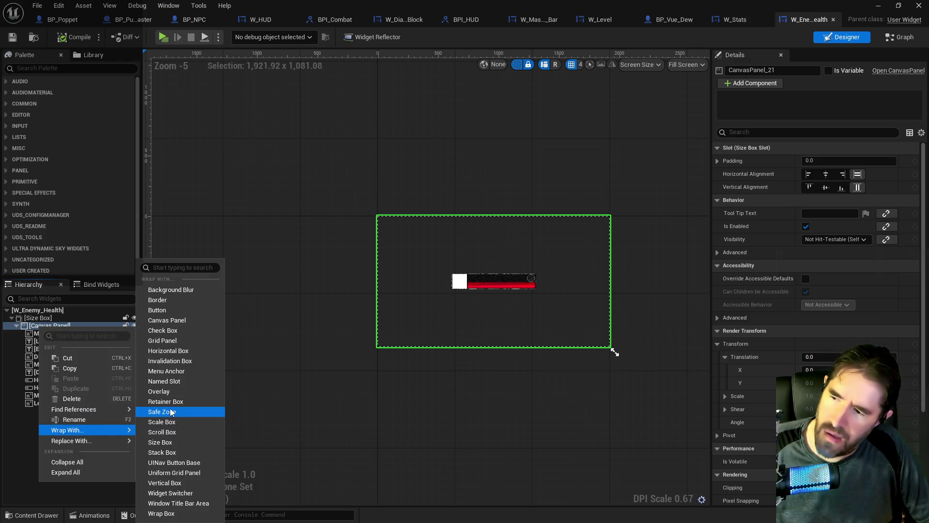
click(162, 422)
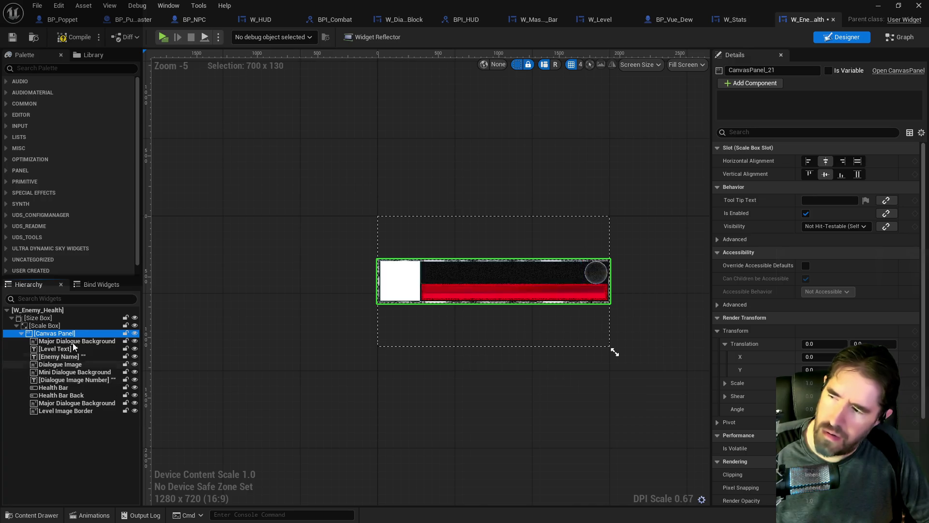
click(46, 317)
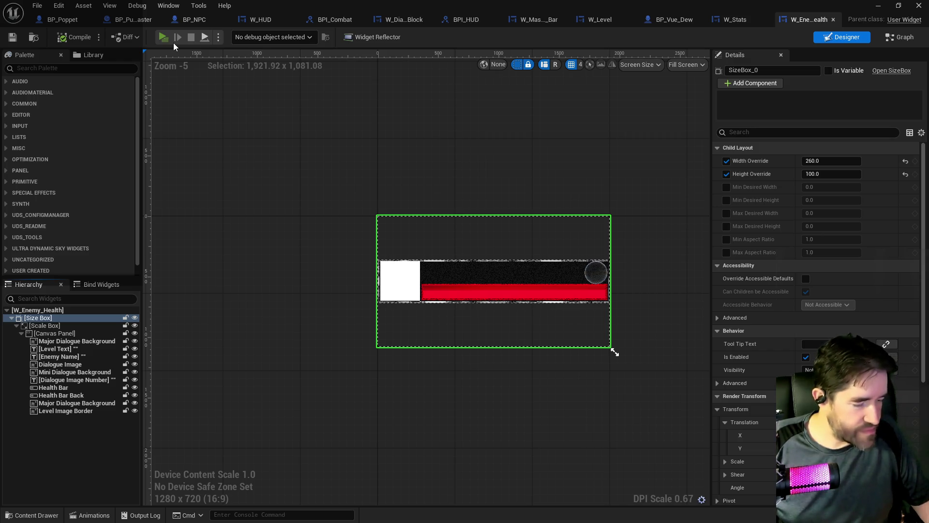
click(173, 43)
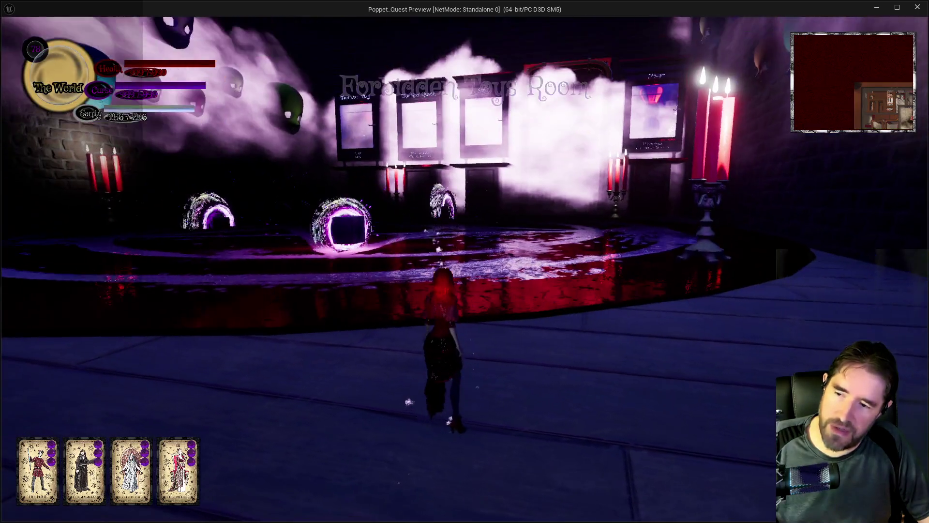
Run the character through the room and portal until several enemy health bars stack on the right
key(w)
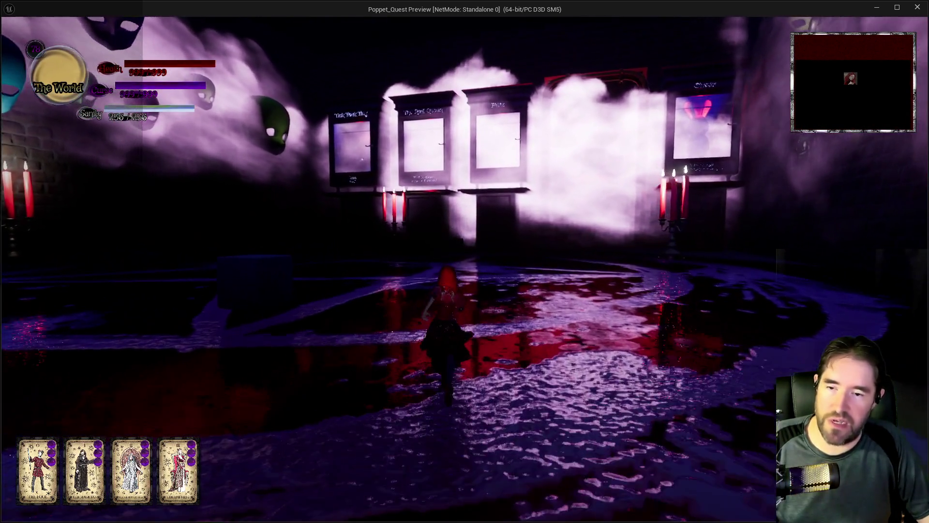
key(w)
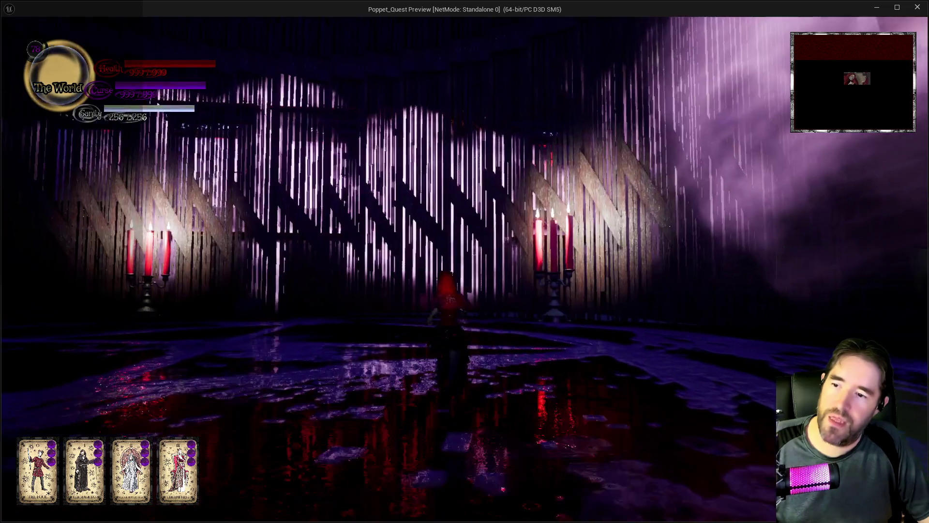
key(w)
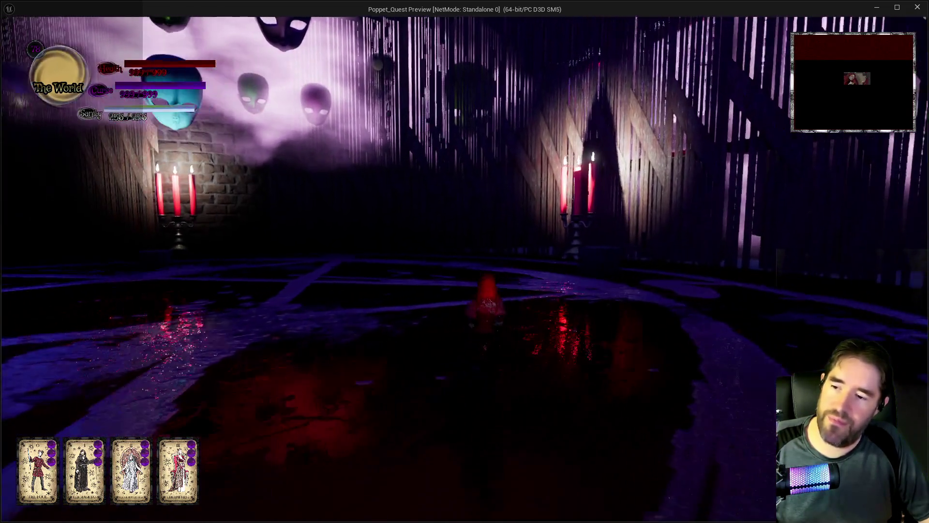
key(w)
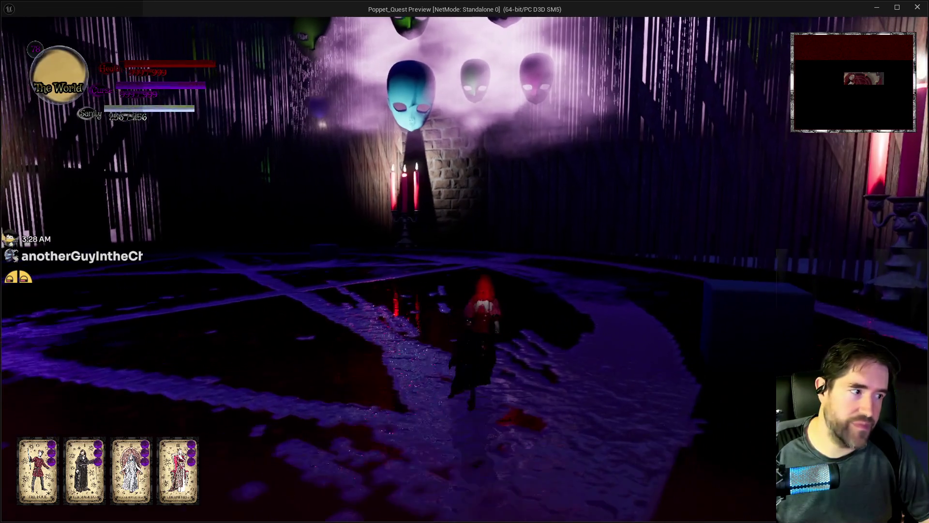
key(w)
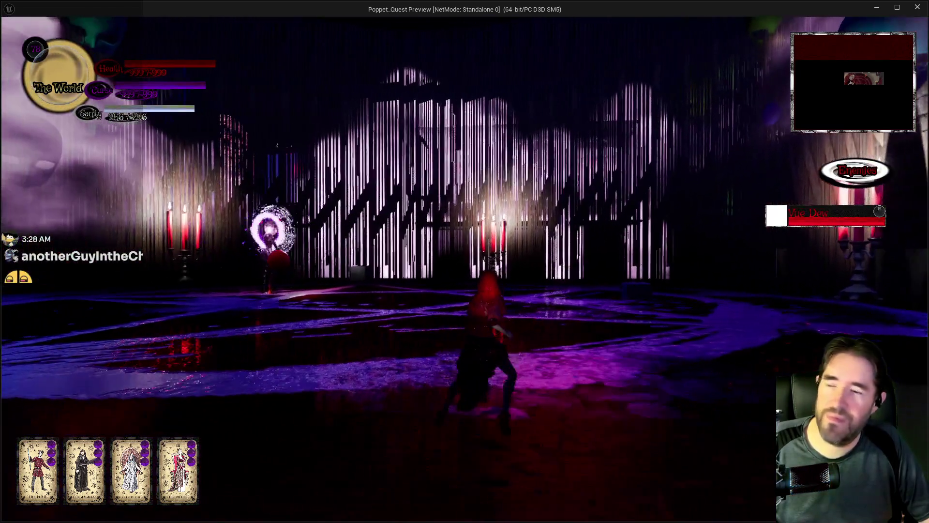
key(w)
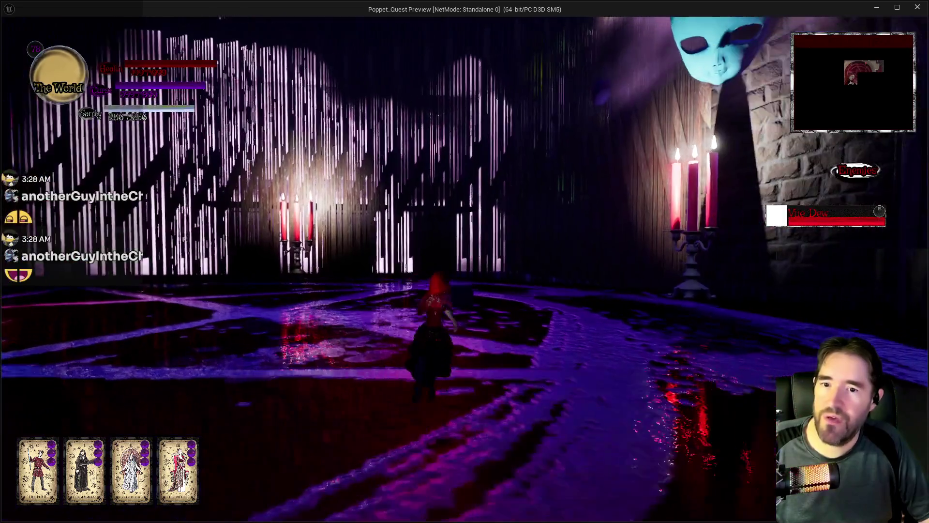
key(w)
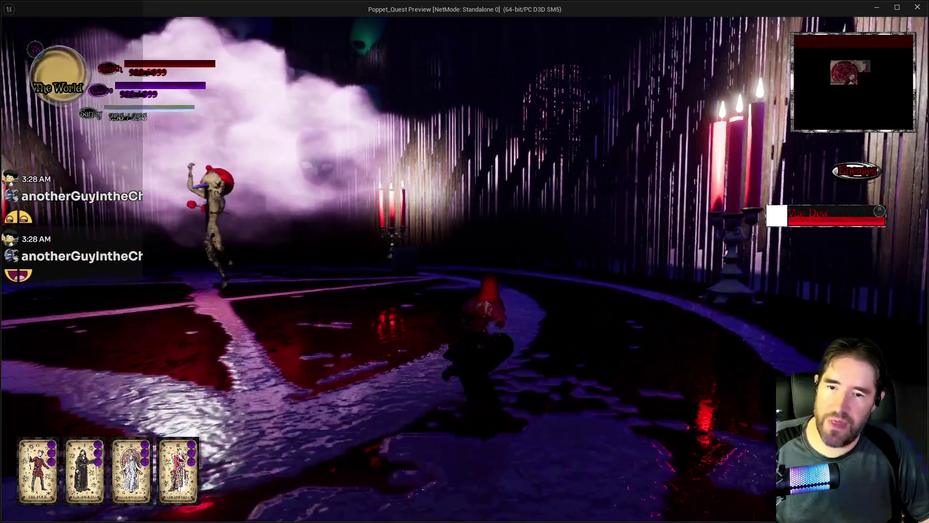
key(w)
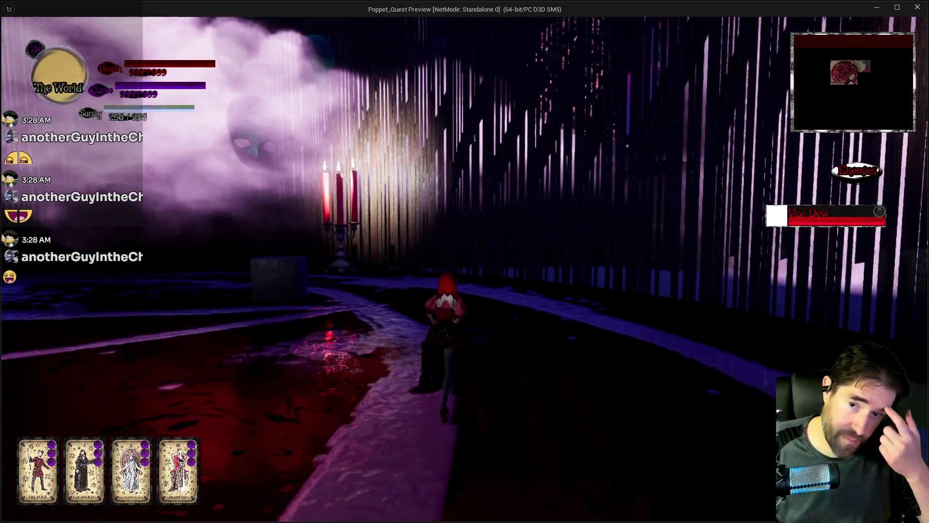
key(w)
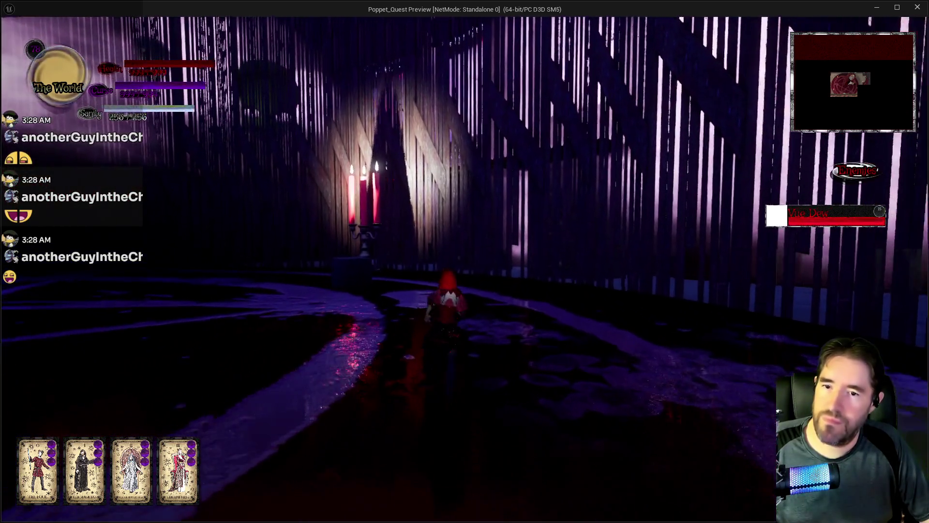
key(w)
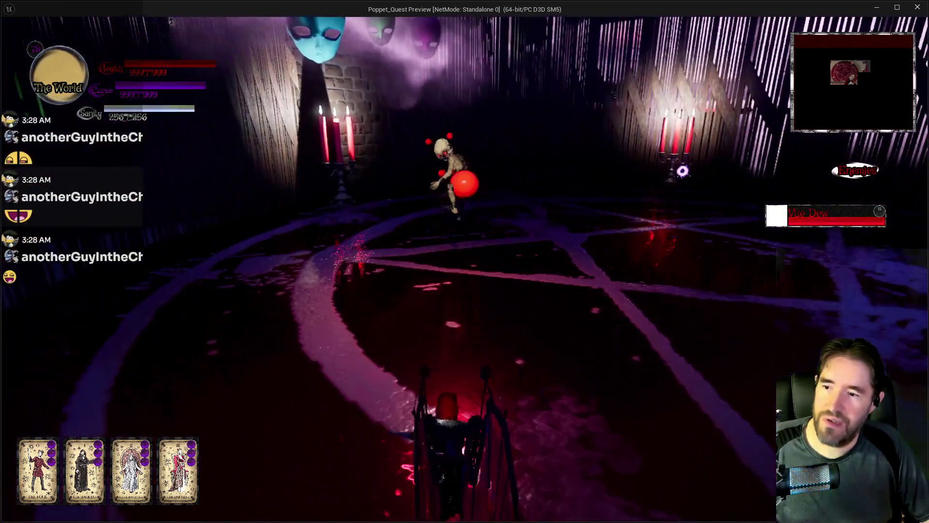
key(w)
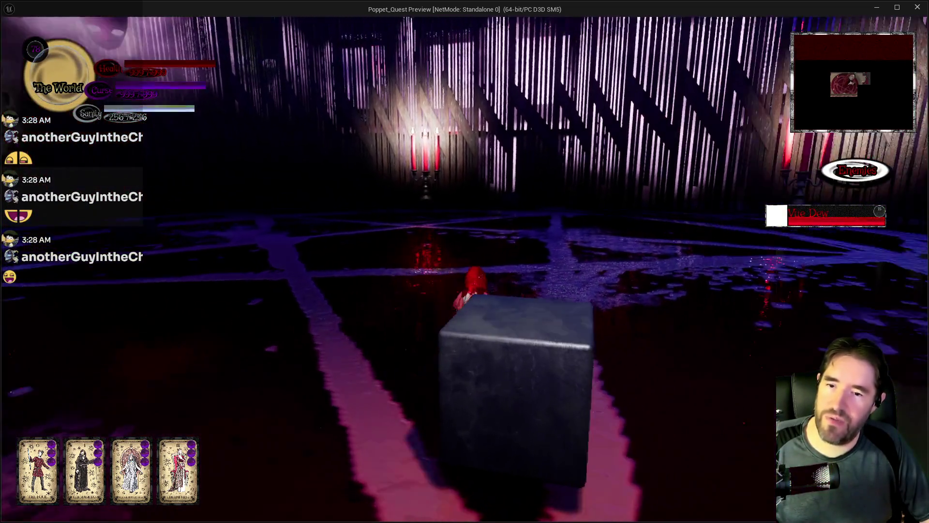
key(w)
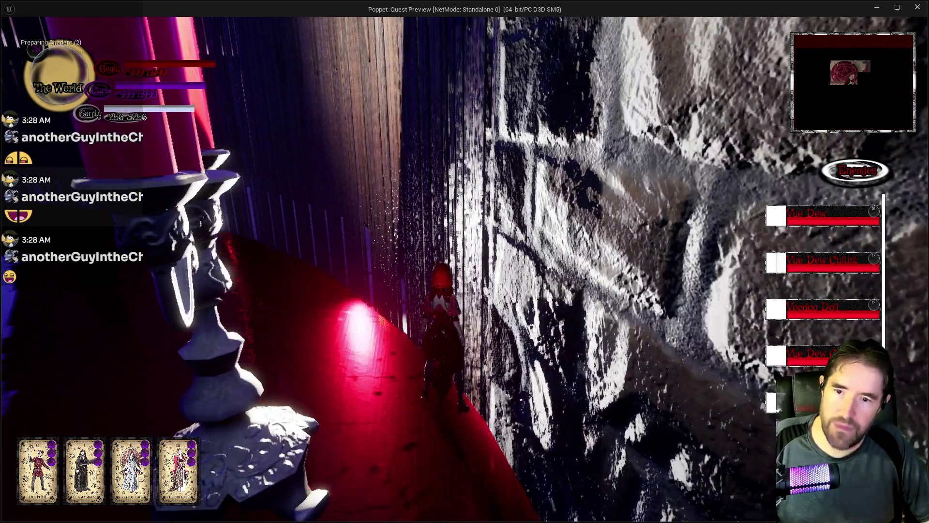
End the play session and bring up Krita maximised with the new capture
key(Escape)
key(Escape)
key(alt+Tab)
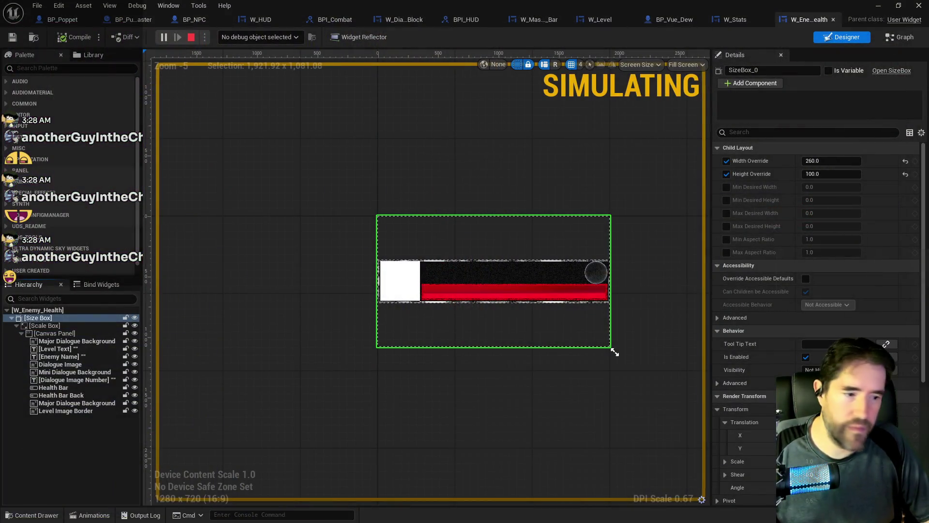
key(Escape)
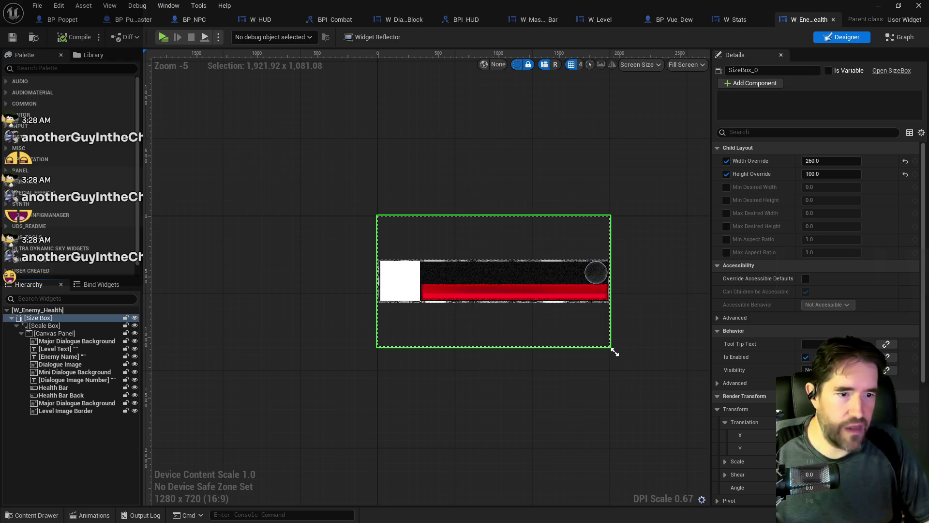
key(alt+Tab)
mouse_move(851, 80)
mouse_down()
mouse_move(539, 137)
mouse_move(539, 2)
mouse_up()
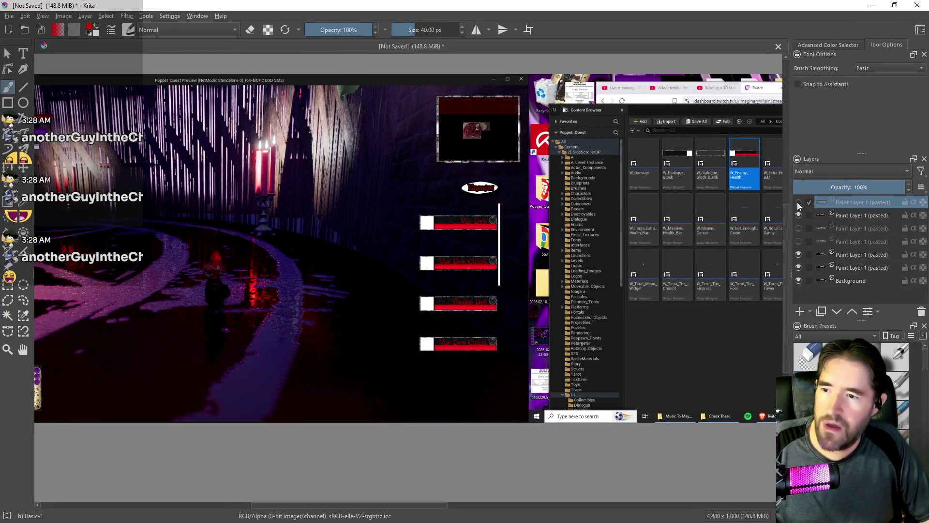
Toggle the top screenshot layer on and off to compare captures, then minimise Krita
click(798, 204)
click(798, 204)
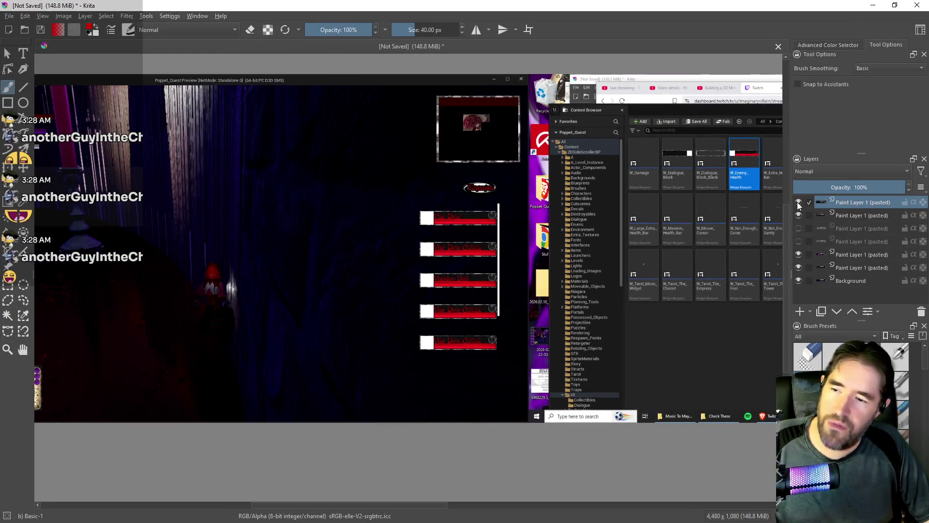
click(798, 204)
click(798, 204)
click(798, 203)
click(798, 204)
click(798, 204)
click(798, 205)
click(798, 203)
click(798, 203)
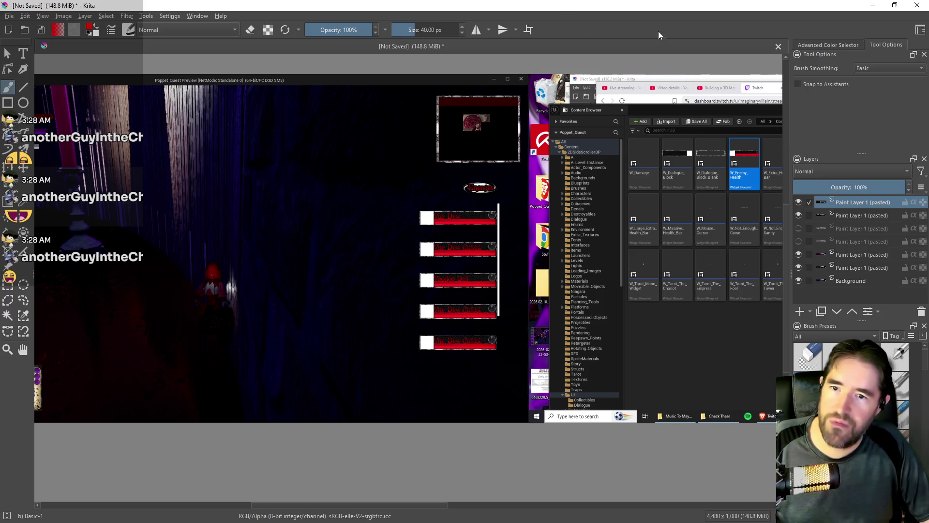
click(873, 5)
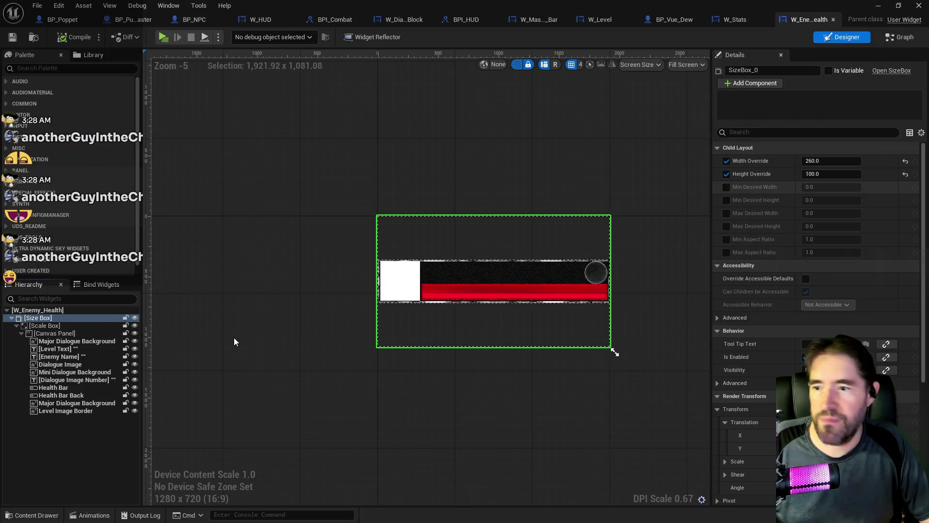
Change the Size Box height override from 100 to 50
click(59, 326)
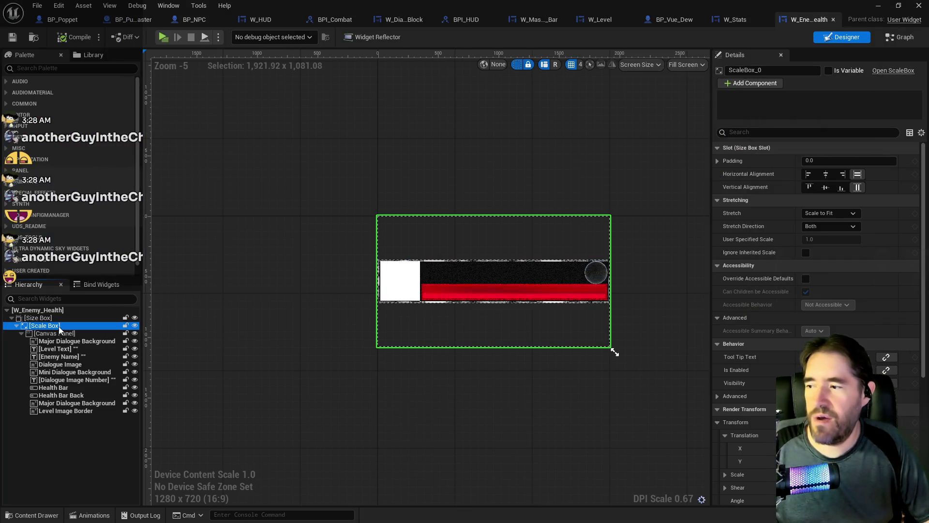
click(39, 318)
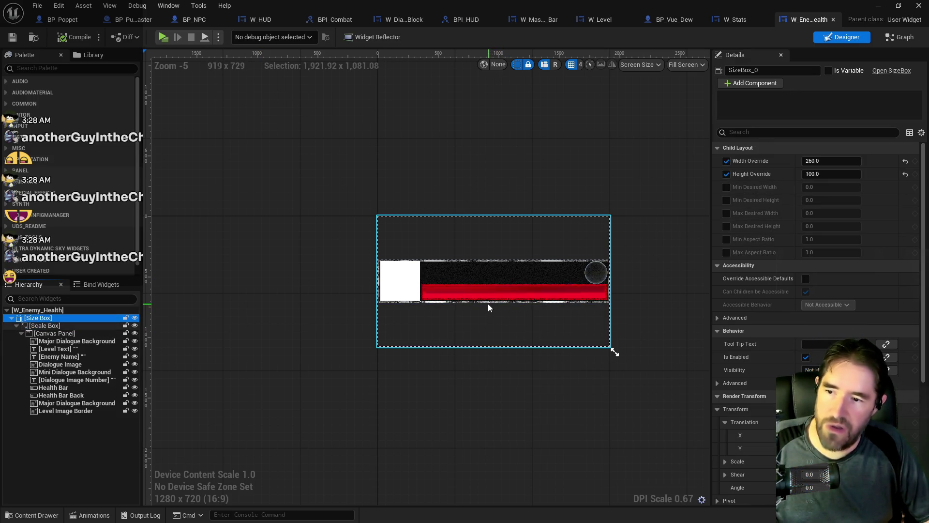
click(838, 175)
text(50)
key(Return)
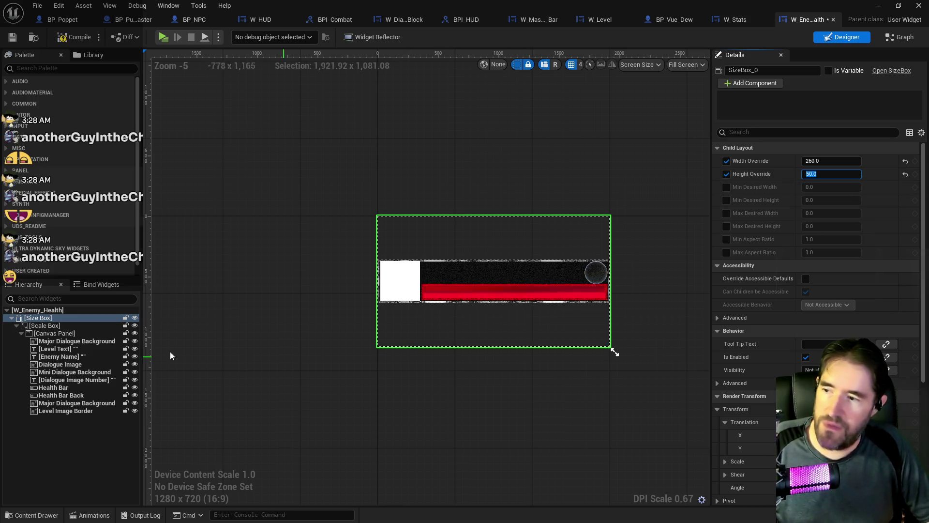
Inspect the Scale Box, Health Bar, Health Bar Back, Enemy Name and Mini Dialogue Background widgets
click(63, 326)
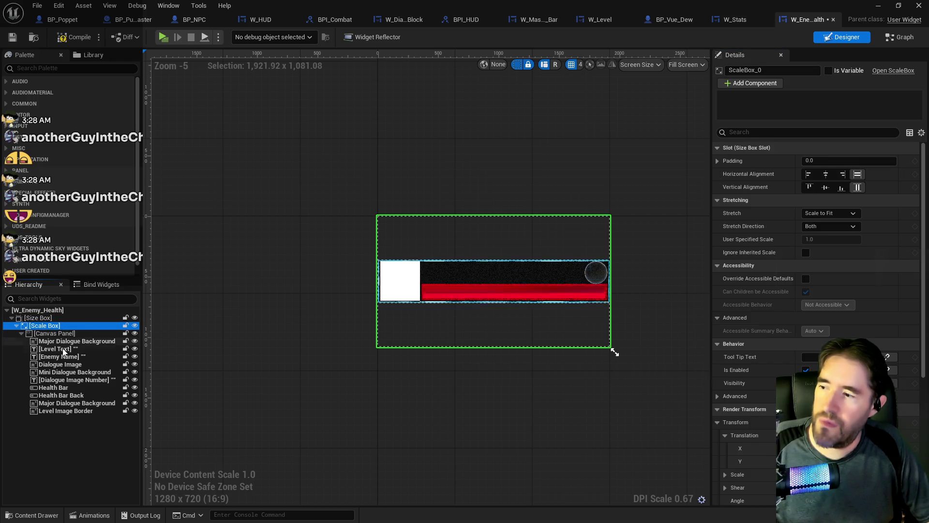
click(63, 387)
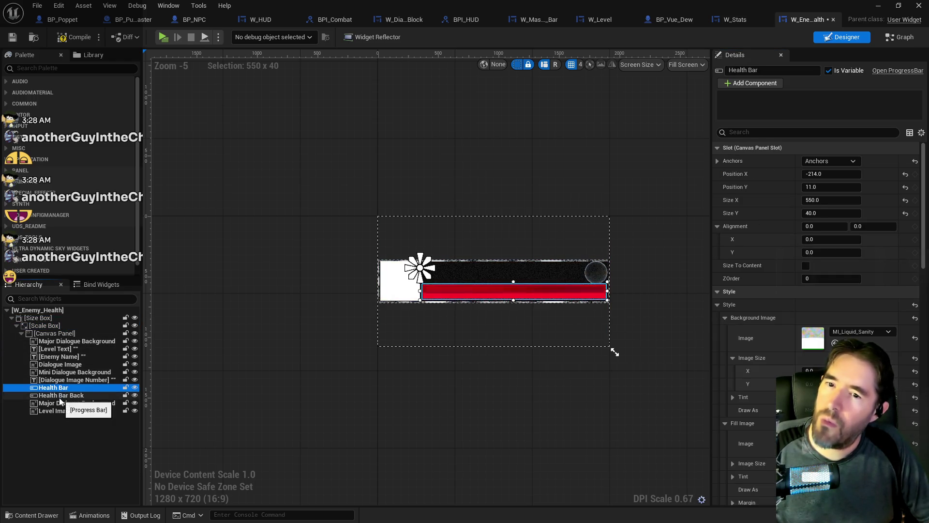
click(60, 395)
click(539, 269)
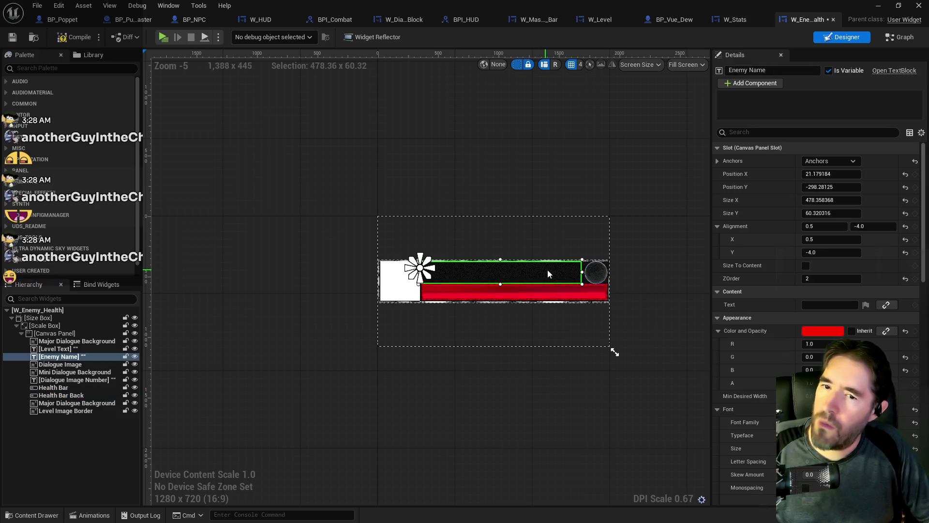
click(558, 264)
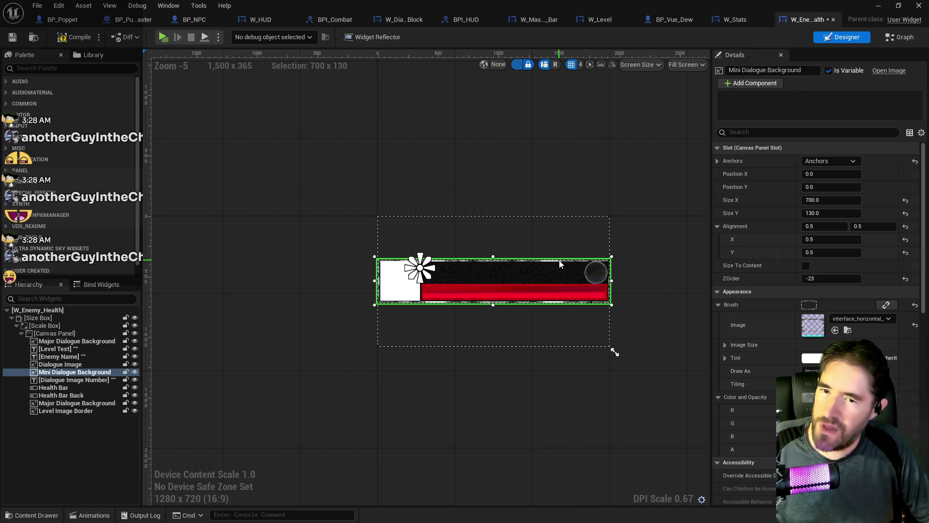
Recheck the Size Box overrides and bring up the Scale Box Stretch options
click(49, 326)
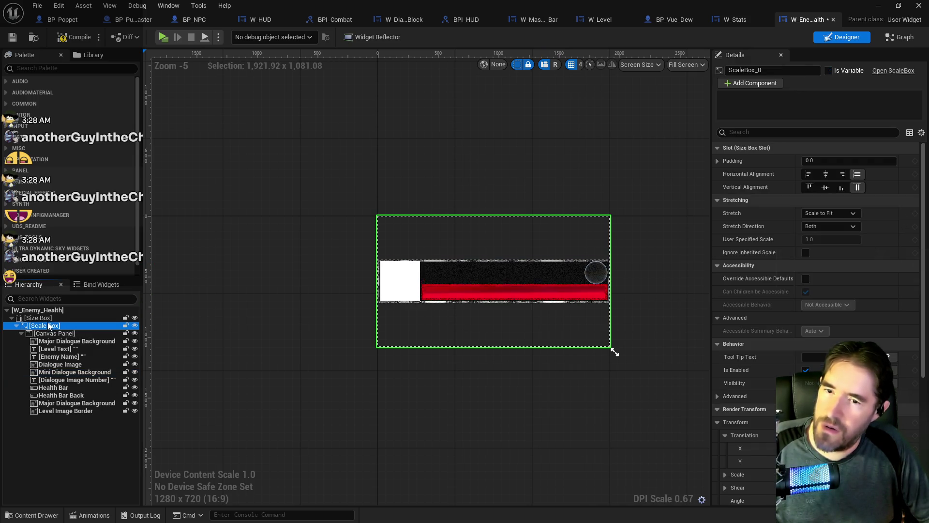
click(48, 318)
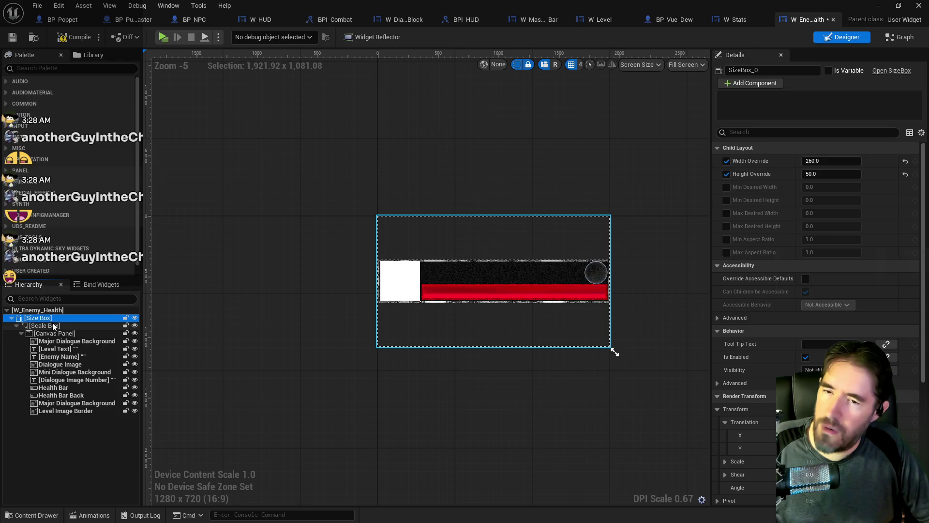
click(54, 325)
click(835, 213)
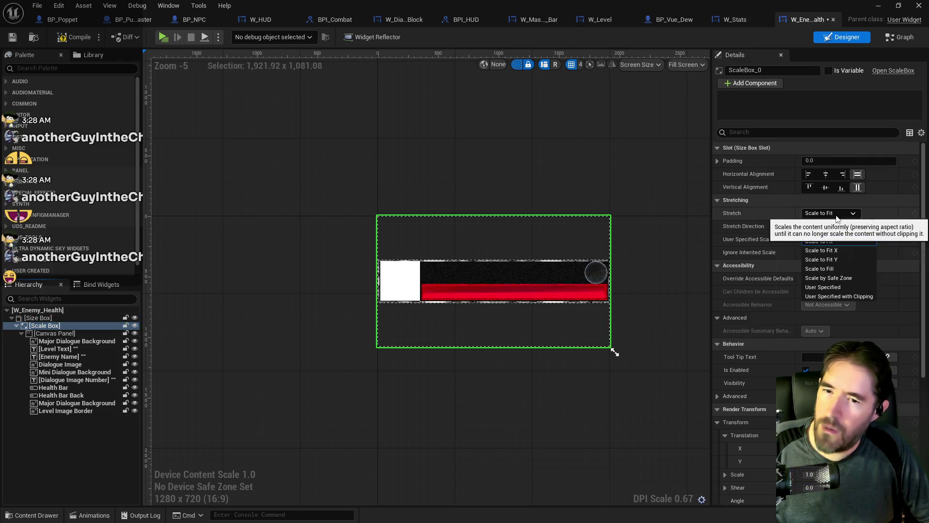
Try Scale to Fit X stretching on the Scale Box, keeping stretch direction Both
click(833, 249)
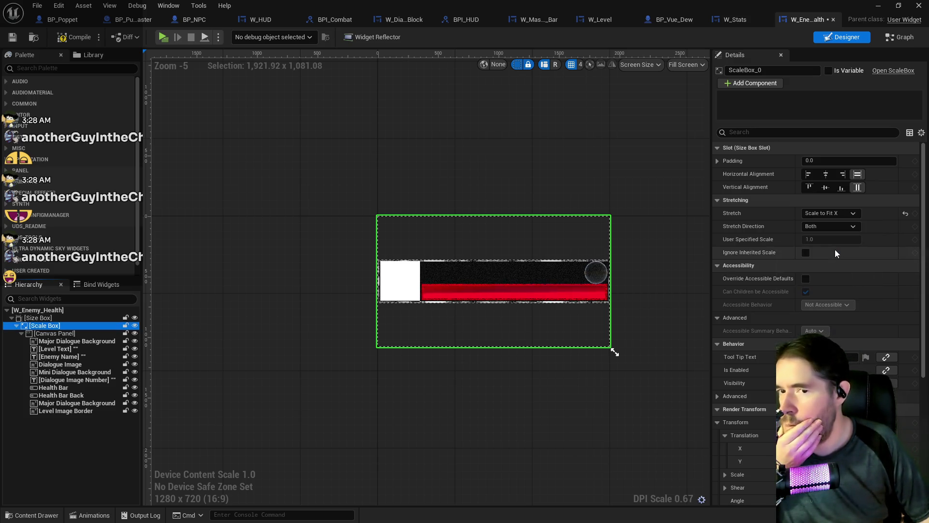
click(830, 230)
click(830, 235)
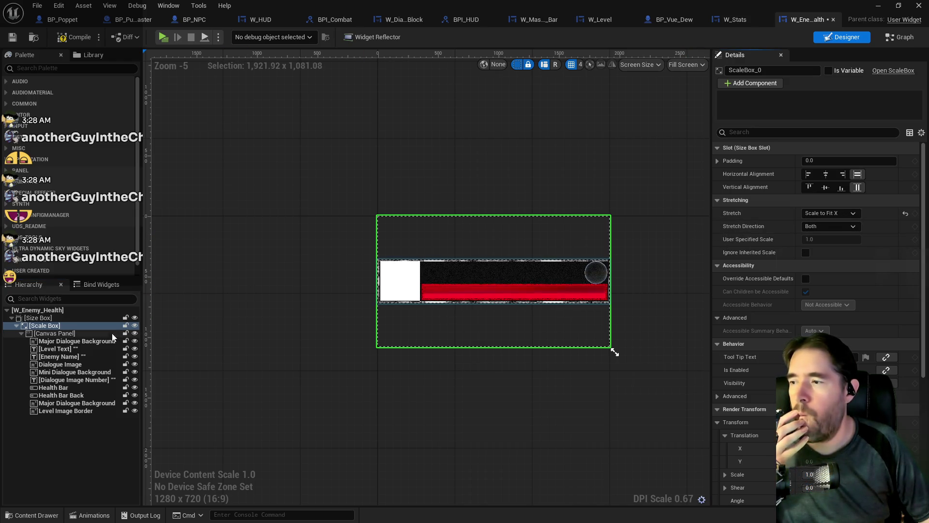
Test a Size Box height override of 100, then restore it to 50
click(39, 317)
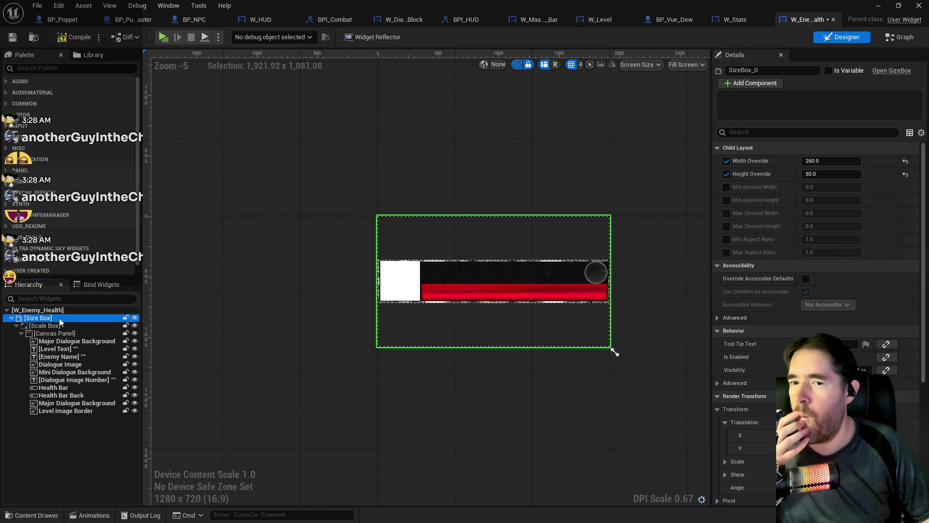
click(824, 175)
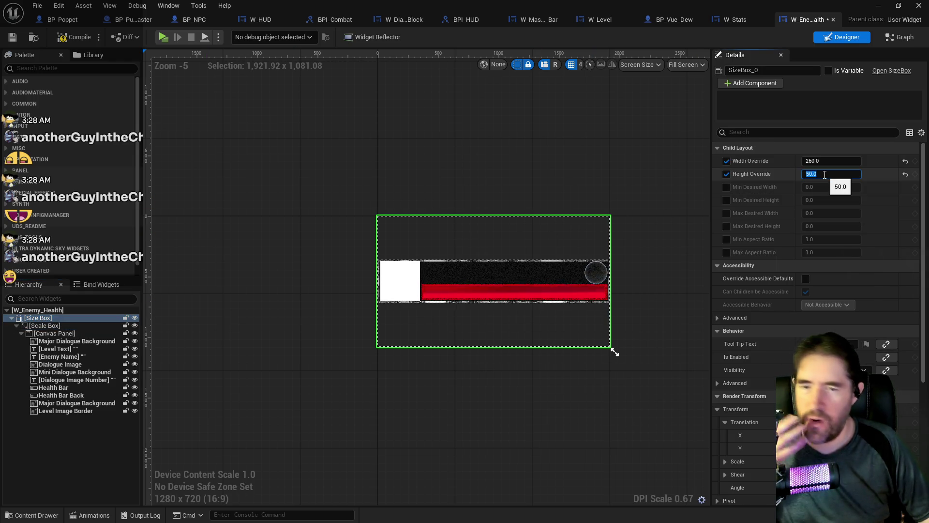
text(100)
key(Return)
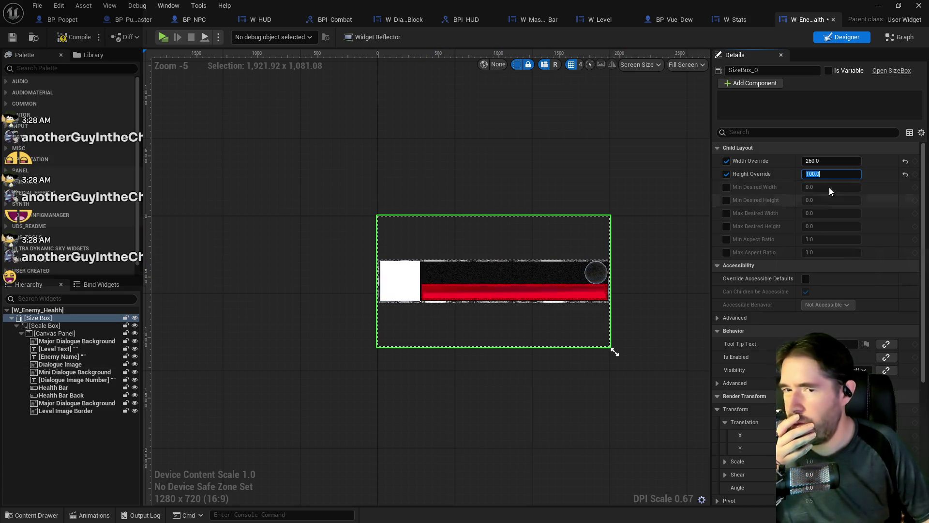
text(50)
key(Return)
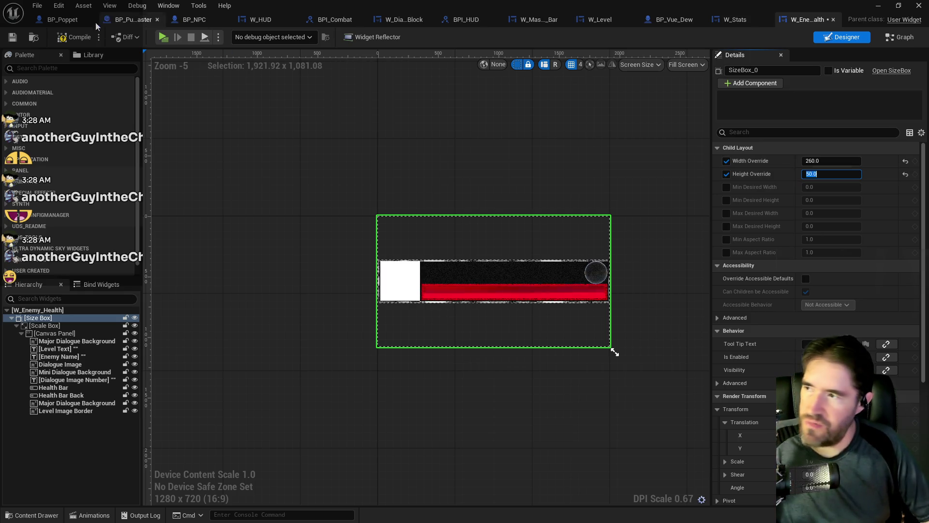
click(80, 38)
Set the Scale Box back to Scale to Fit, then compile and save W_Enemy_Health
click(54, 328)
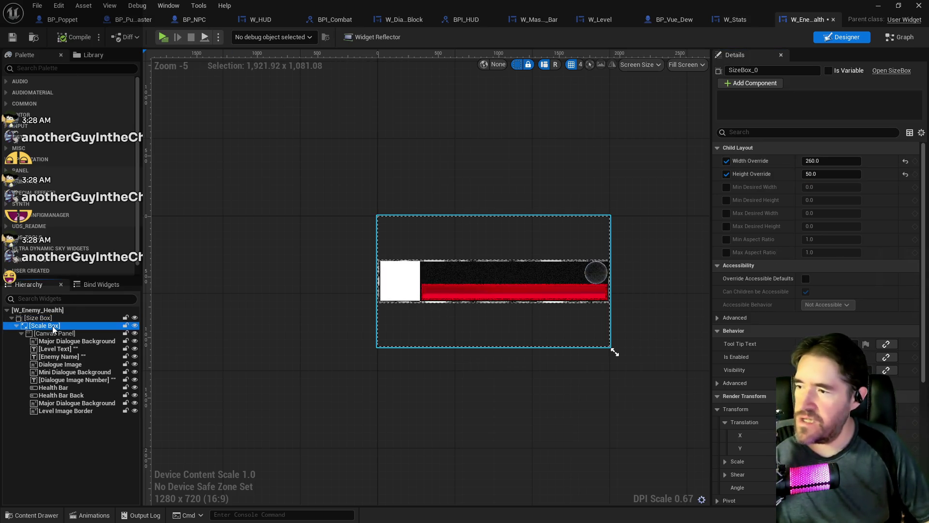
click(828, 213)
click(821, 246)
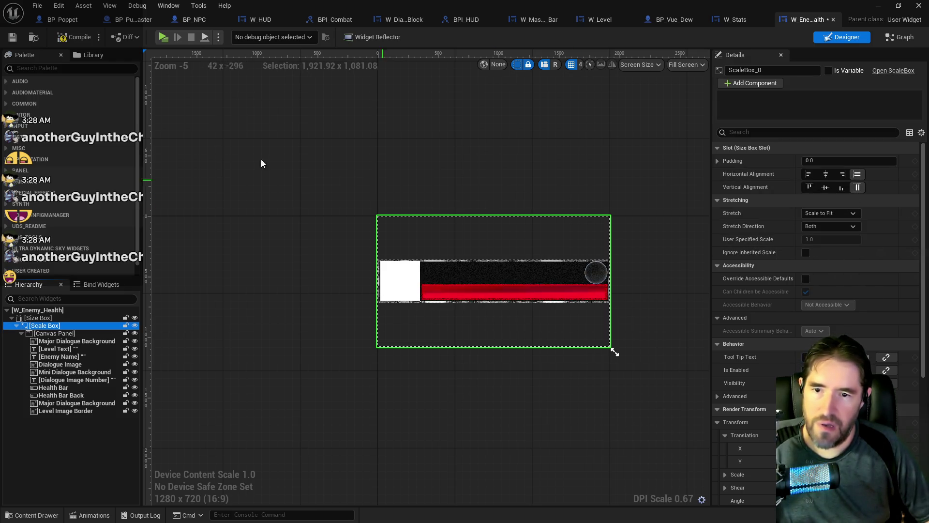
click(69, 39)
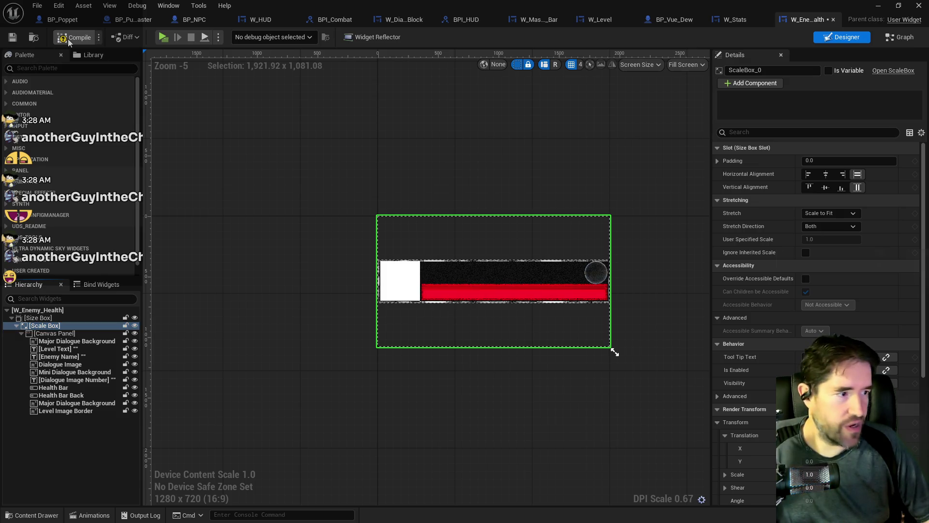
click(12, 37)
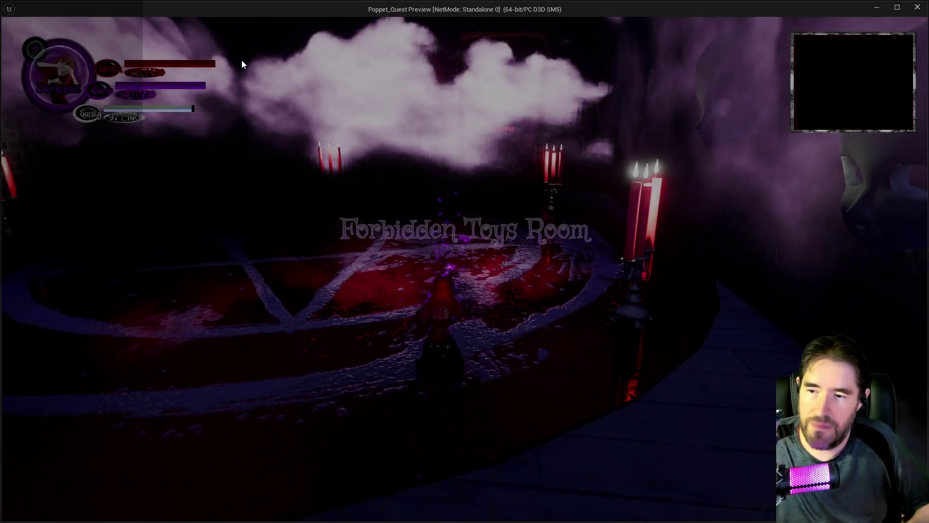
Run the character through the Forbidden Toys Room along the circular path past the masks
key(w)
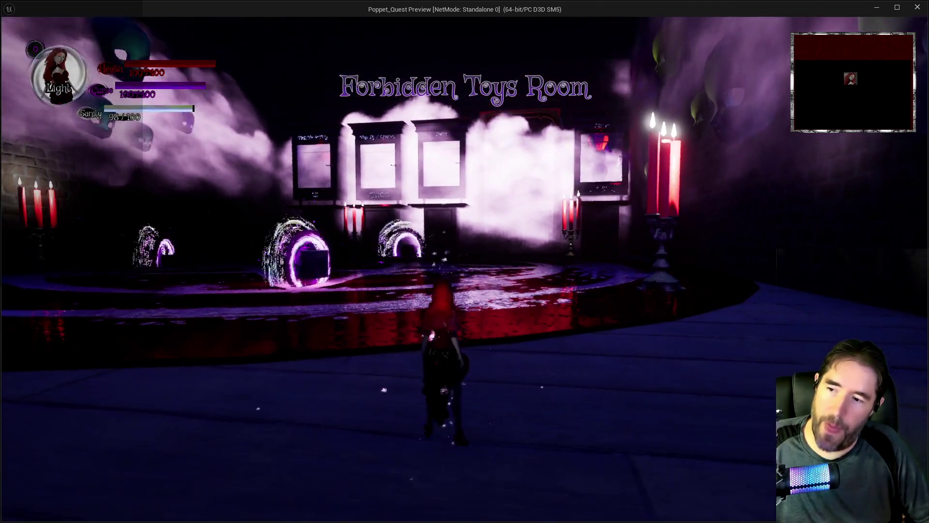
key(w)
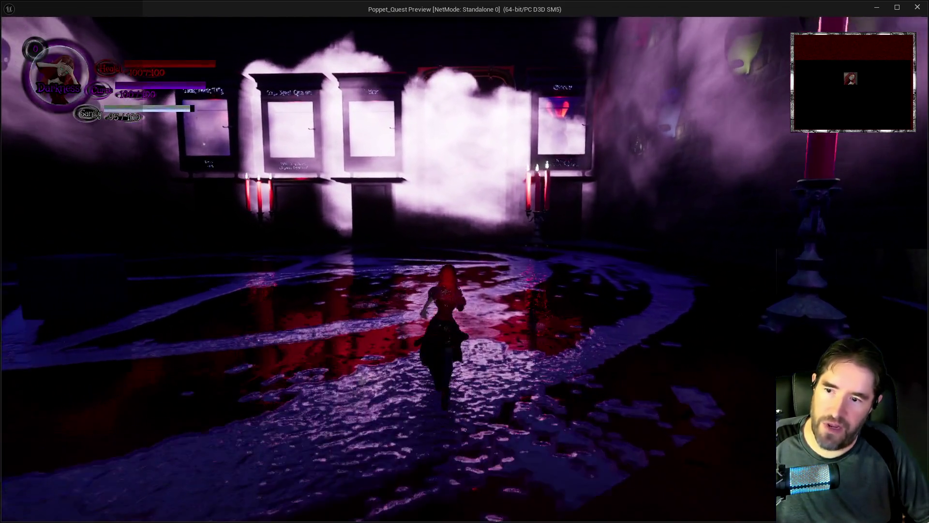
key(w)
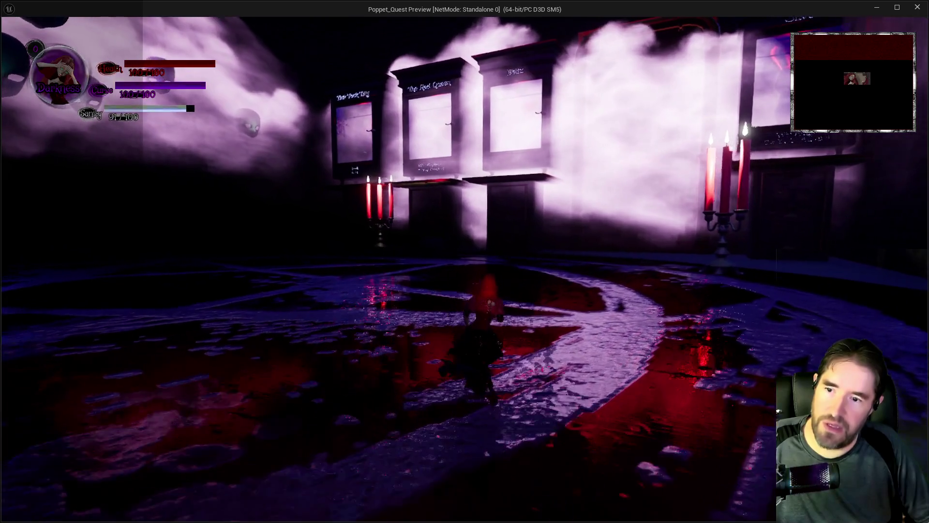
key(w)
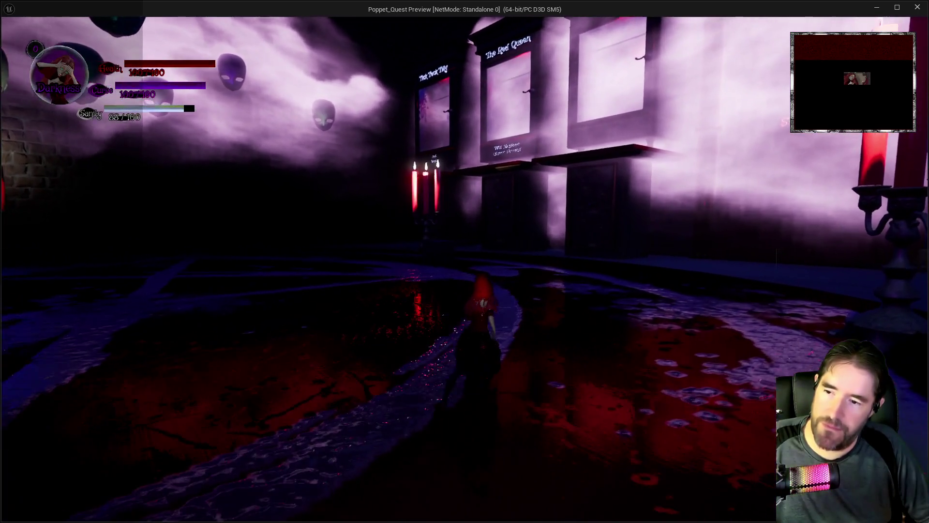
key(w)
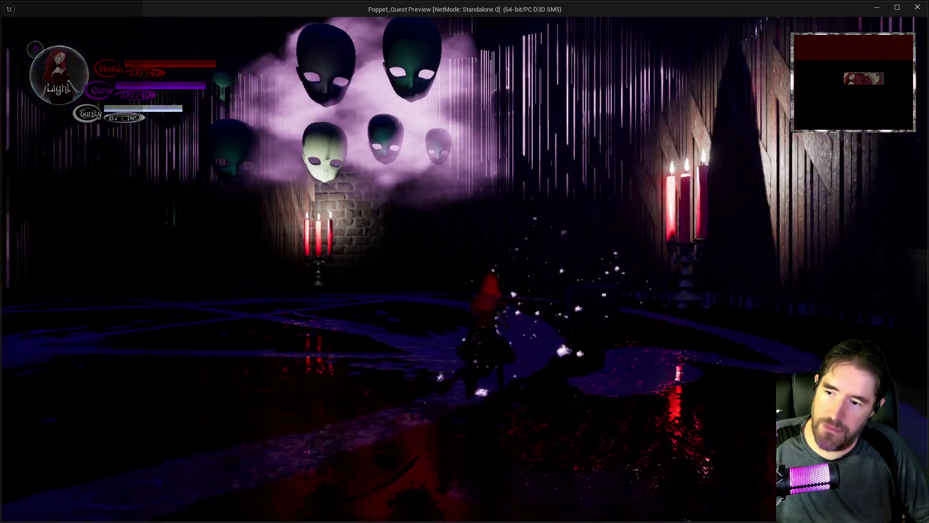
key(w)
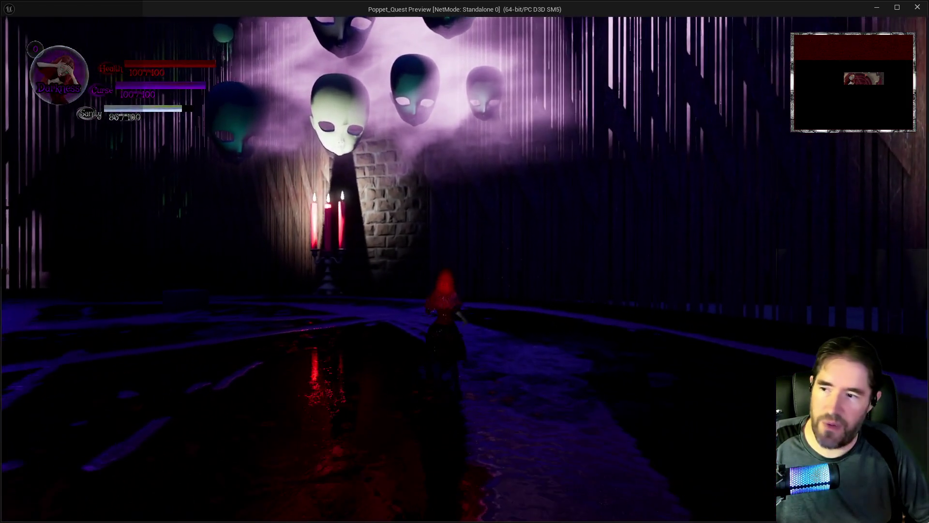
key(w)
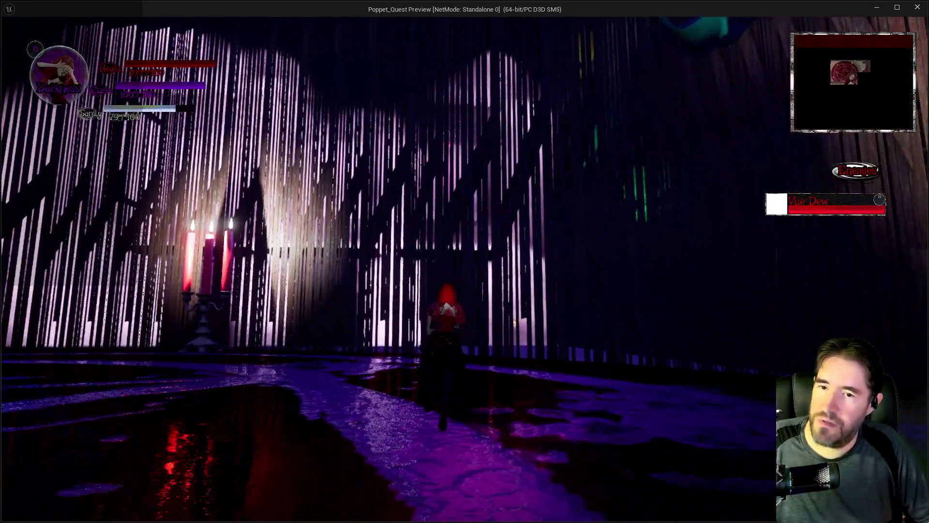
key(w)
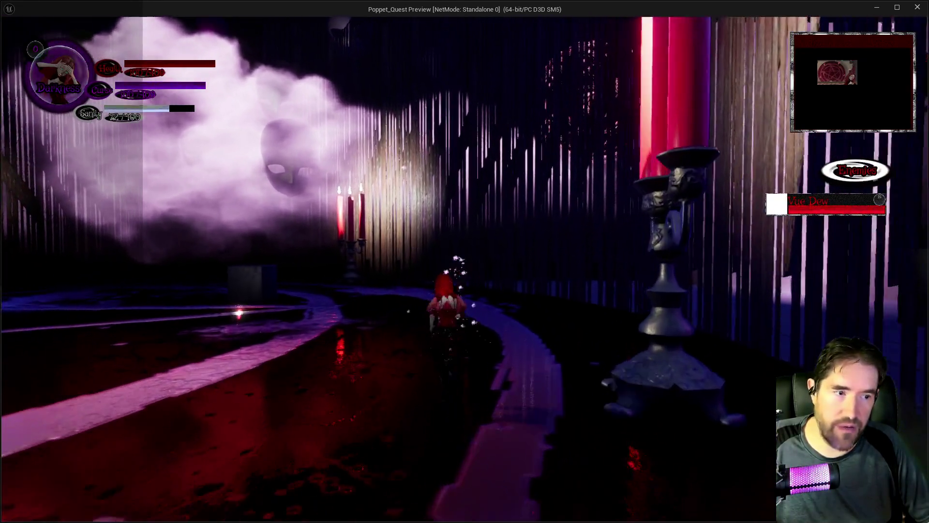
key(w)
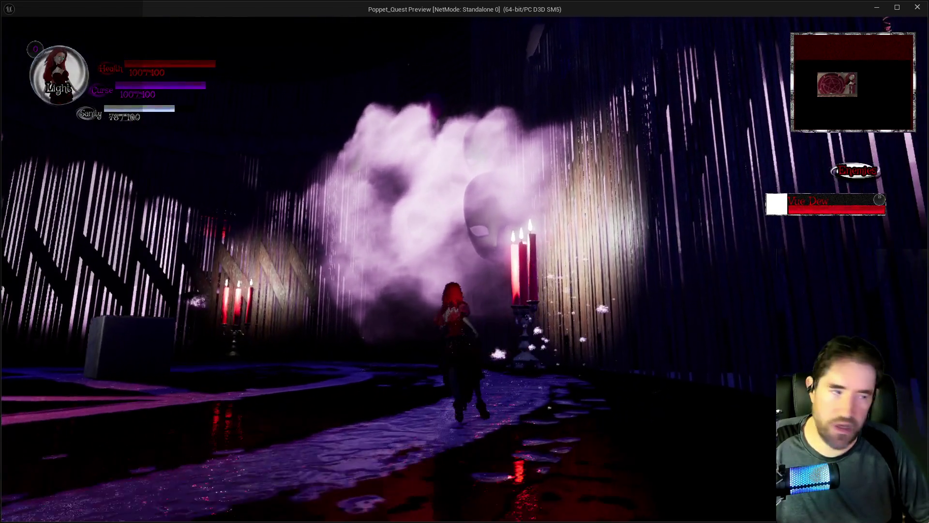
key(w)
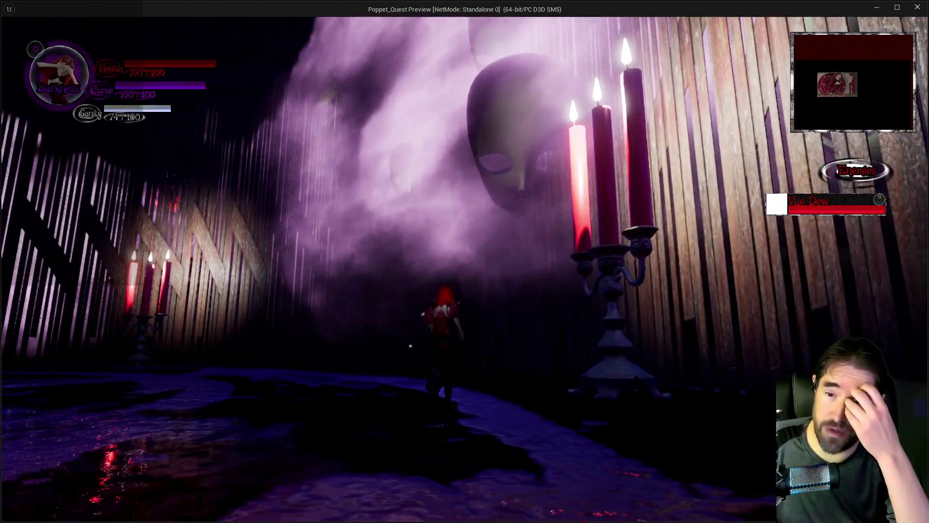
key(w)
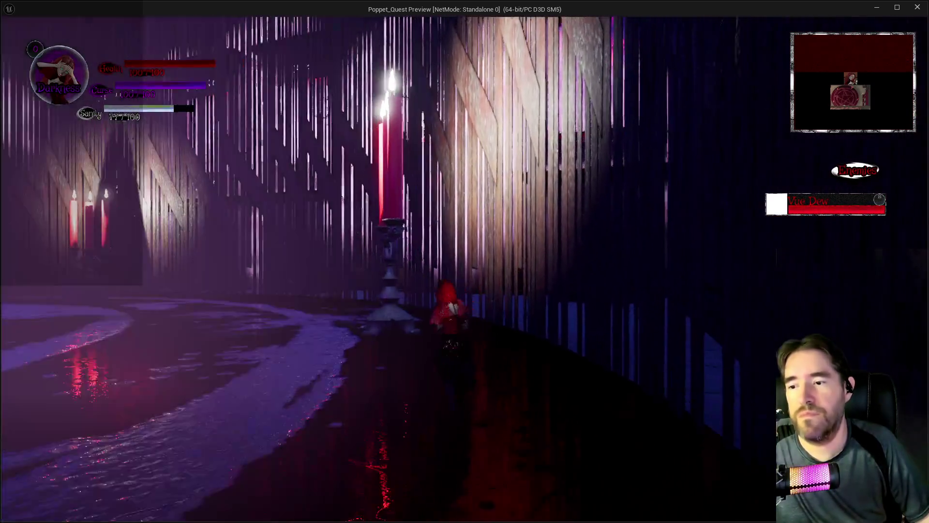
key(w)
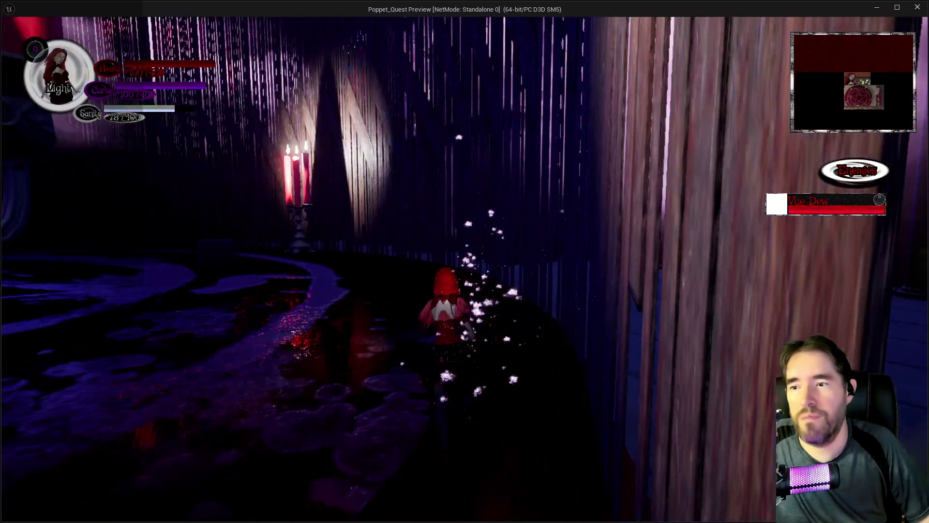
key(w)
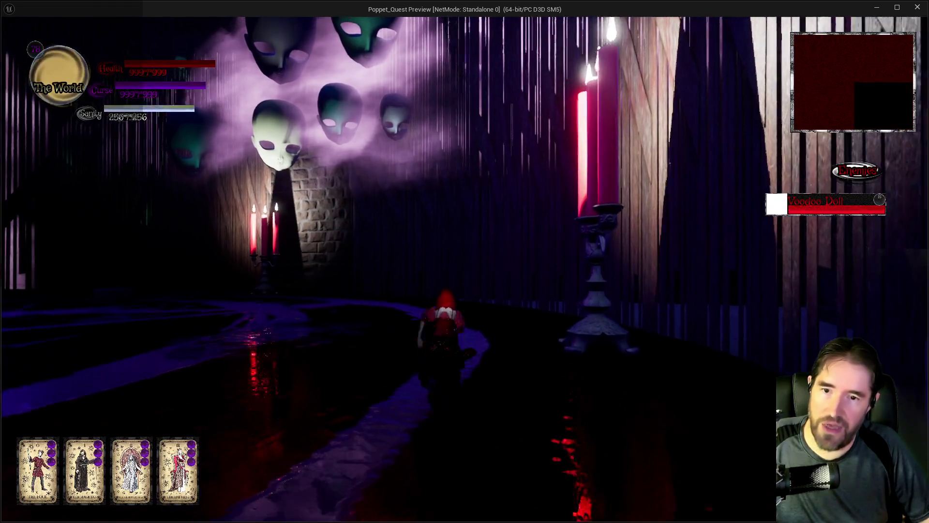
key(w)
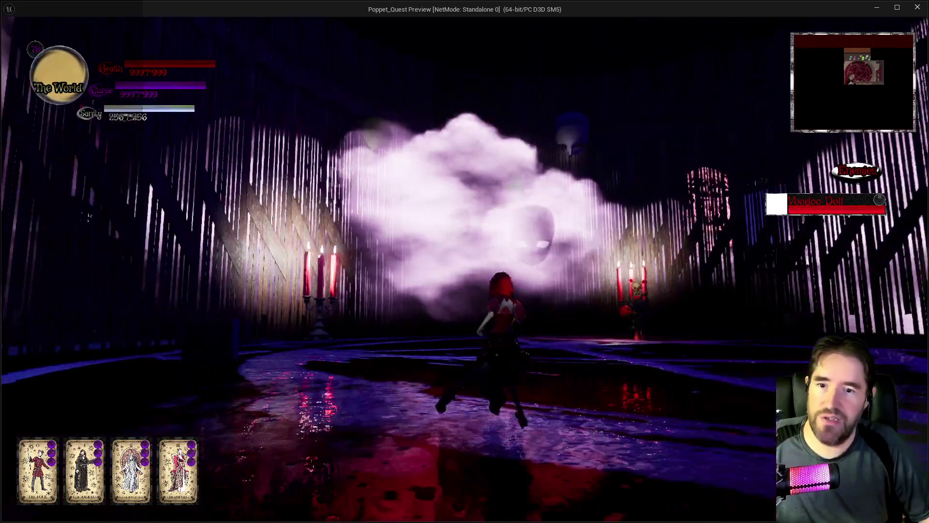
key(w)
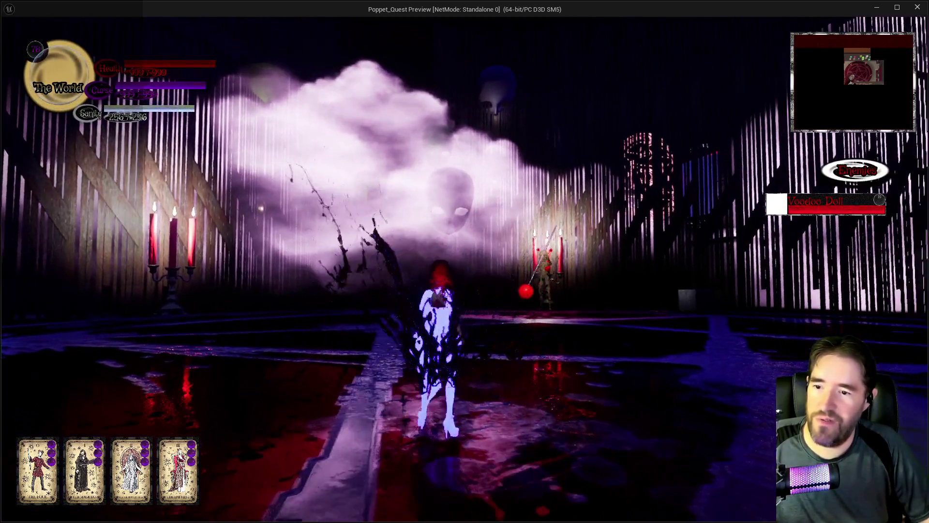
Engage the skeleton, sword and flying enemies until seven health bars stack in the Enemies list
key(w)
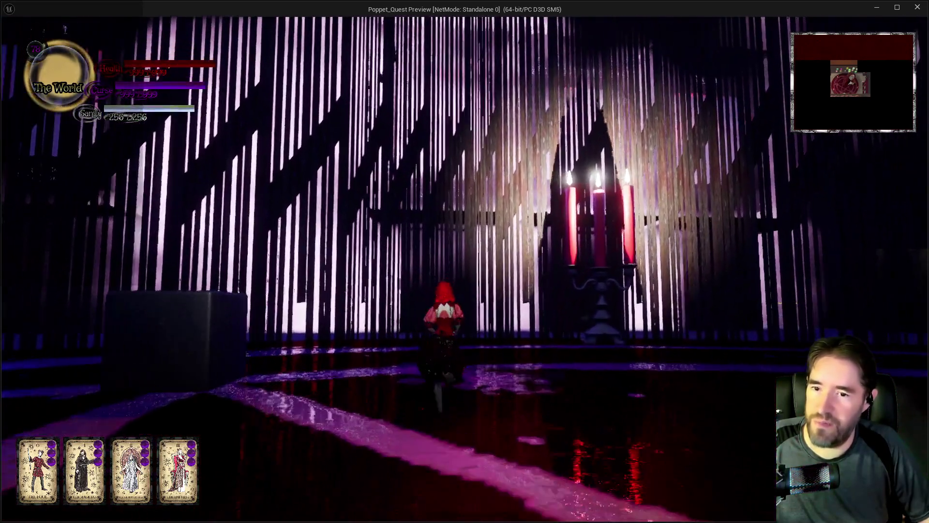
key(w)
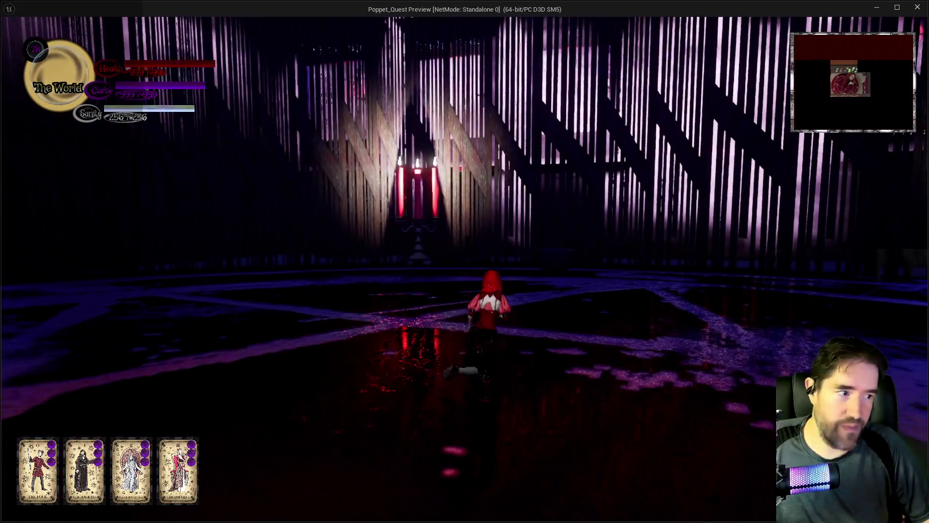
key(w)
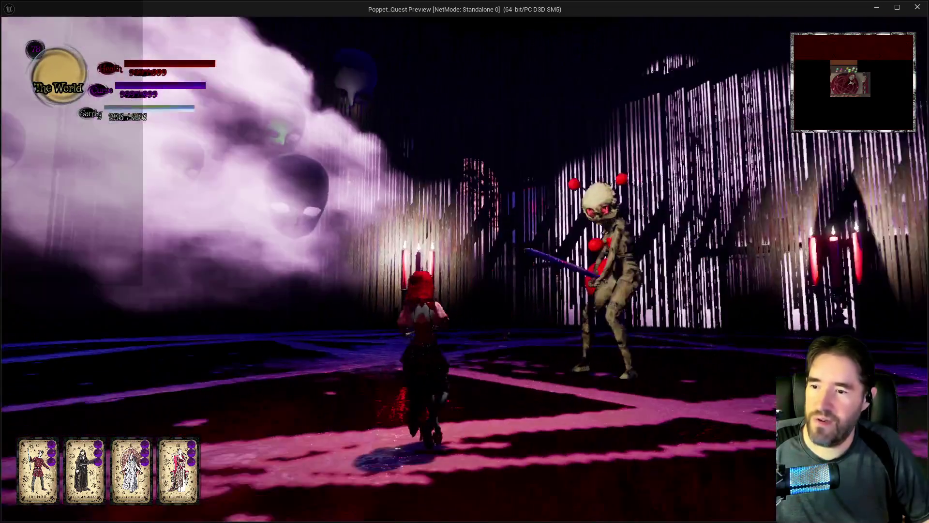
key(w)
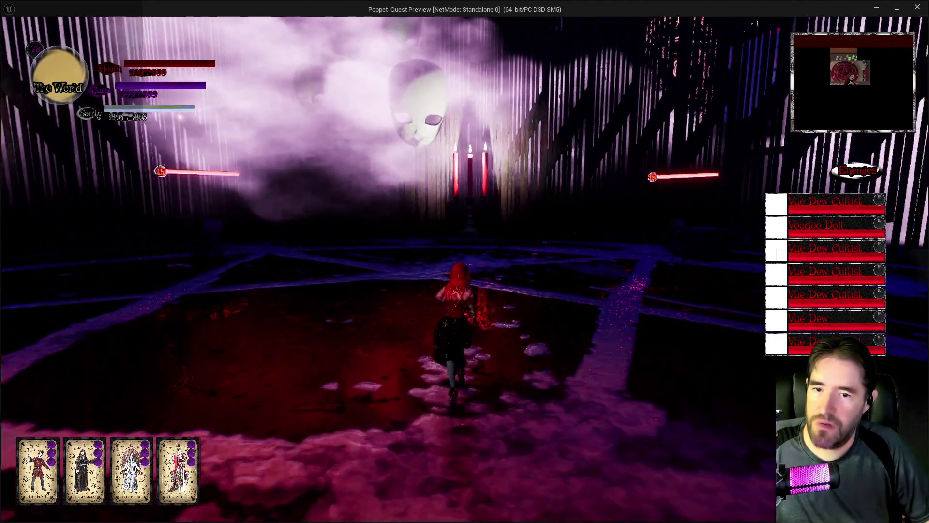
key(w)
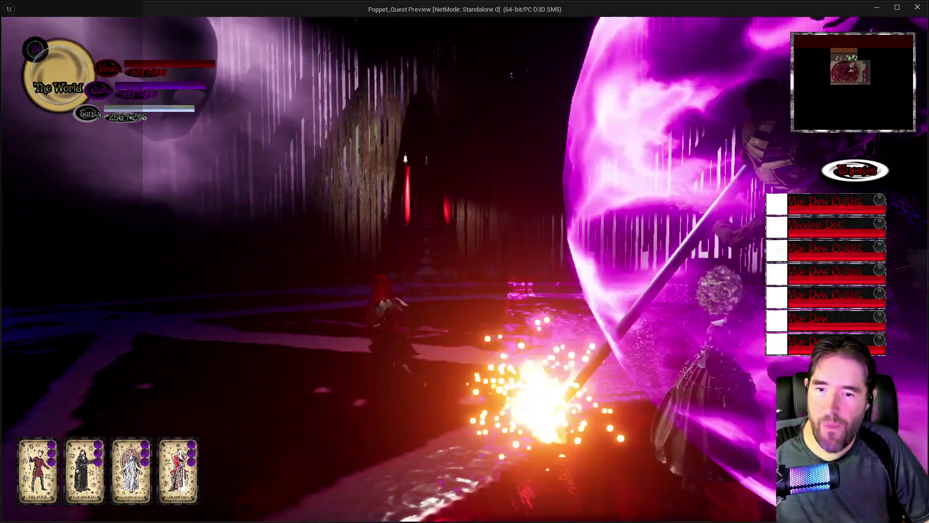
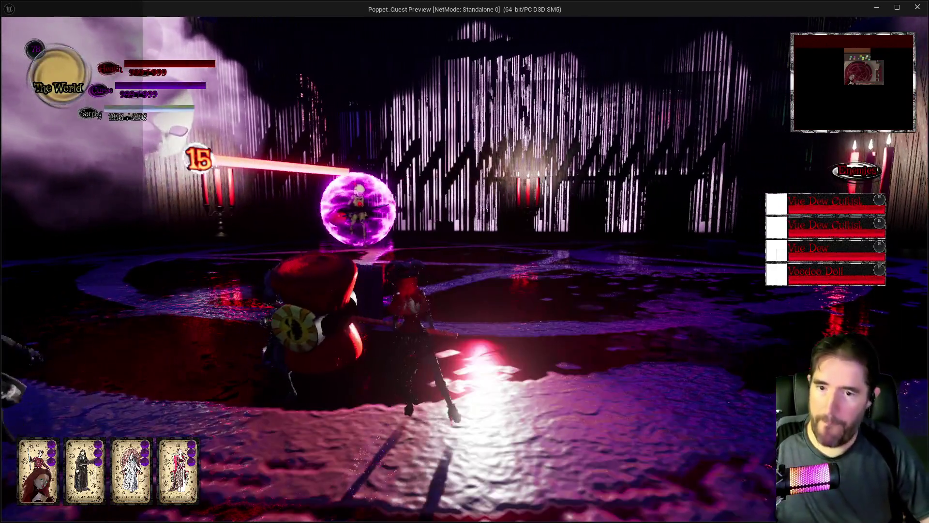
Pause the Poppet Quest preview and close its window to stop Play-In-Editor
key(Escape)
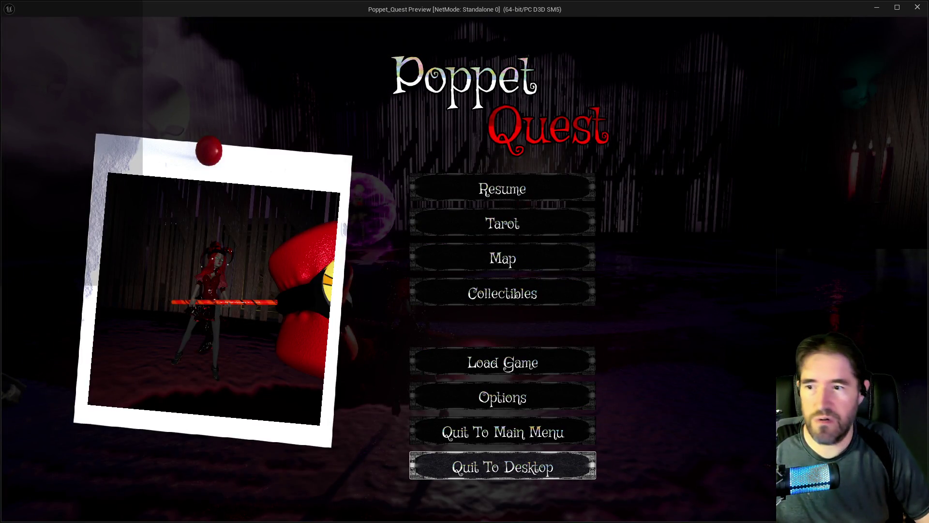
click(916, 9)
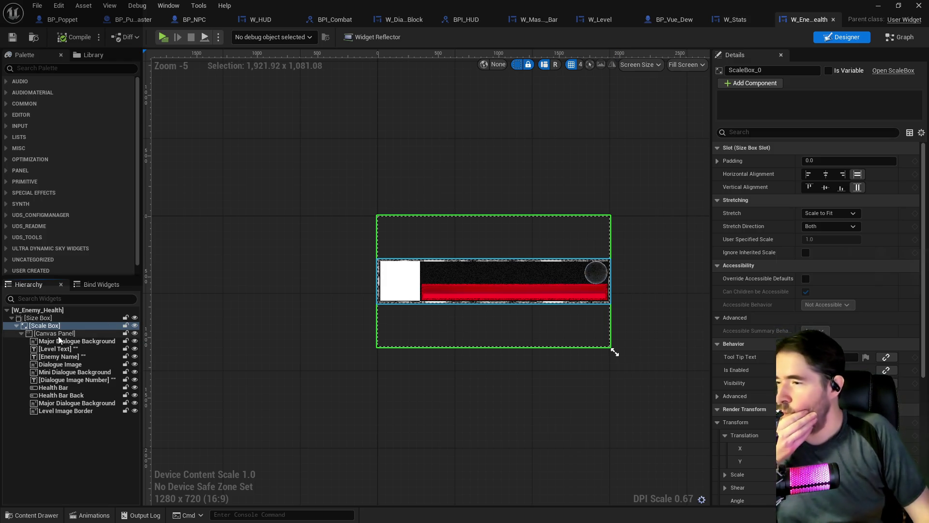
Set the W_Enemy_Health Size Box width override to 240, then compile and save the widget
click(39, 318)
click(831, 161)
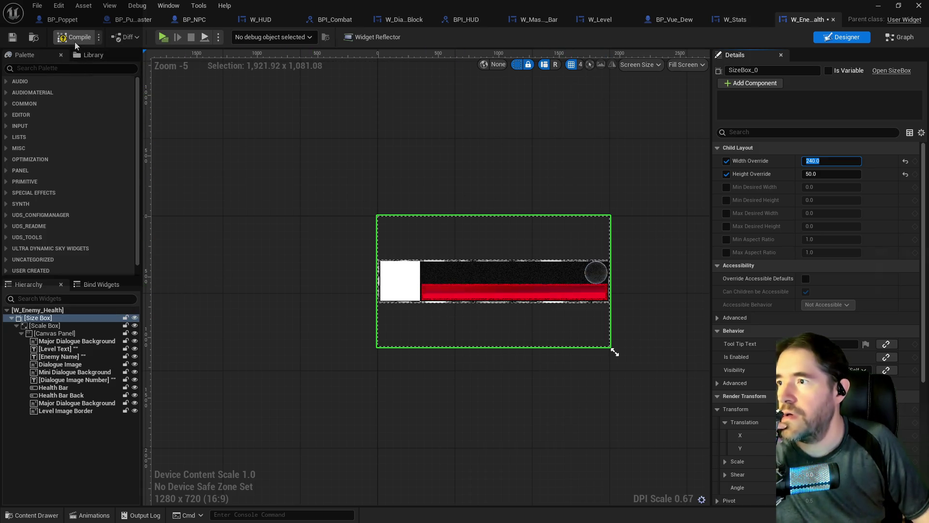
click(12, 41)
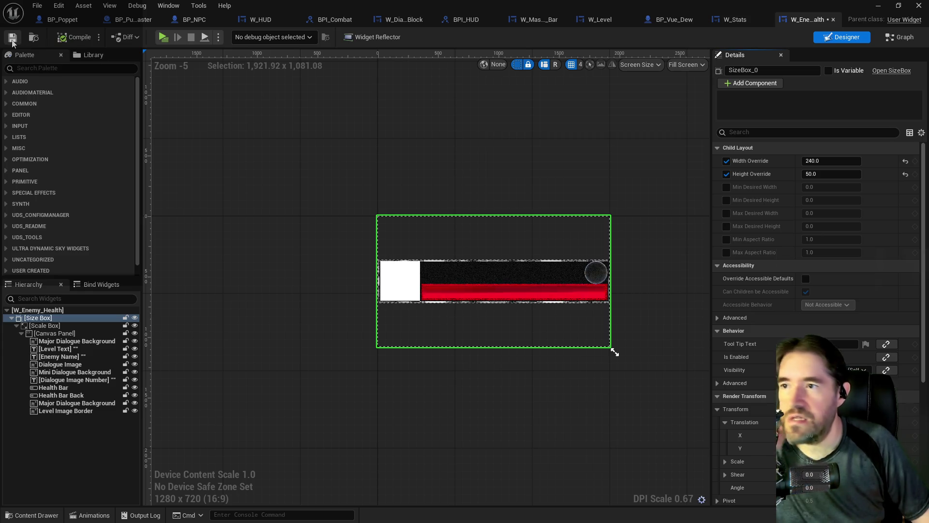
click(259, 20)
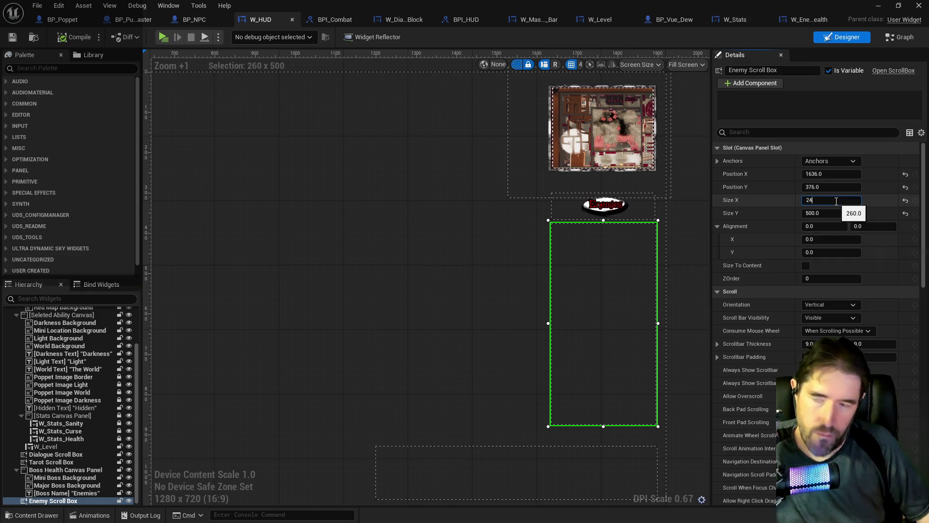
Set the Enemy Scroll Box width to 240 and nudge it slightly right
text(0.0)
key(Return)
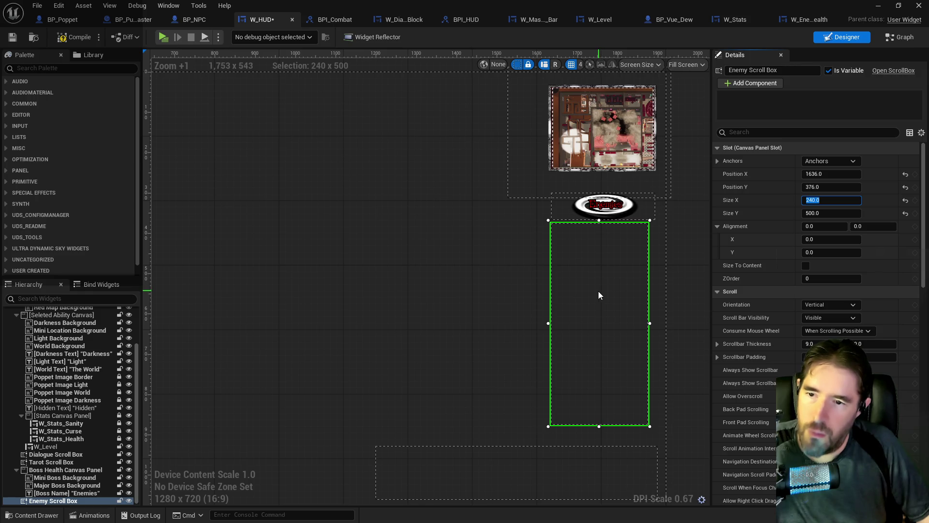
drag(597, 295, 605, 300)
key(Escape)
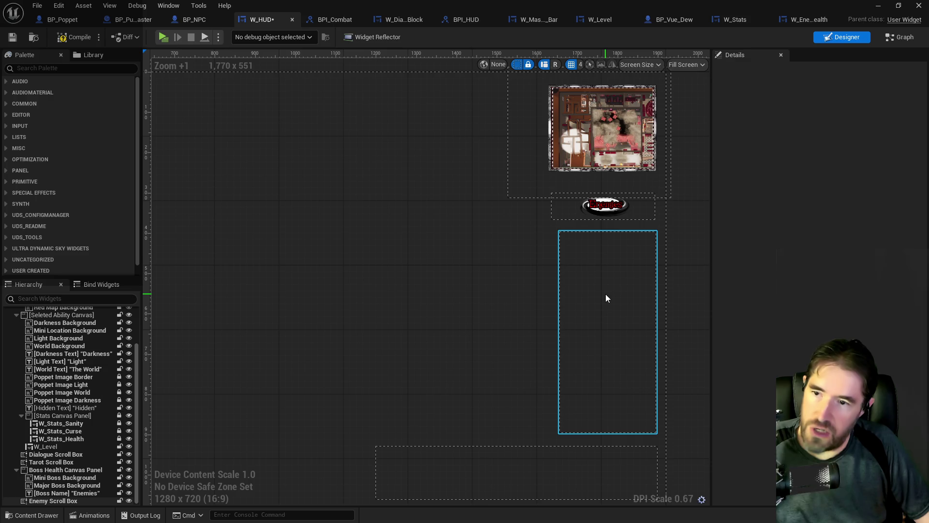
Move the Enemy Scroll Box into the Boss Health Canvas Panel and place it at 12, 68
click(605, 294)
click(572, 213)
click(562, 214)
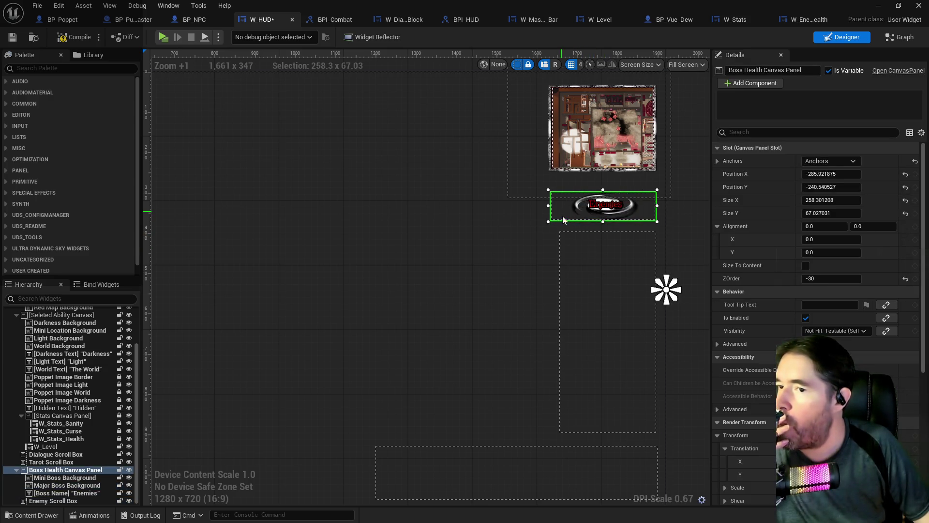
click(582, 338)
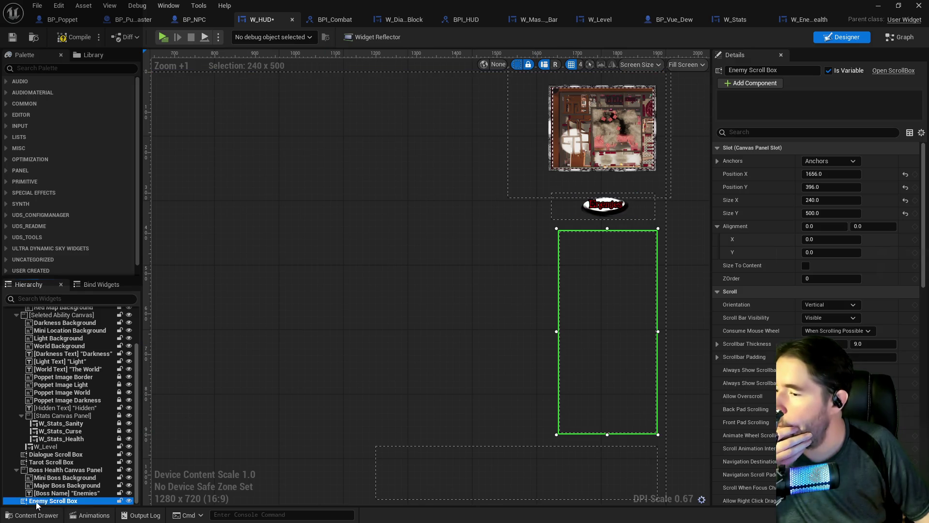
drag(54, 472, 54, 471)
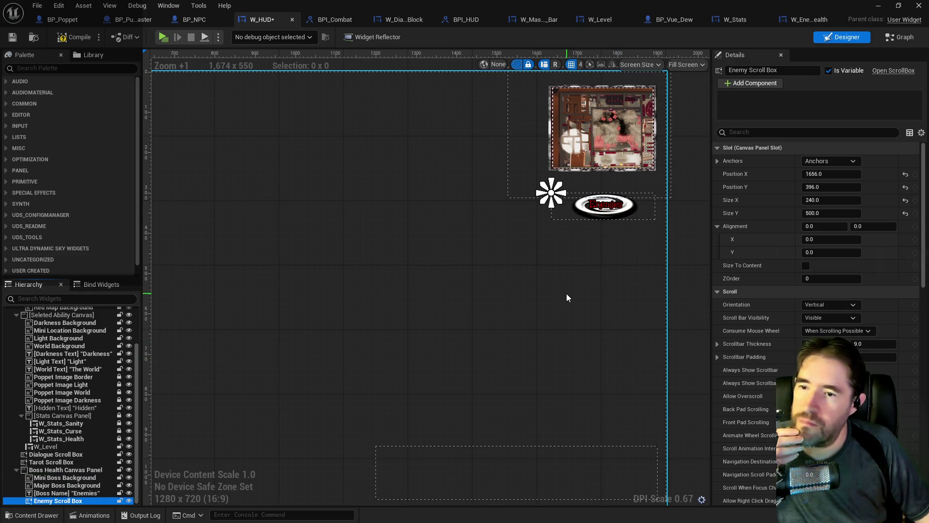
scroll(535, 317, down, 4)
mouse_move(535, 317)
mouse_down()
mouse_move(640, 222)
mouse_move(228, 274)
mouse_up()
drag(685, 328, 327, 253)
Anchor the Enemies title text to the centre of the Boss Health Canvas Panel
scroll(305, 213, up, 3)
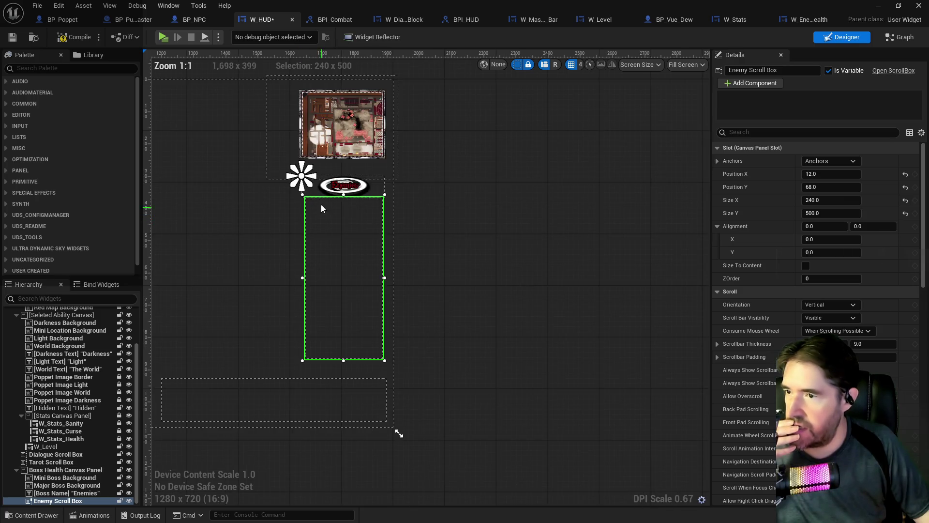
click(353, 190)
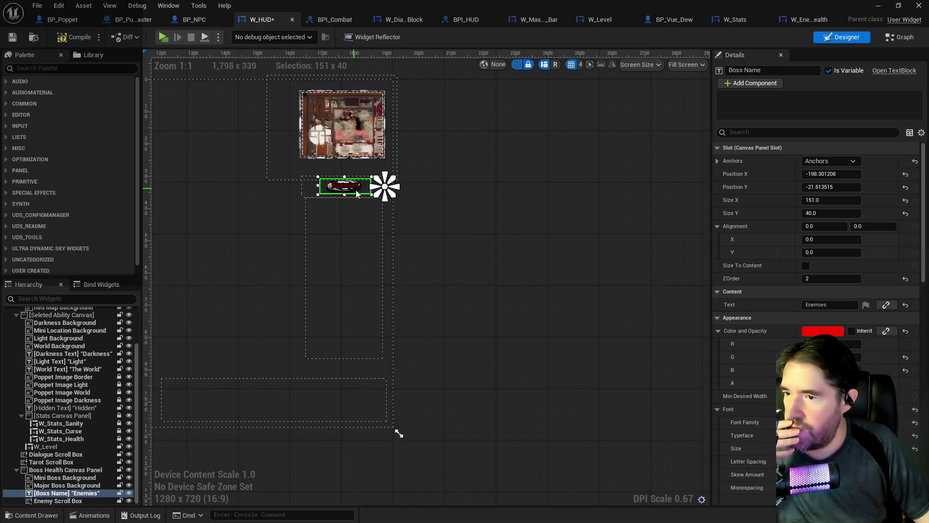
scroll(310, 187, up, 3)
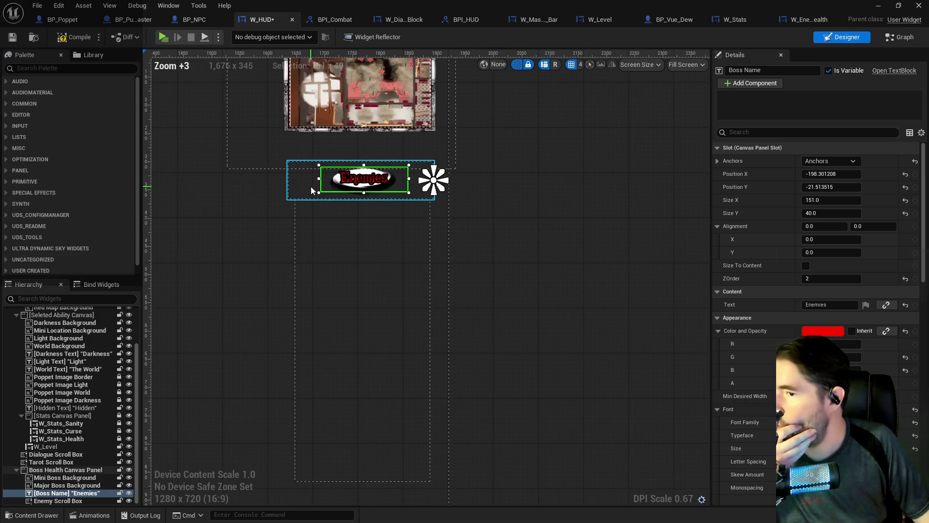
click(306, 187)
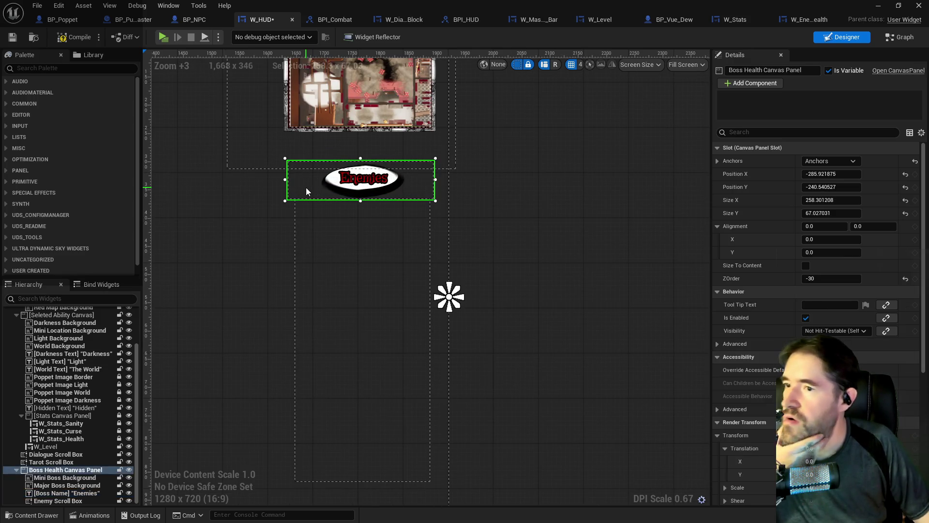
click(377, 257)
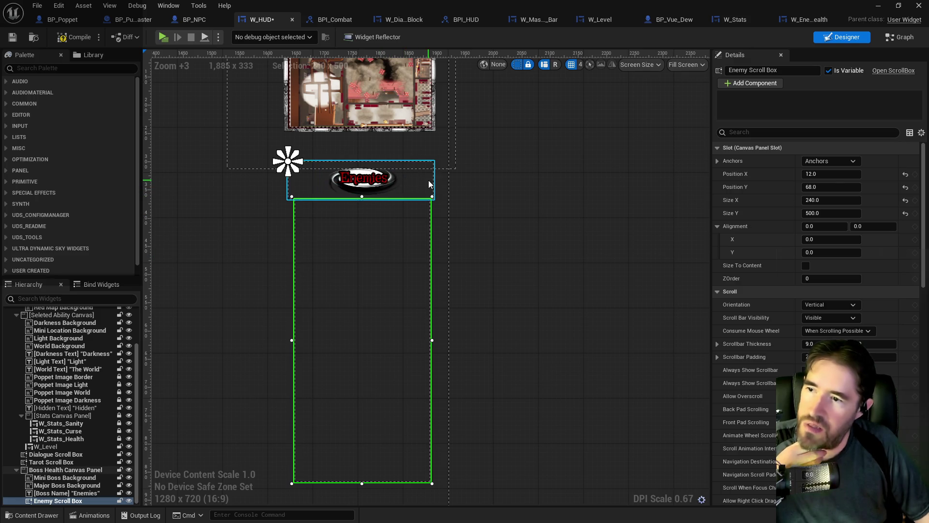
click(428, 180)
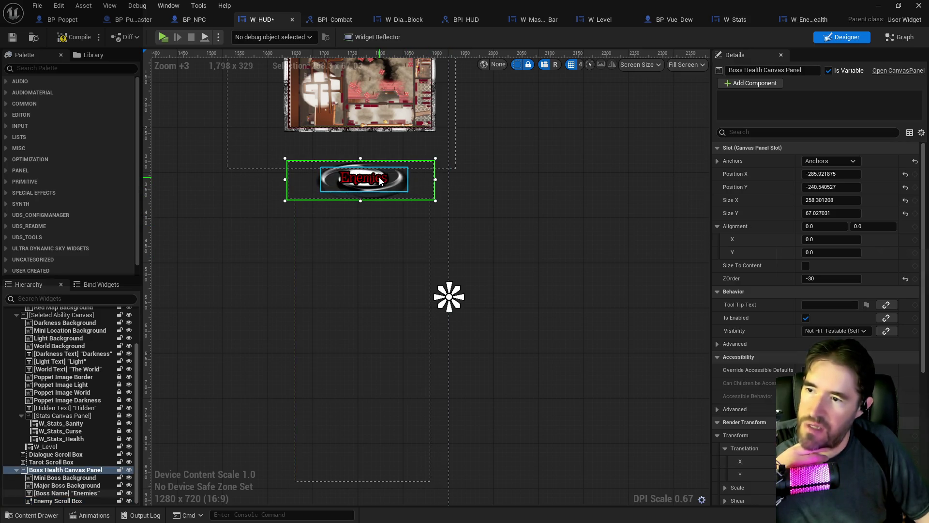
click(397, 184)
click(837, 162)
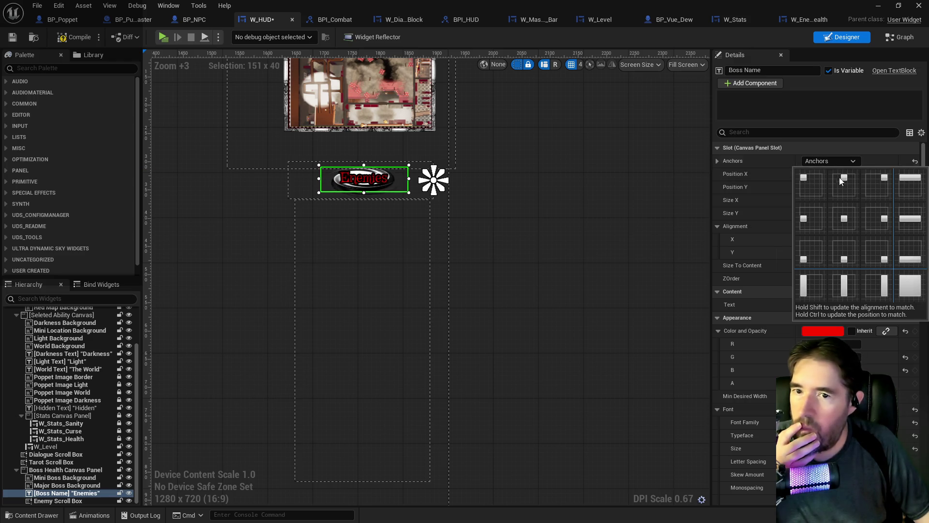
click(846, 219)
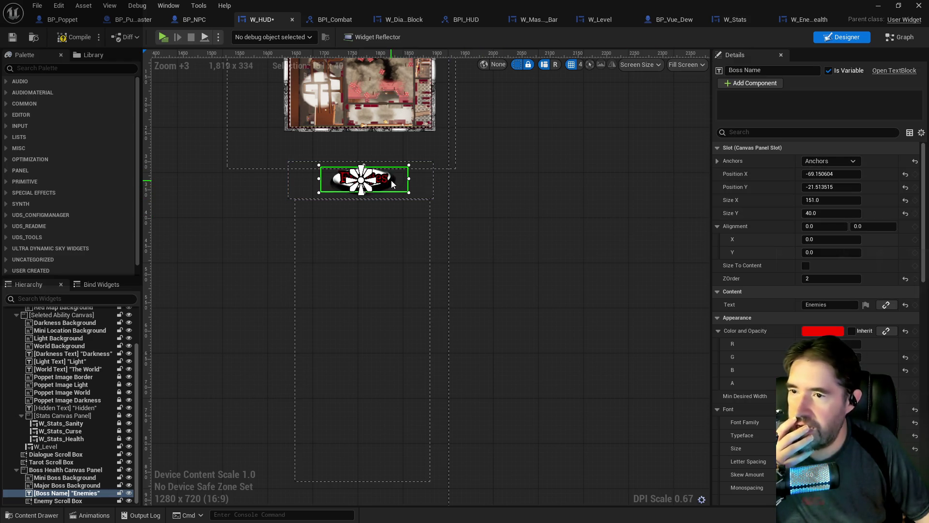
Anchor both the Mini and Major Boss Backgrounds to the centre
click(66, 478)
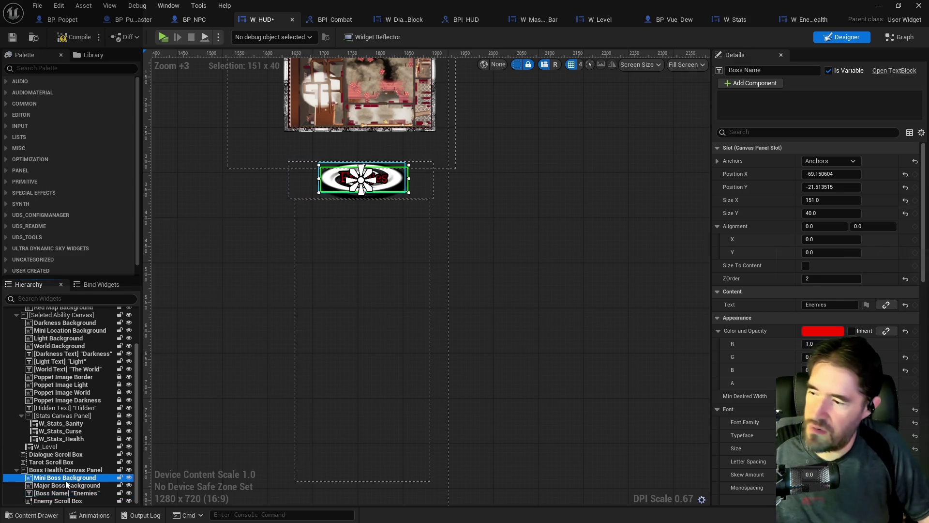
ctrl+click(68, 485)
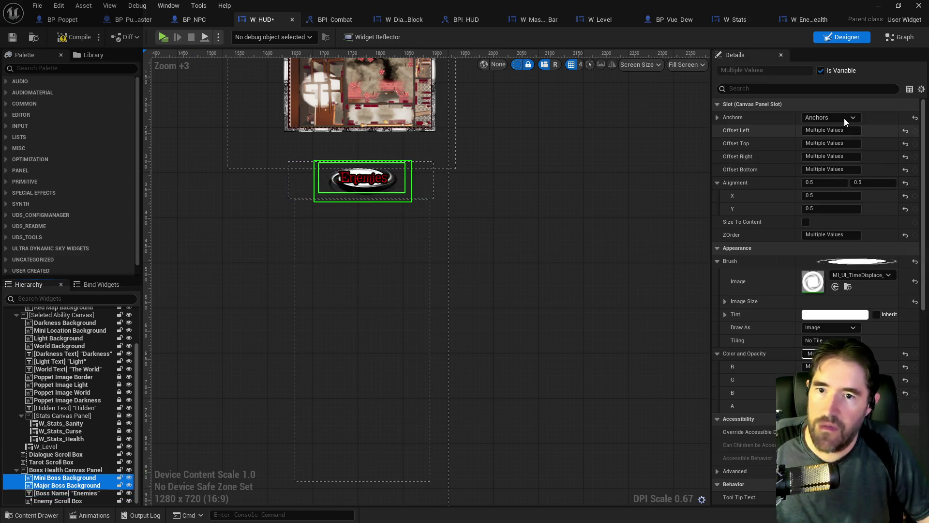
click(827, 117)
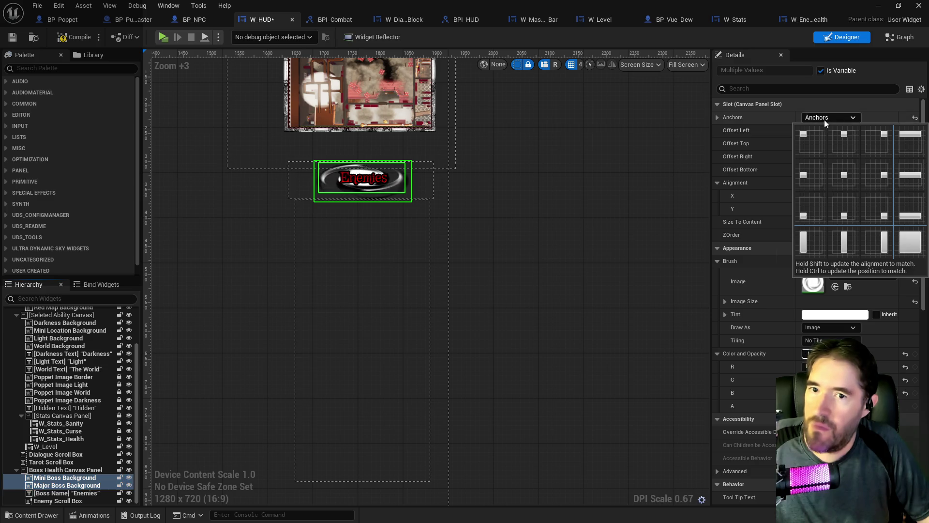
click(839, 176)
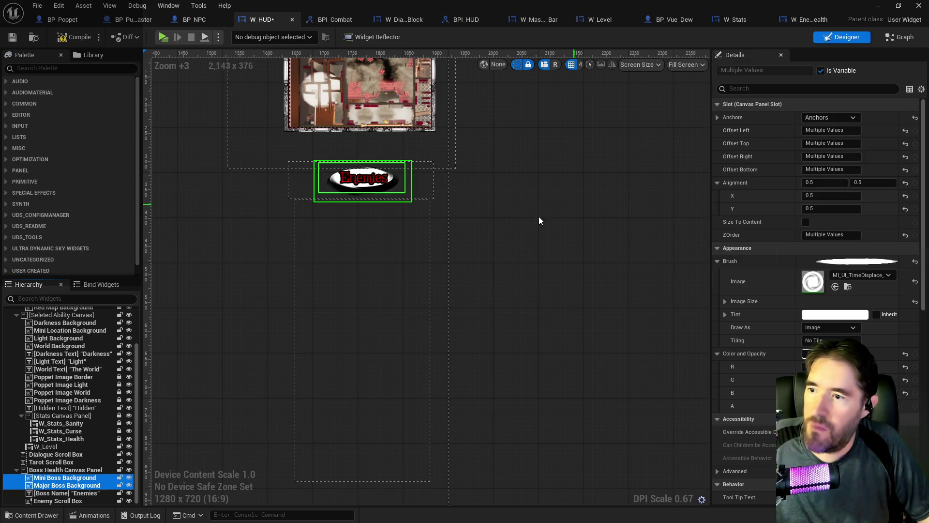
Centre-anchor the Enemy Scroll Box, leaving it at -117.15, 34.49 under the banner
click(352, 297)
click(823, 160)
click(834, 213)
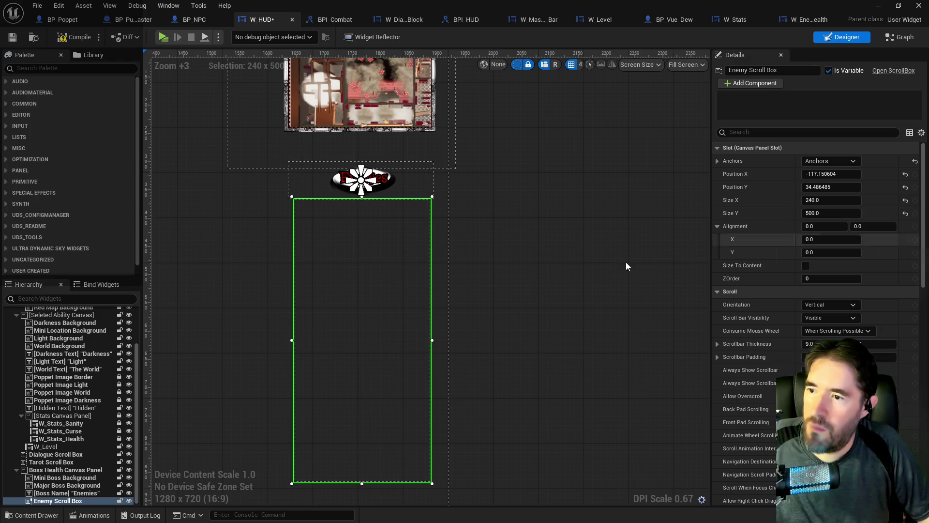
click(87, 478)
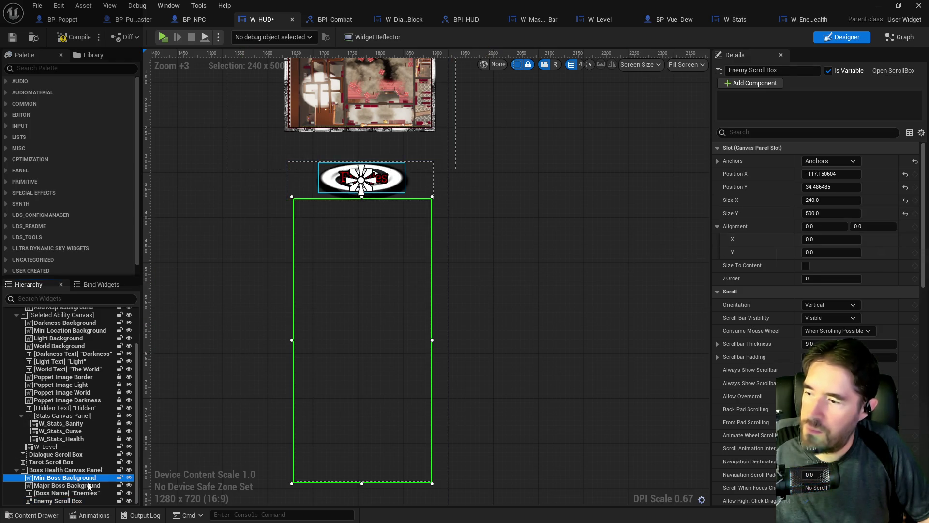
click(87, 486)
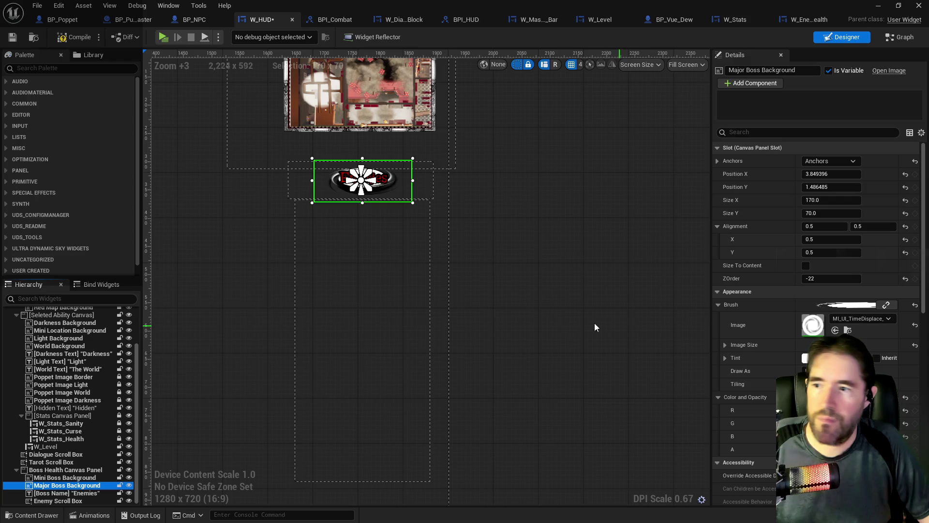
click(402, 309)
scroll(401, 308, down, 2)
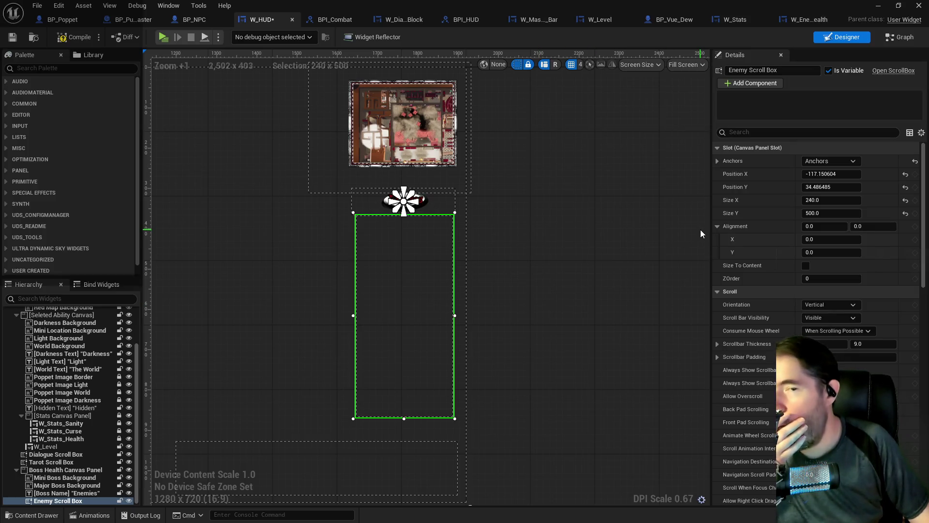
mouse_move(324, 269)
mouse_down()
mouse_move(544, 230)
mouse_move(145, 213)
mouse_move(497, 239)
mouse_move(254, 254)
mouse_up()
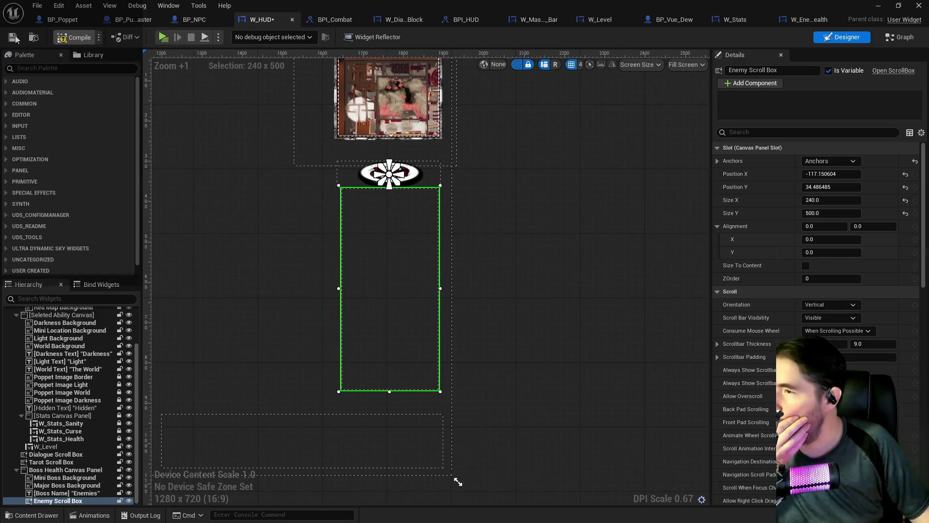
Compile and save W_HUD, and set the Enemy Scroll Box to never consume the mouse wheel
click(74, 36)
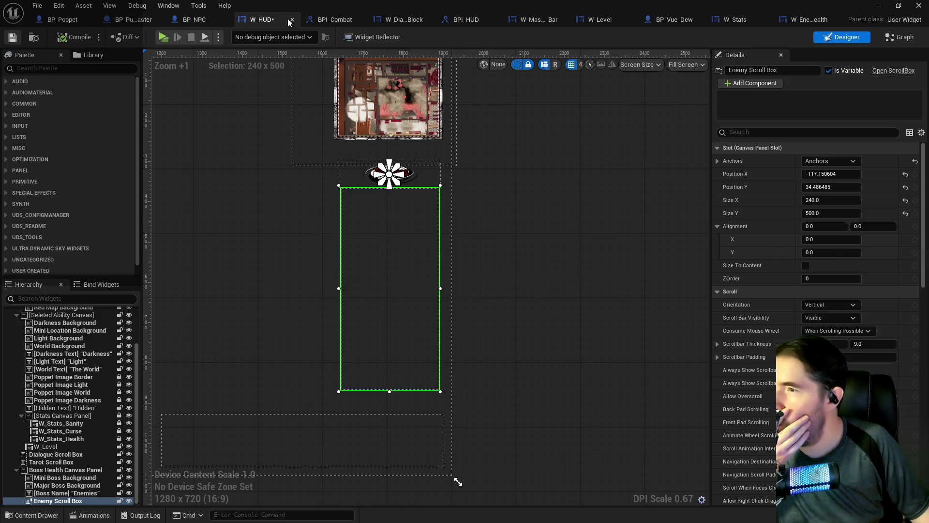
key(ctrl+s)
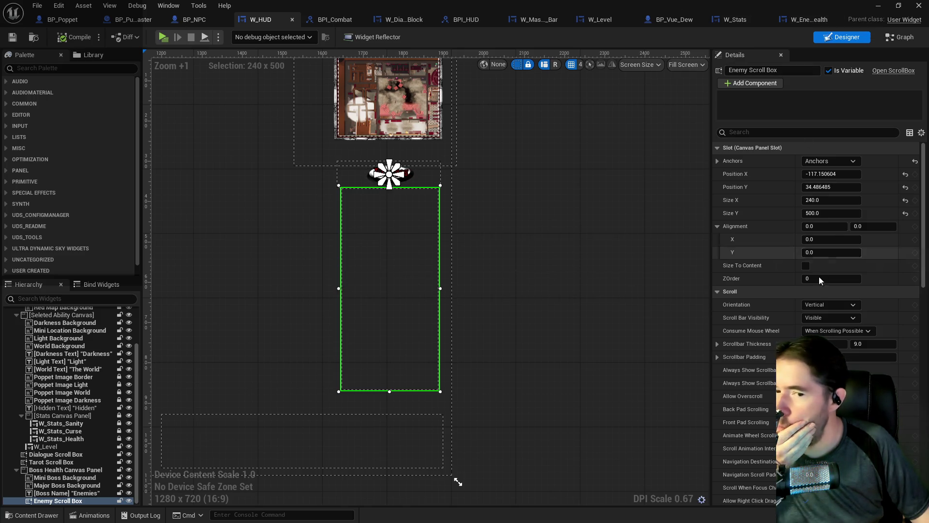
click(830, 331)
click(823, 358)
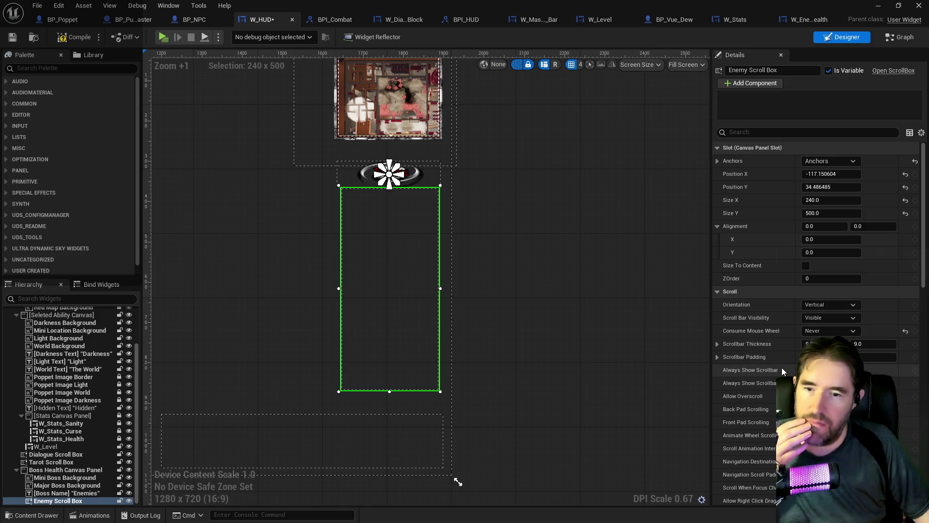
Review the remaining Enemy Scroll Box scroll settings and save W_HUD again
scroll(786, 375, down, 1)
scroll(786, 374, down, 3)
scroll(785, 374, down, 3)
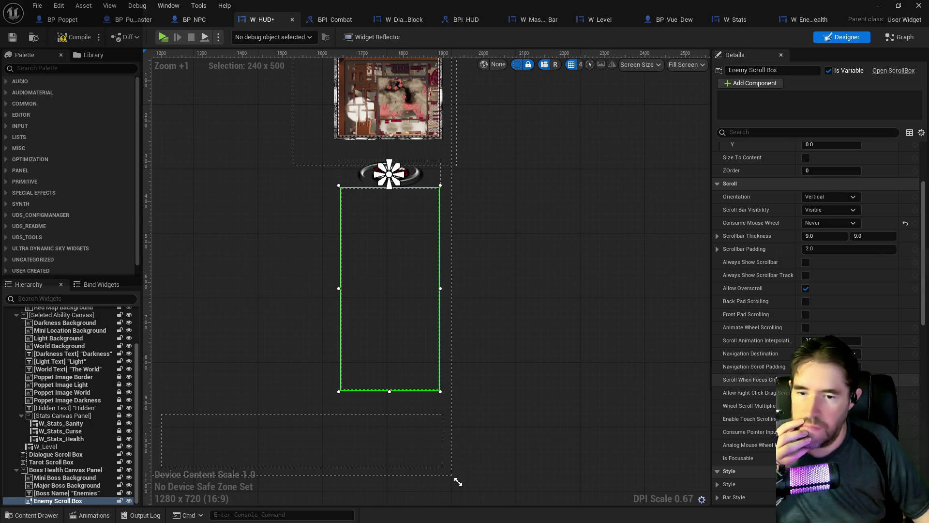
scroll(776, 380, down, 3)
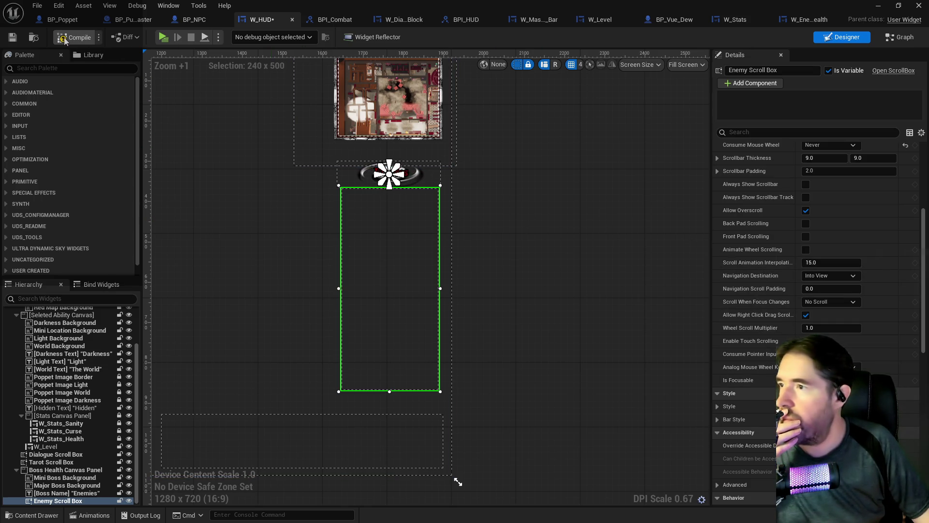
click(10, 38)
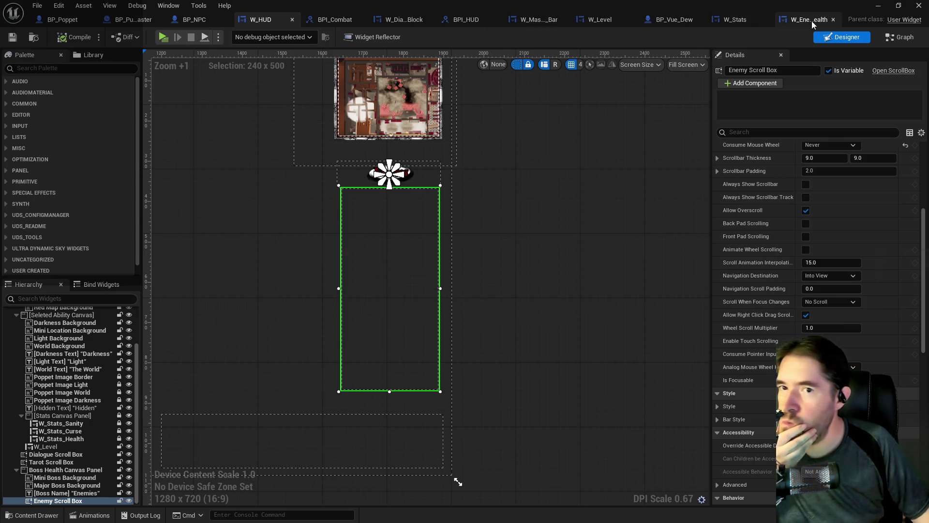
On W_Enemy_Health, inspect the Dialogue Image Number circle and Enemy Name text settings
click(809, 20)
click(595, 274)
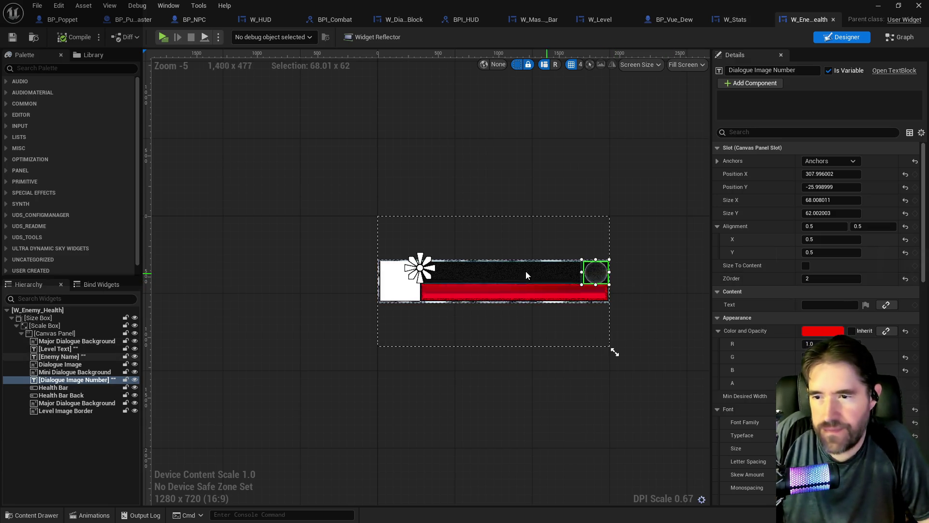
click(498, 275)
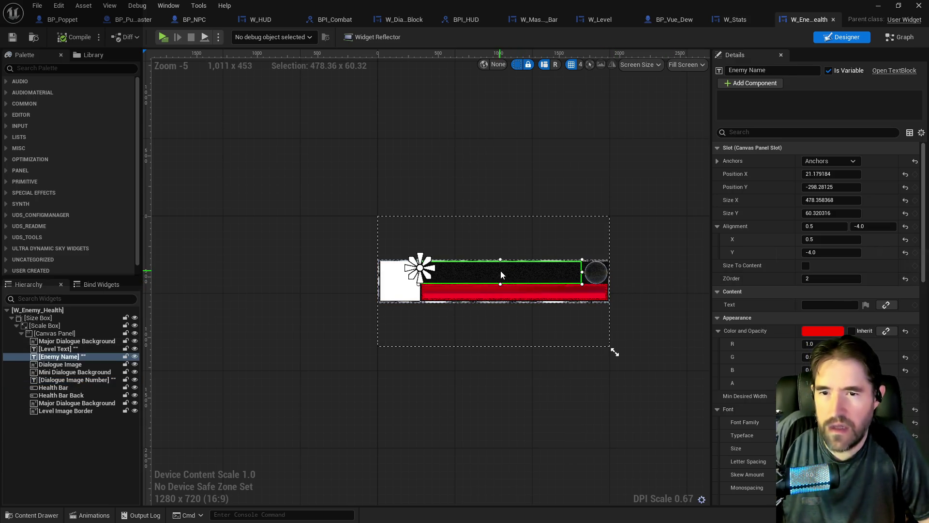
scroll(818, 266, down, 8)
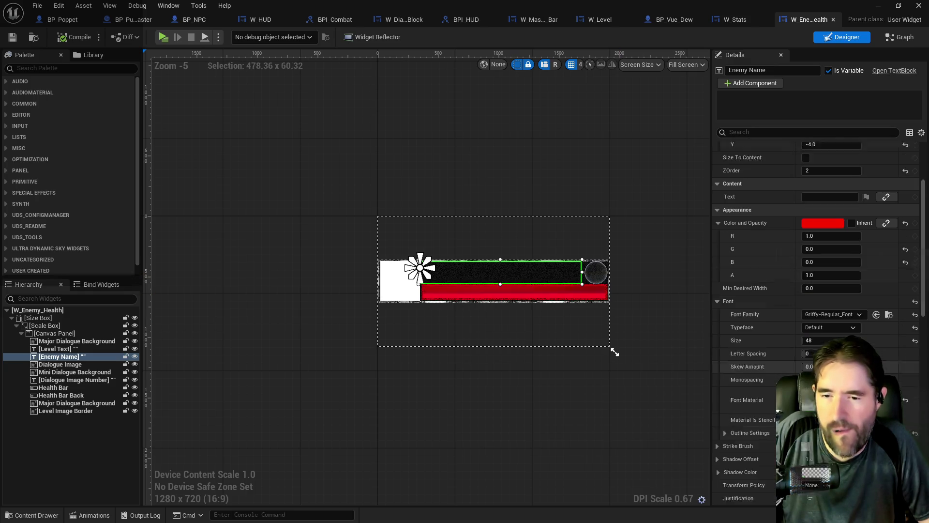
scroll(818, 266, up, 3)
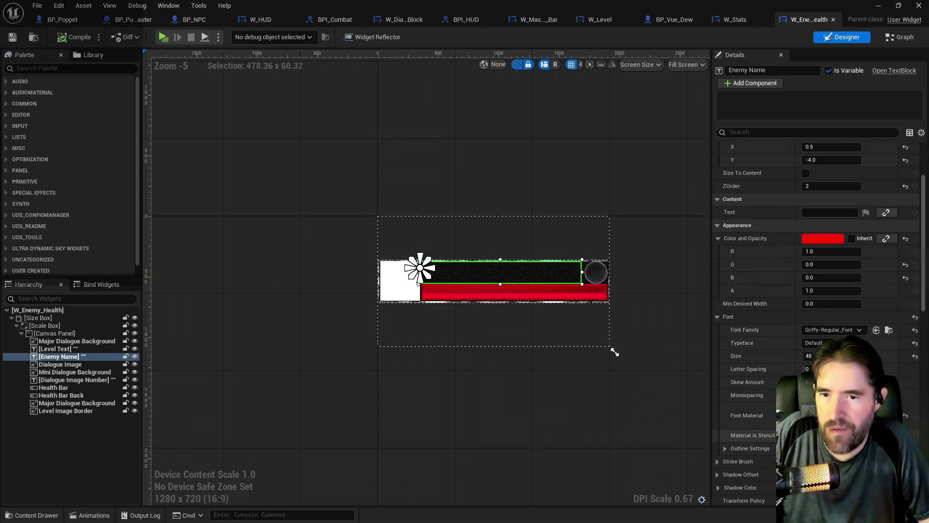
click(600, 277)
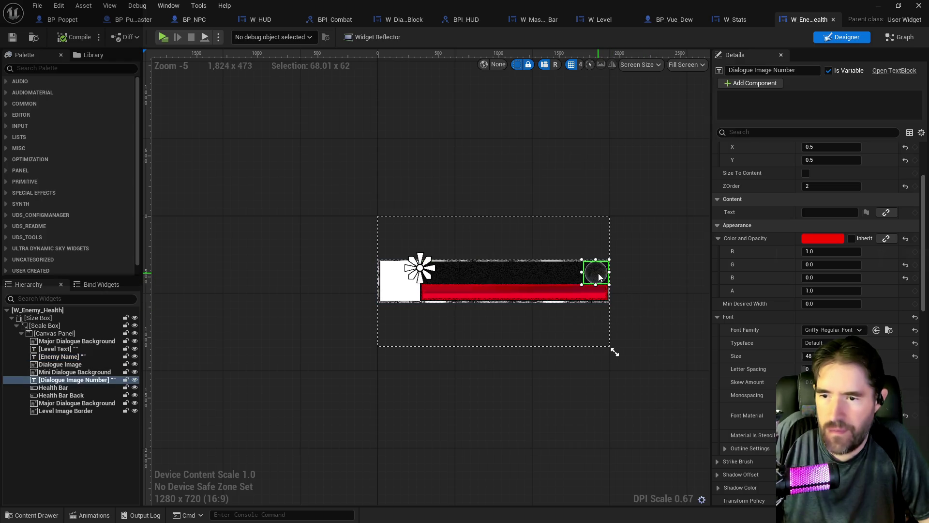
scroll(813, 290, up, 2)
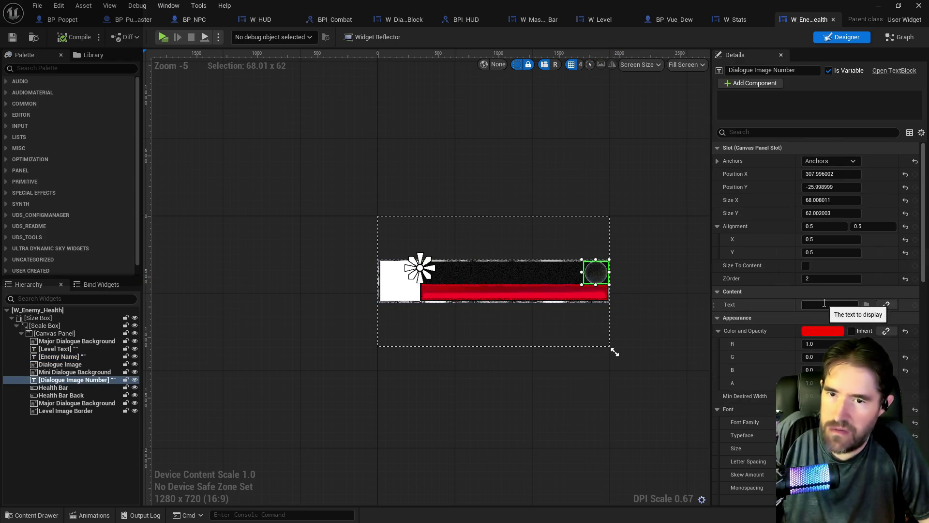
click(518, 277)
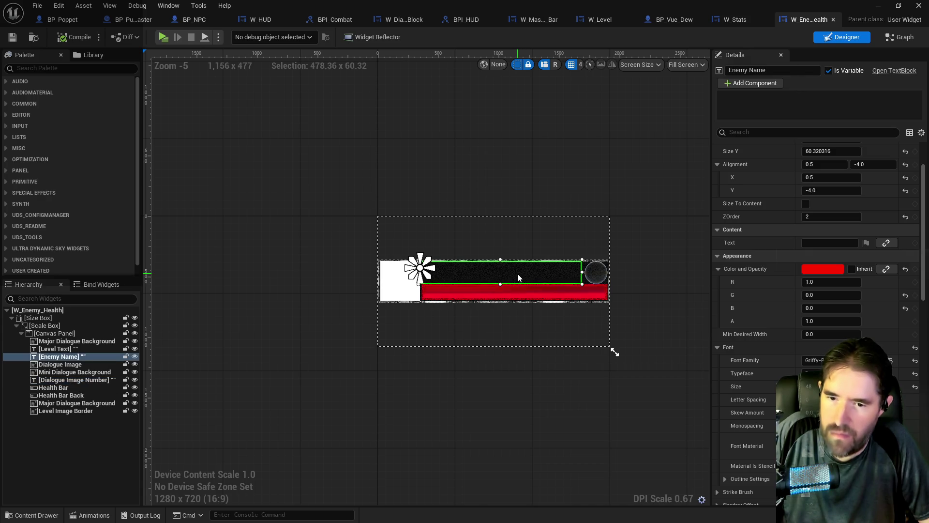
Compare the number circle with the name text, then try deleting the white Dialogue Image portrait
click(600, 274)
scroll(599, 275, up, 3)
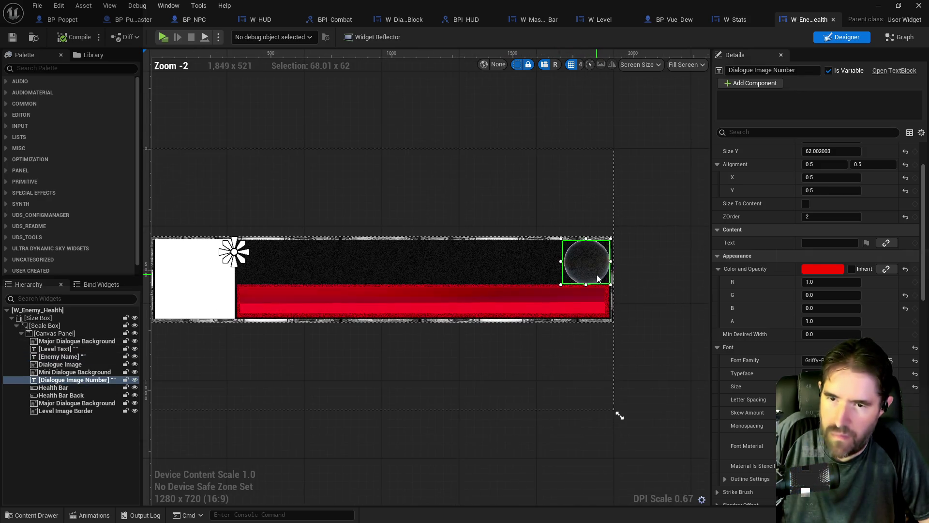
click(484, 261)
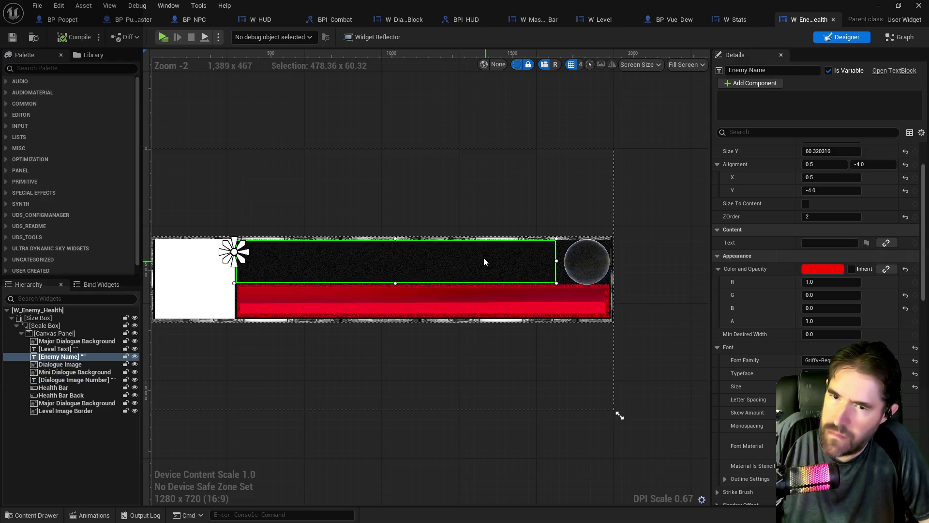
click(583, 264)
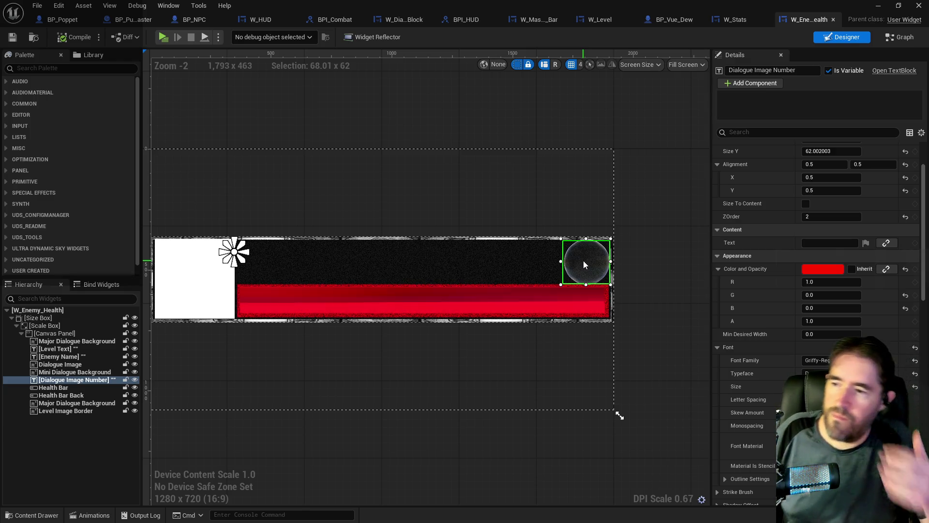
click(216, 285)
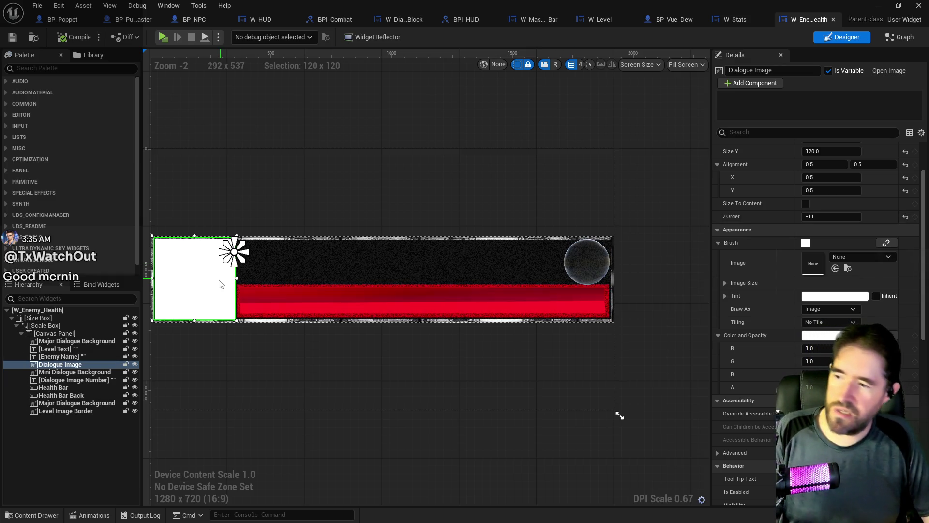
key(Delete)
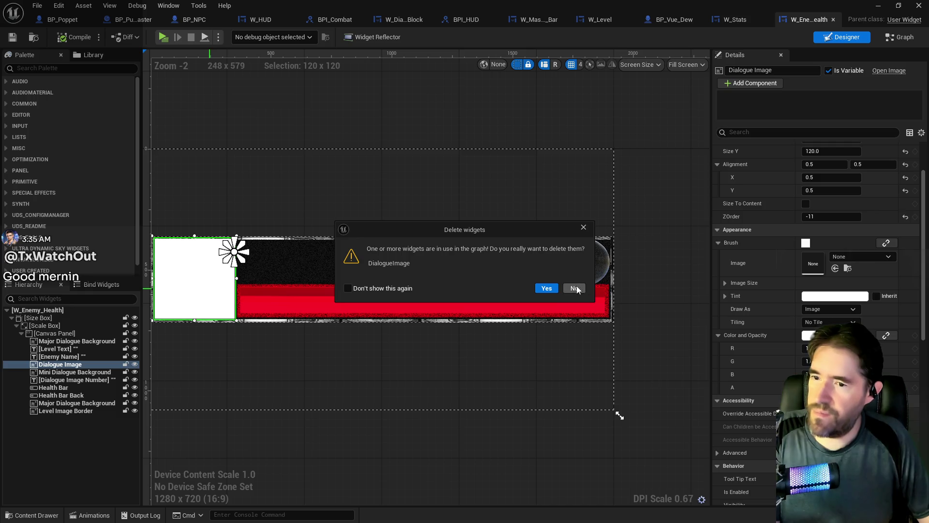
Cancel the portrait deletion, remove a block of EventGraph nodes, and save W_Enemy_Health
click(575, 288)
click(893, 39)
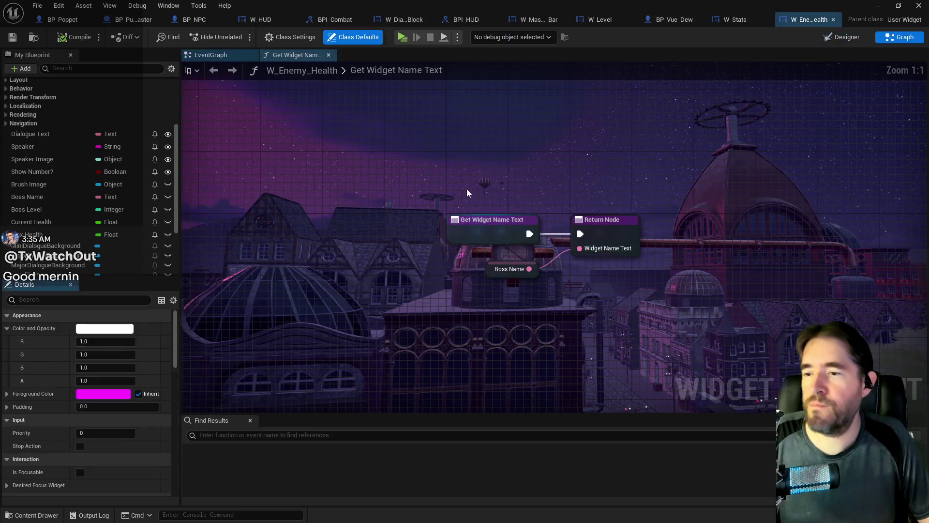
click(238, 53)
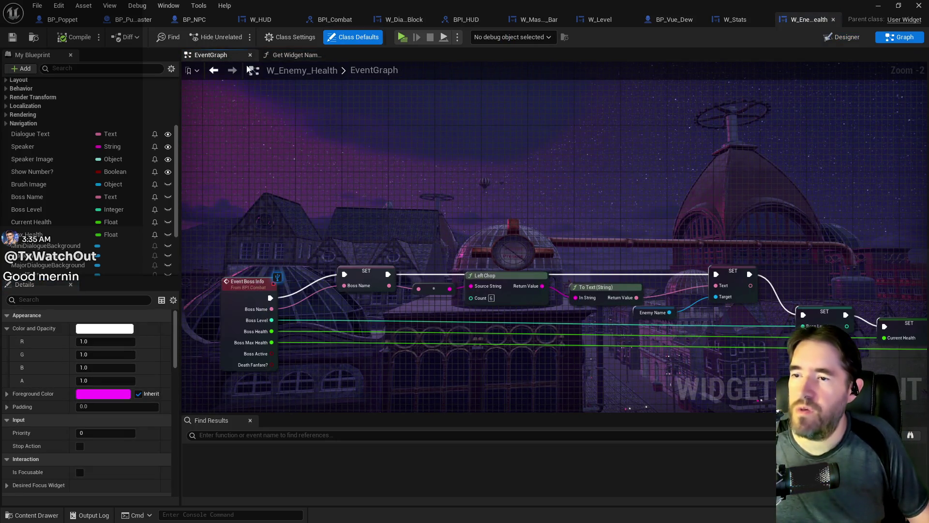
scroll(483, 210, down, 2)
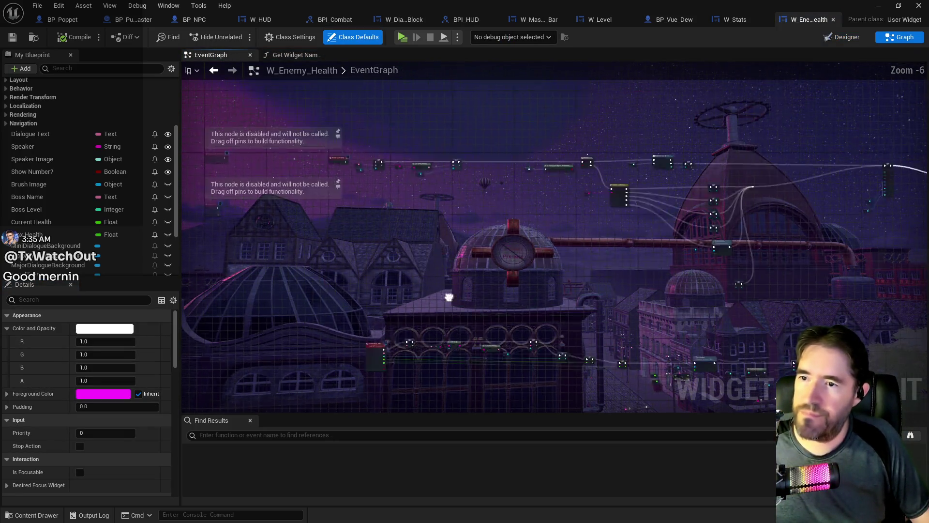
mouse_move(338, 193)
mouse_down()
mouse_move(726, 315)
mouse_move(927, 344)
mouse_move(757, 349)
mouse_up()
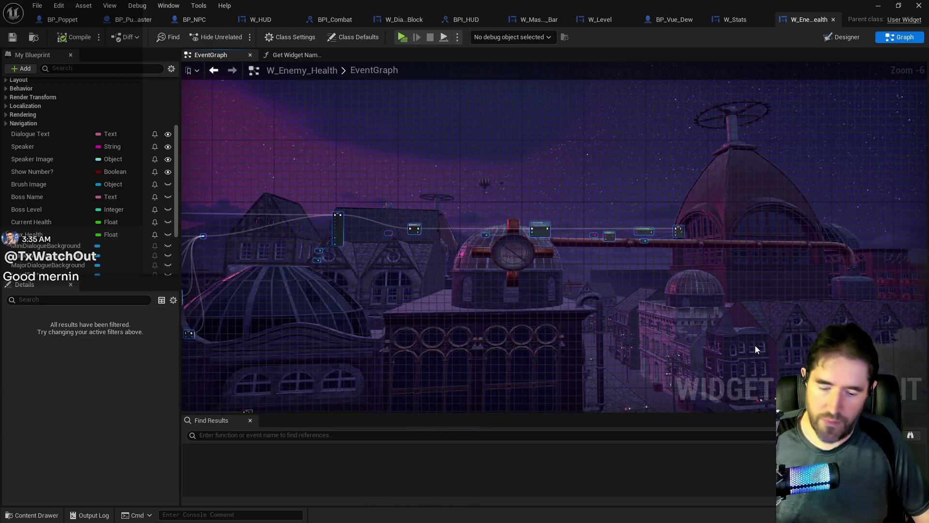
key(Delete)
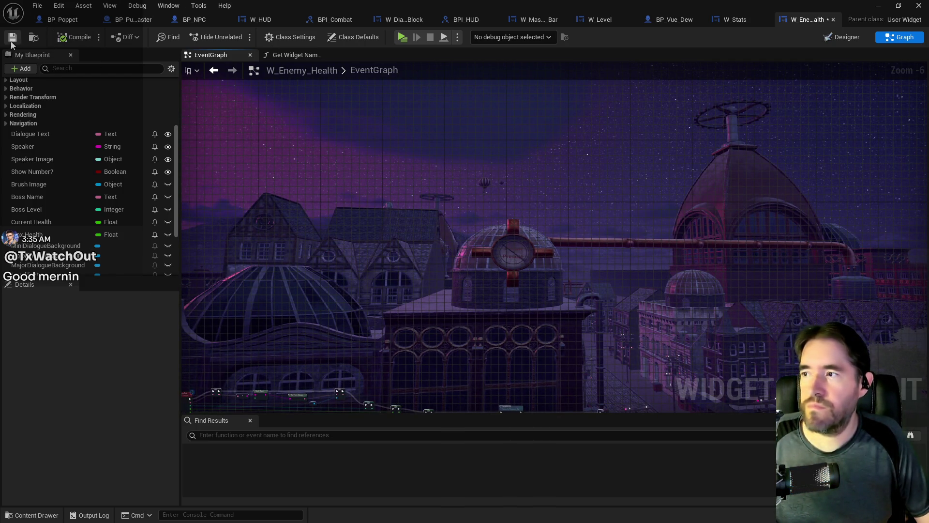
click(833, 37)
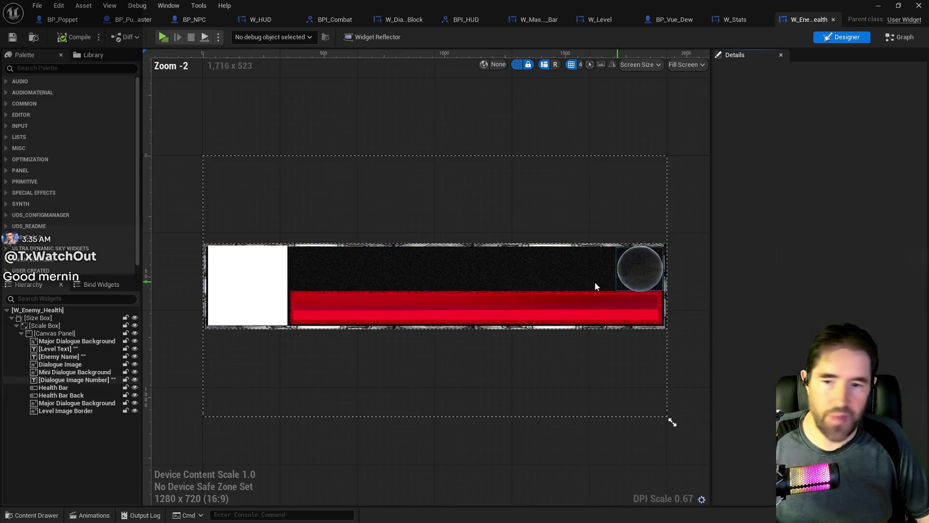
Delete the white Dialogue Image and pull both background frames' left edges in to close the gap
click(259, 286)
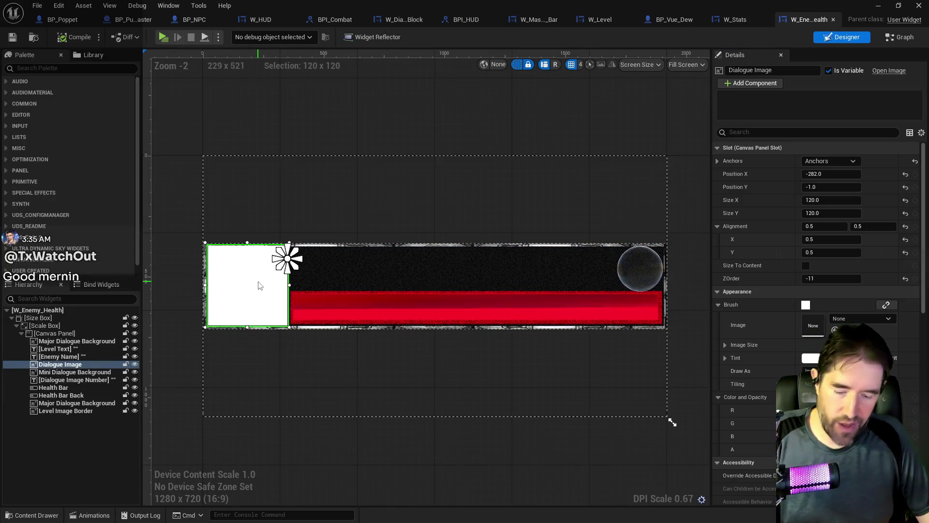
key(Delete)
click(257, 283)
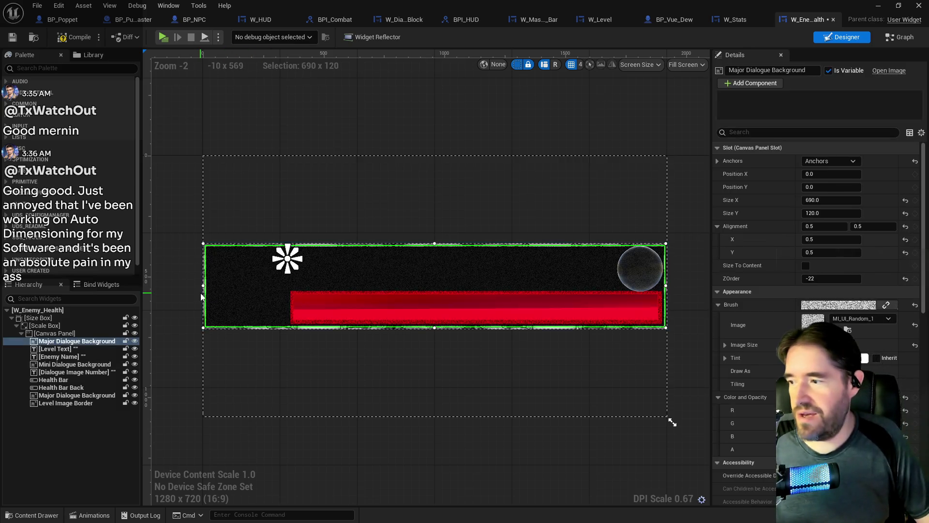
drag(205, 284, 233, 284)
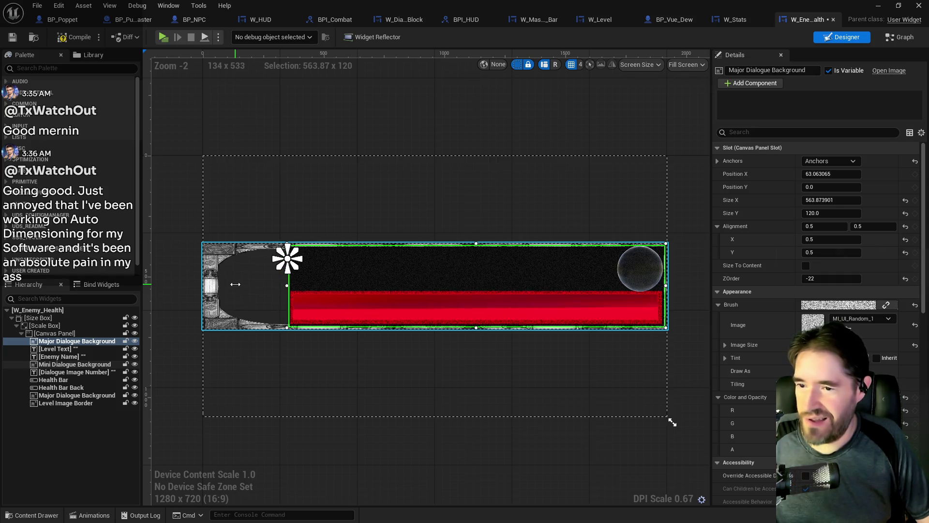
click(208, 292)
drag(202, 286, 230, 286)
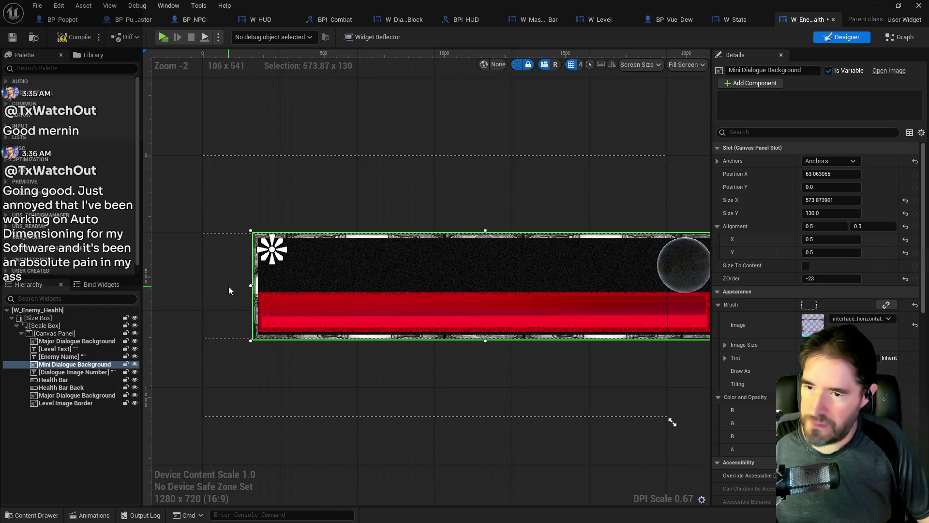
Select all health bar widgets in the Hierarchy, from Major Dialogue Background down
click(78, 334)
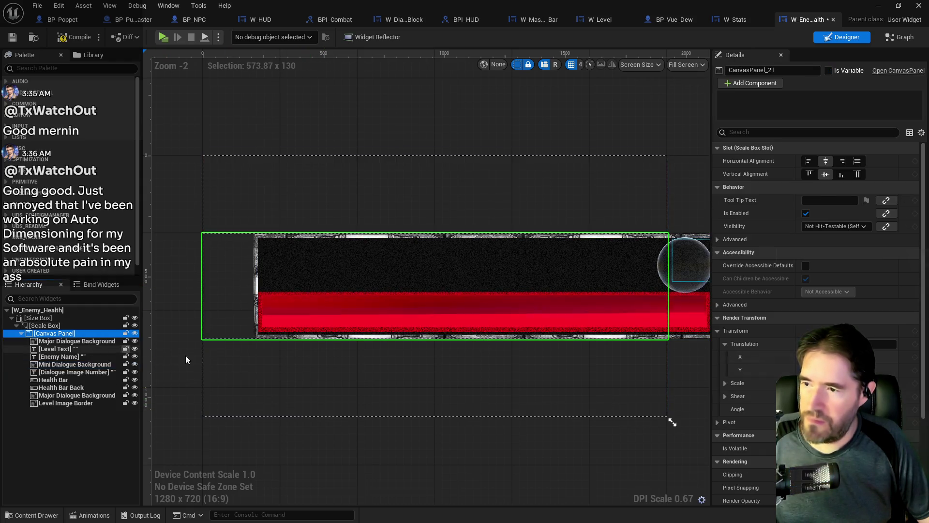
click(109, 341)
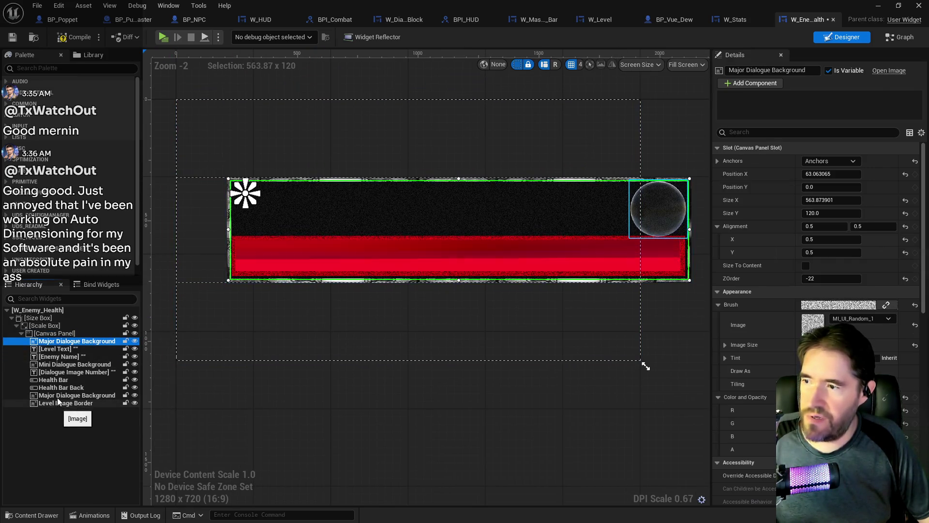
click(56, 372)
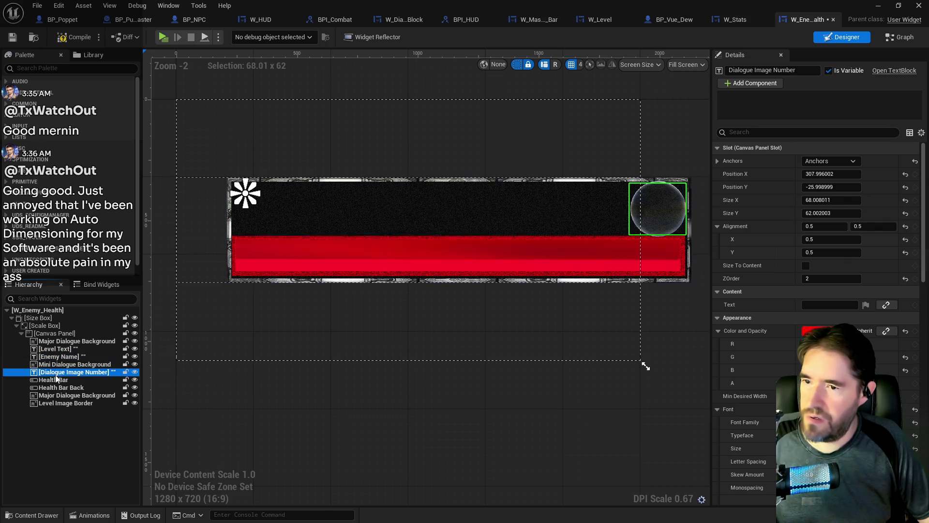
click(56, 381)
click(55, 395)
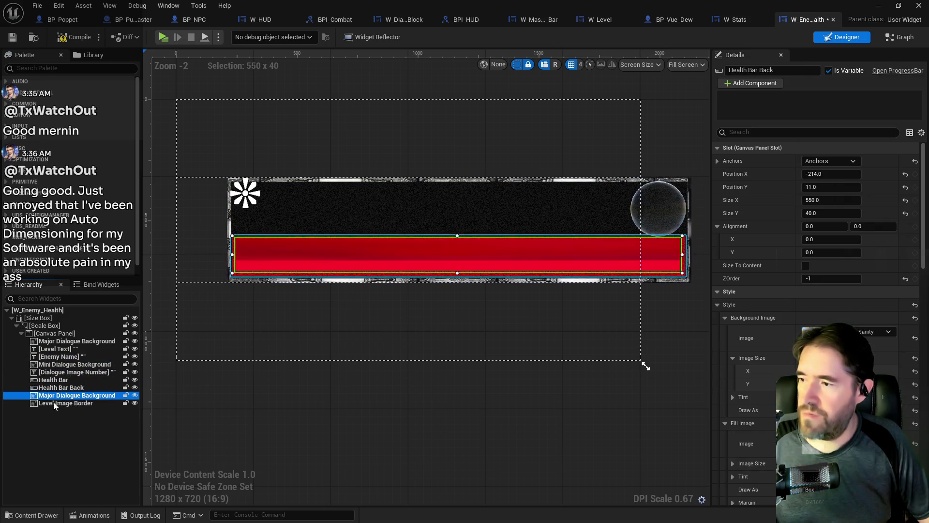
click(60, 342)
shift+click(63, 403)
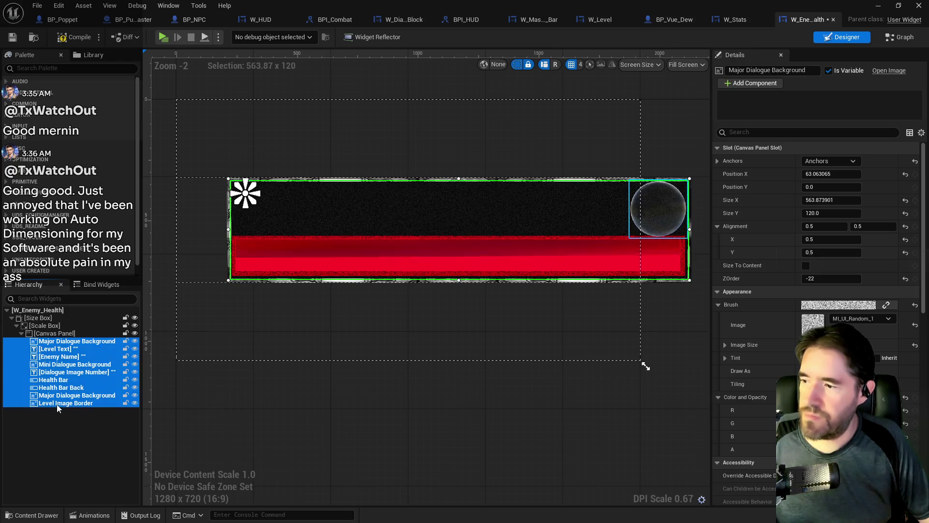
Centre-anchor all selected bar widgets and move the whole bar left into the frame
click(832, 118)
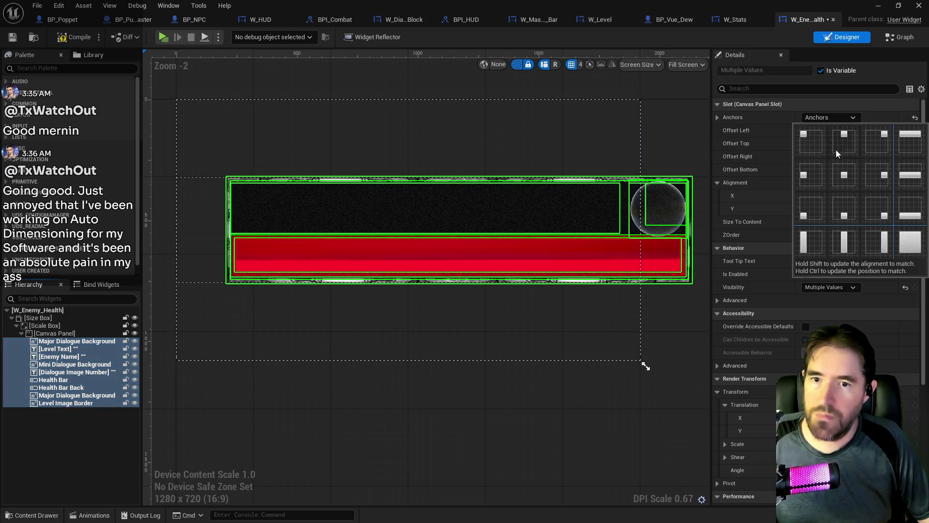
click(836, 175)
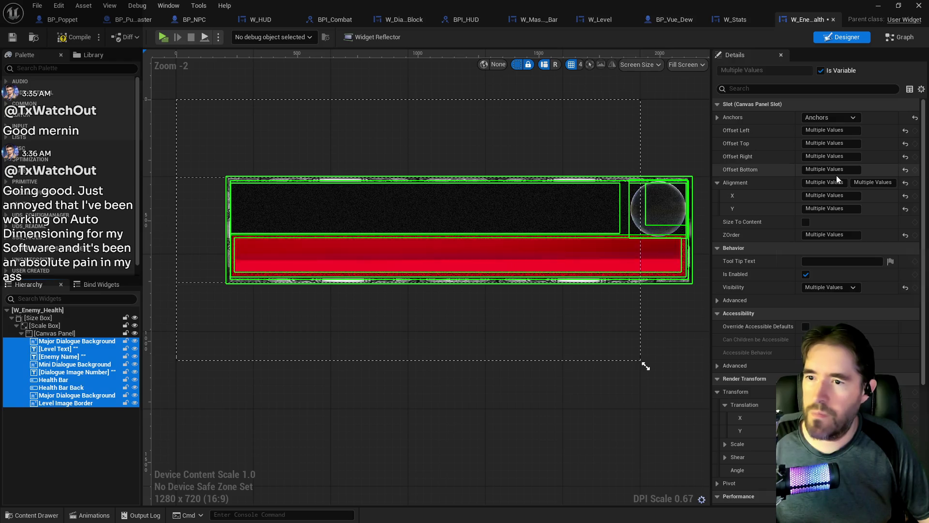
scroll(349, 317, down, 2)
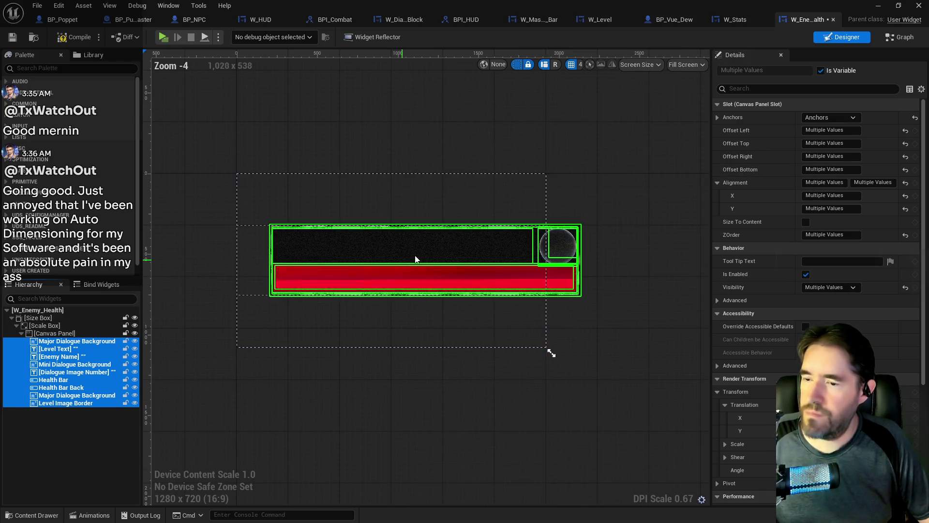
drag(445, 264, 418, 256)
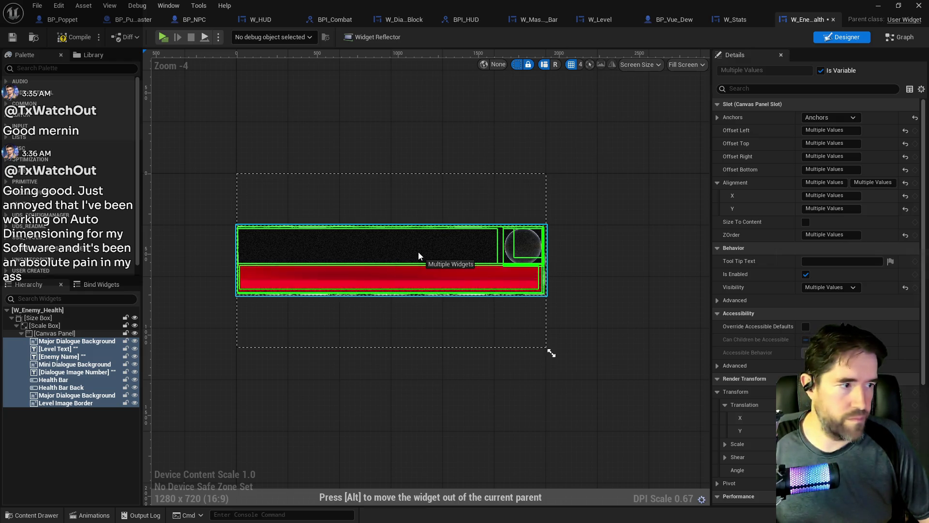
drag(419, 253, 419, 254)
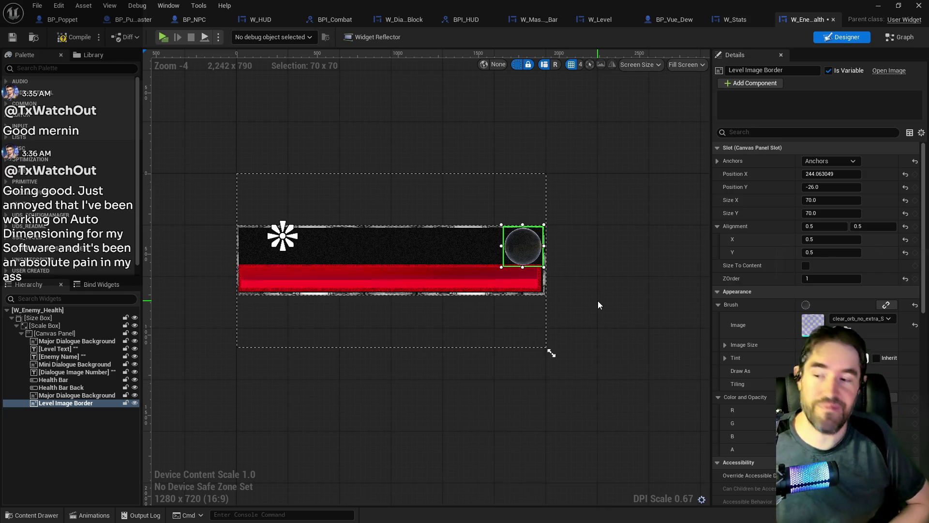
Reselect all bar widgets and shift the group slightly right to sit inside the Scale Box
scroll(507, 311, up, 1)
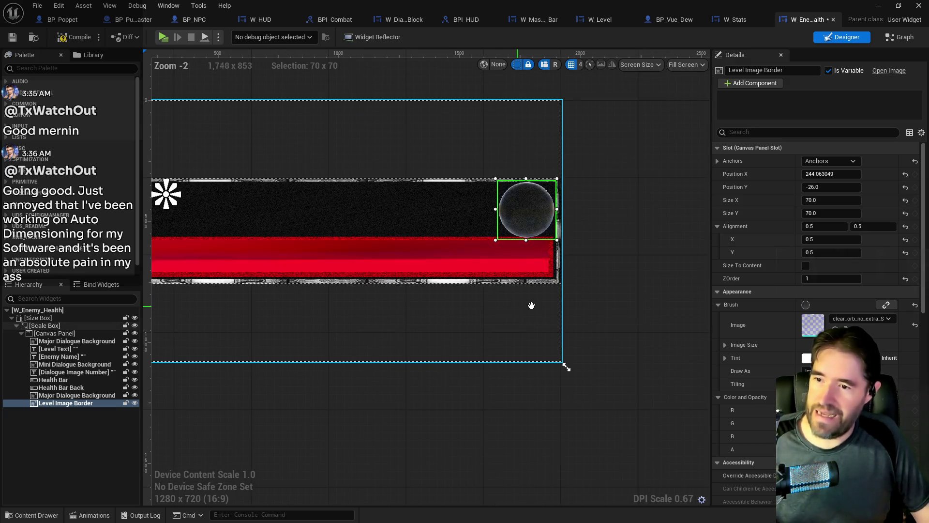
scroll(612, 284, up, 1)
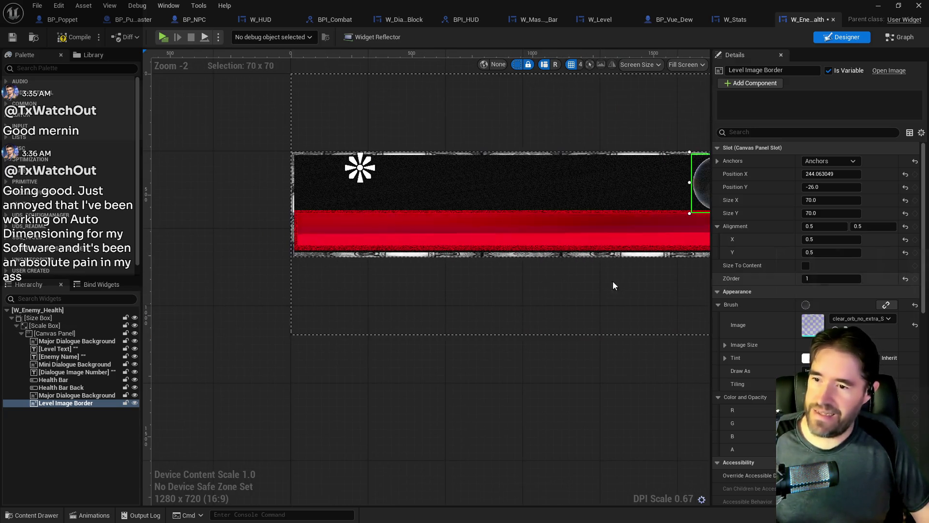
click(343, 248)
ctrl+click(348, 234)
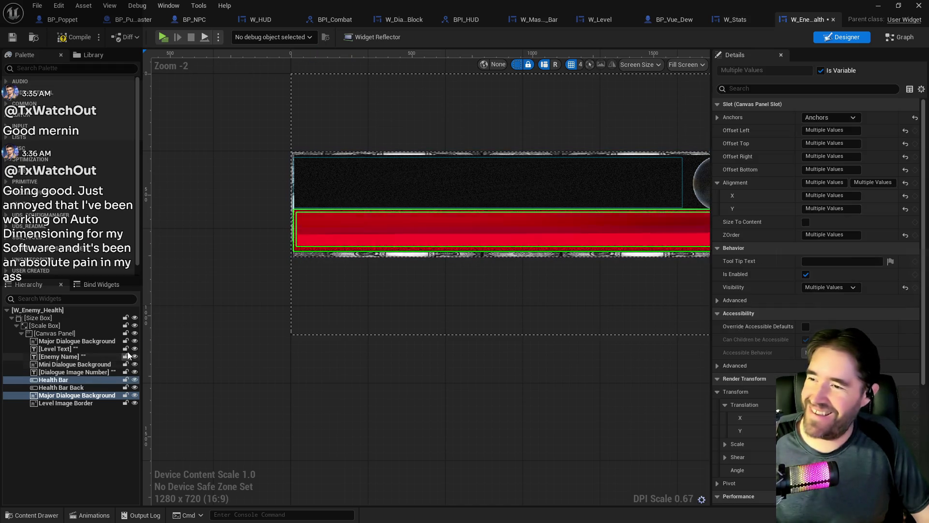
click(59, 341)
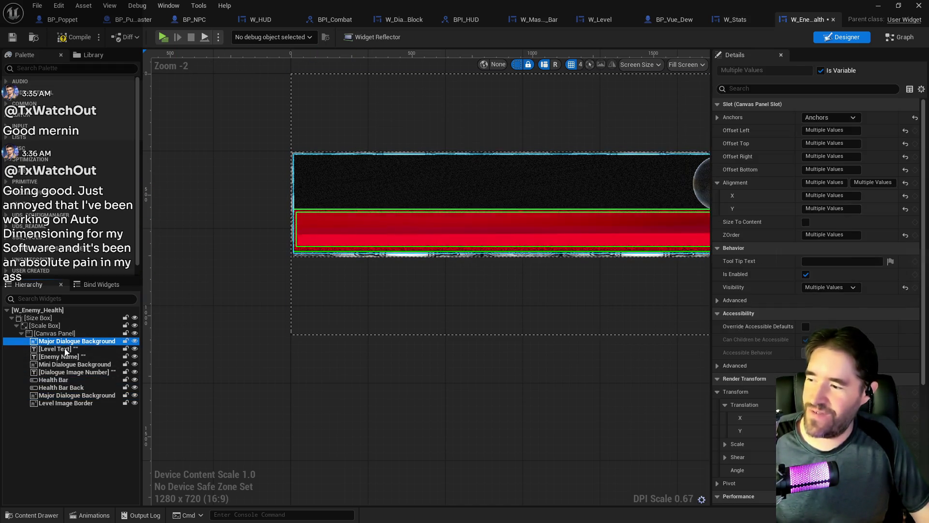
shift+click(60, 405)
right_click(432, 393)
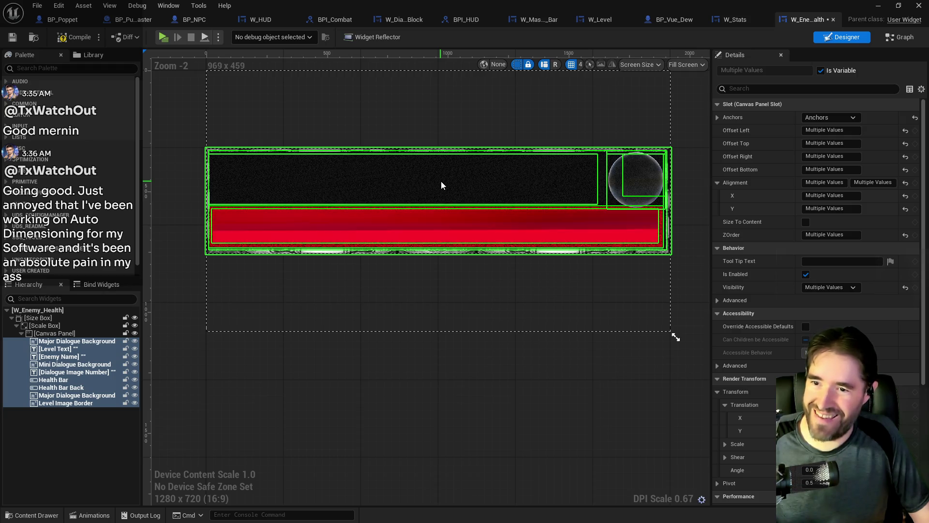
drag(443, 184, 475, 224)
click(512, 331)
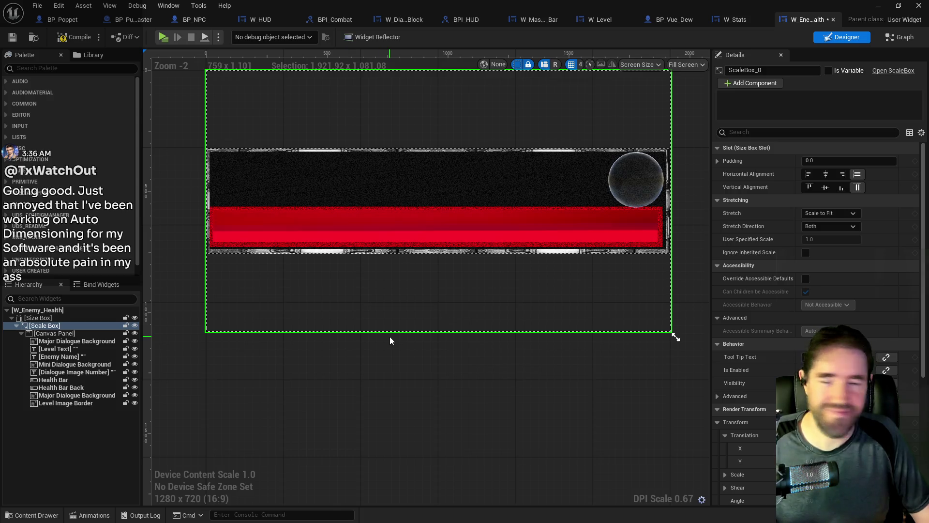
Save the widget, then re-anchor Level Text and size it 60 by 60 over the orb
key(ctrl+s)
click(630, 183)
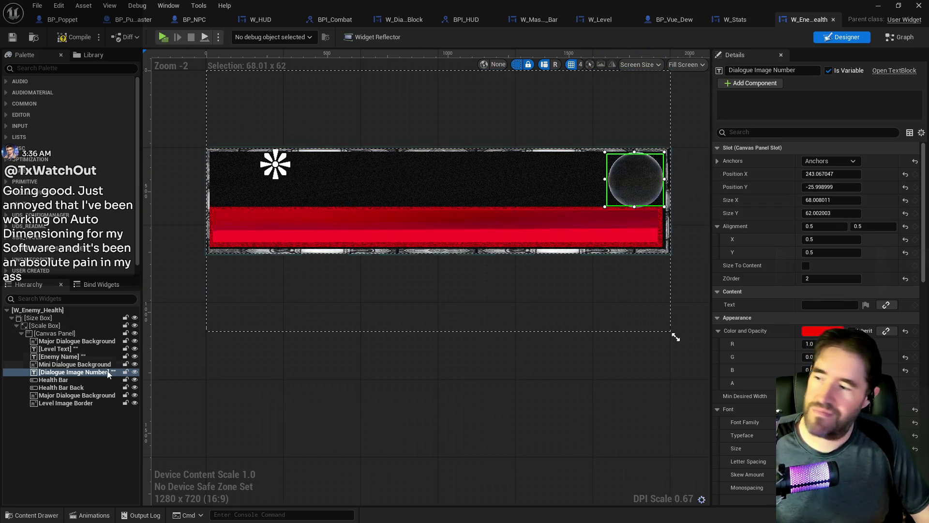
click(50, 352)
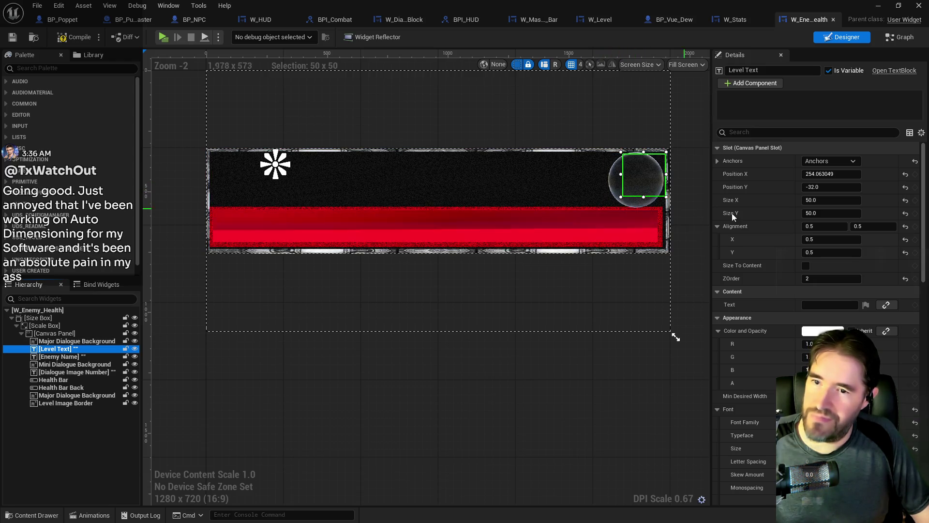
click(815, 161)
click(832, 207)
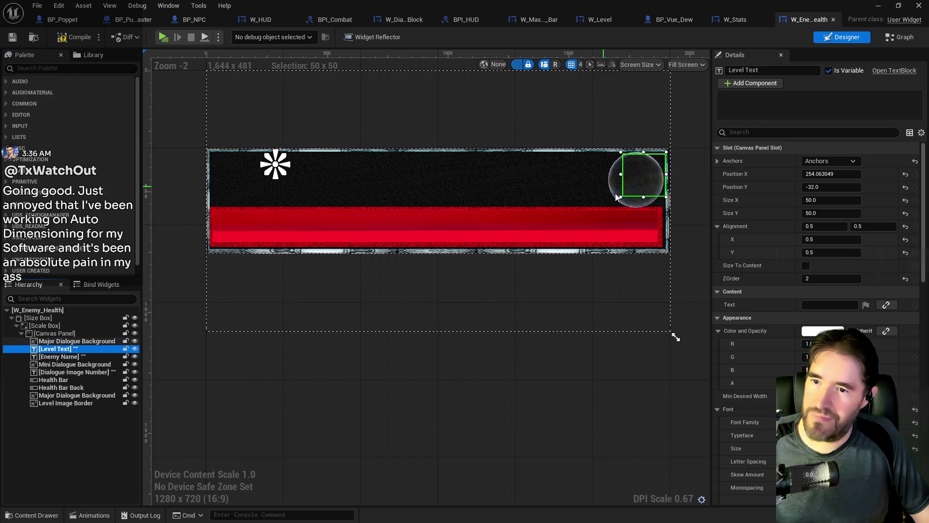
drag(620, 197, 618, 199)
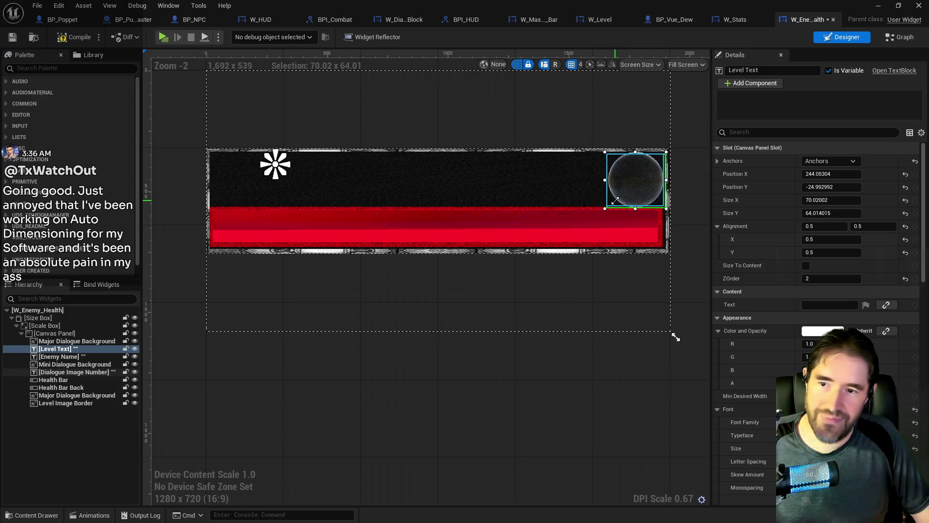
drag(615, 199, 617, 197)
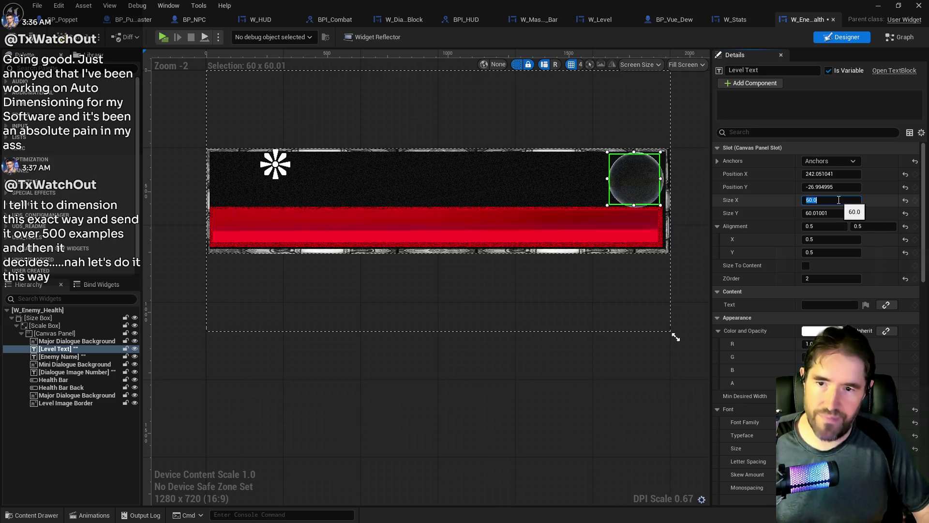
text(60)
key(Return)
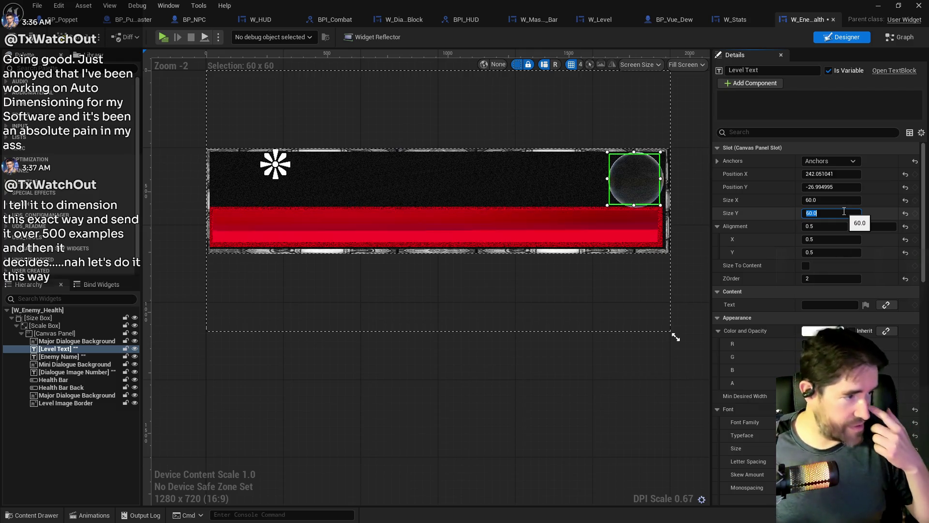
Nudge the Dialogue Image Number orb slightly right and down
click(634, 184)
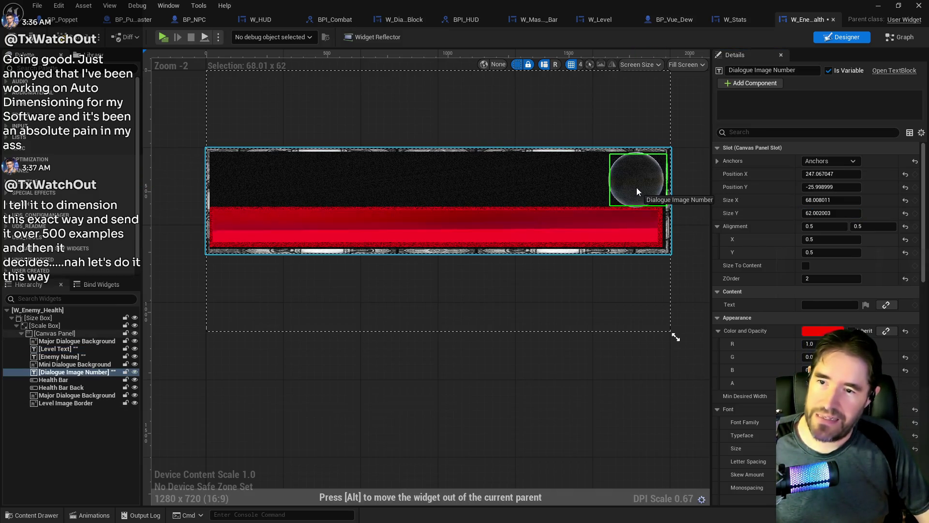
drag(636, 189, 638, 187)
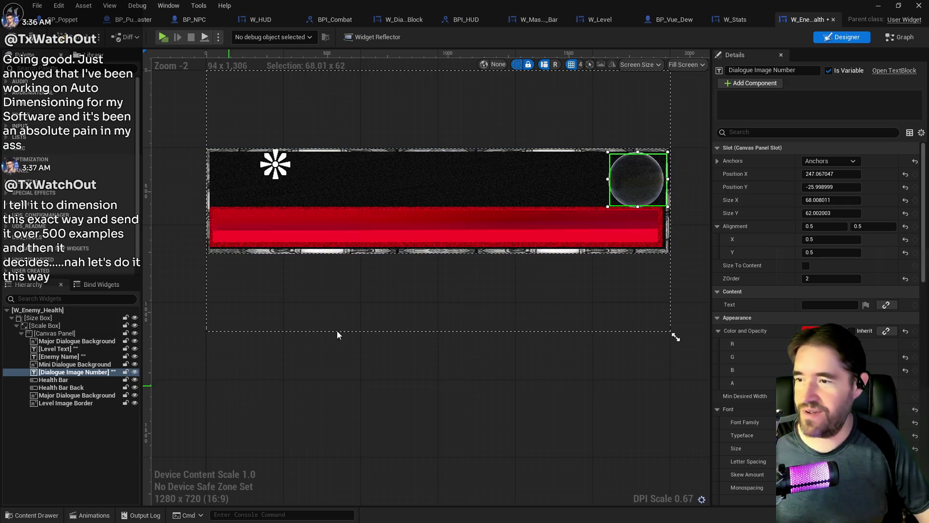
click(296, 159)
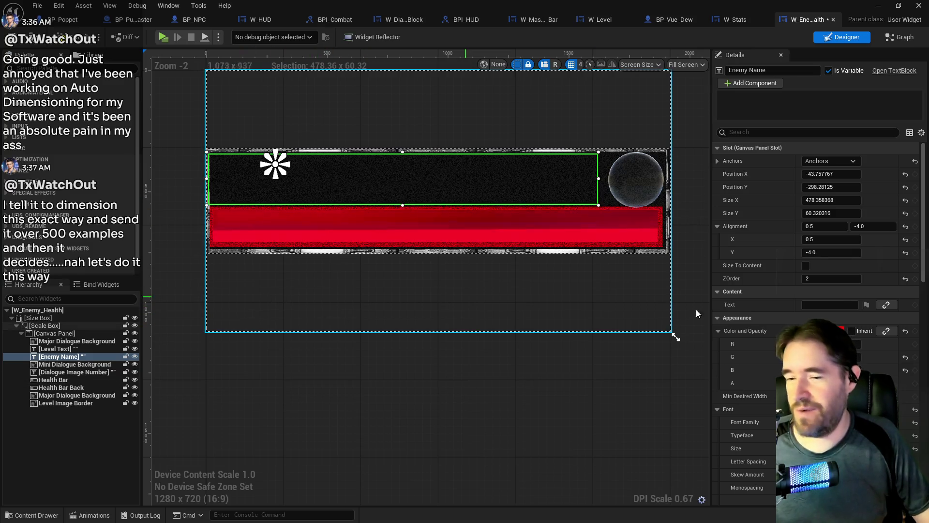
Set the Enemy Name font size to 45 and save W_Enemy_Health
scroll(846, 279, down, 1)
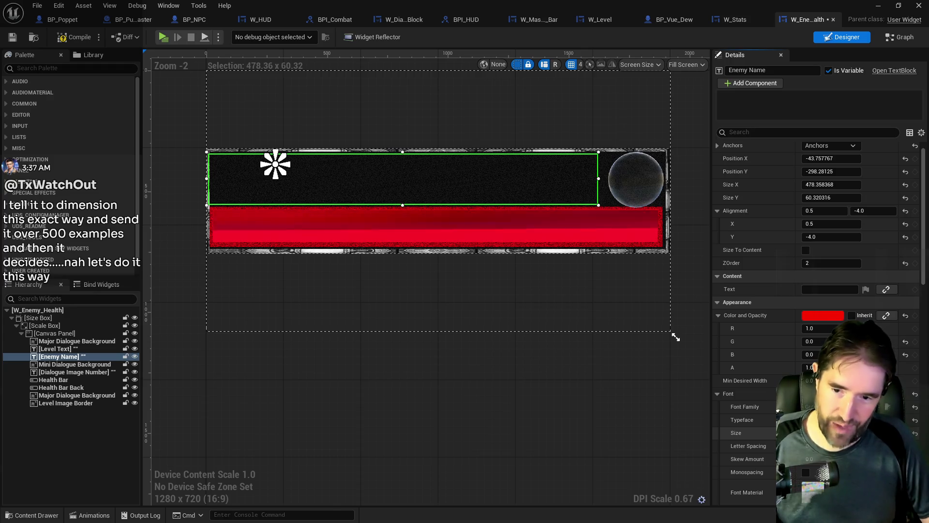
scroll(817, 290, down, 4)
scroll(818, 291, down, 4)
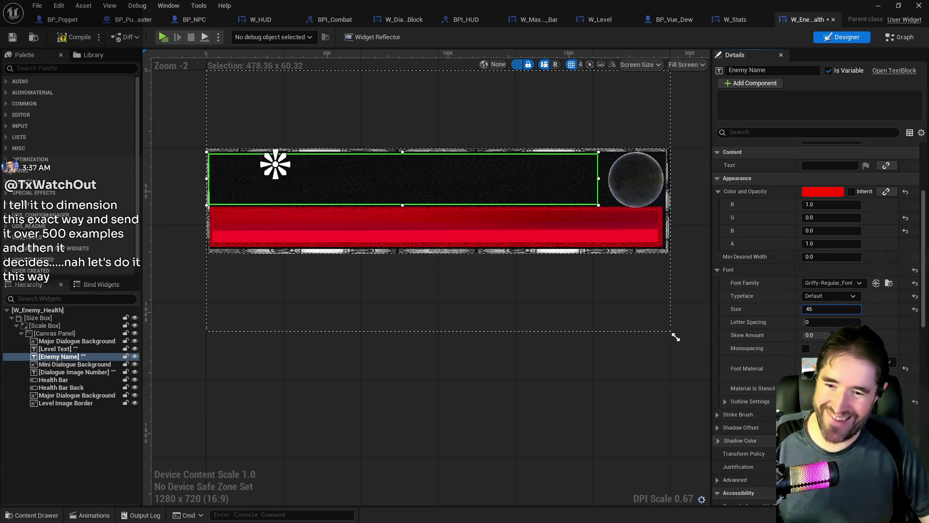
key(Return)
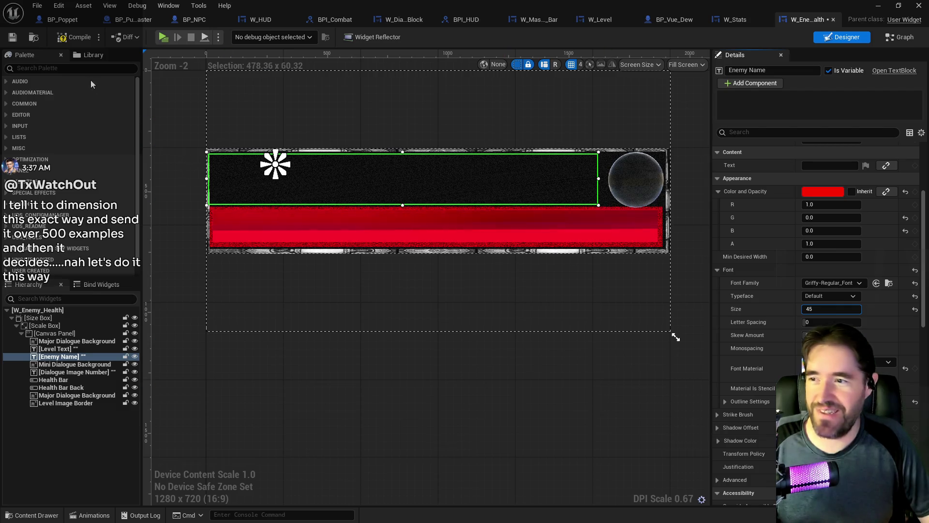
click(12, 37)
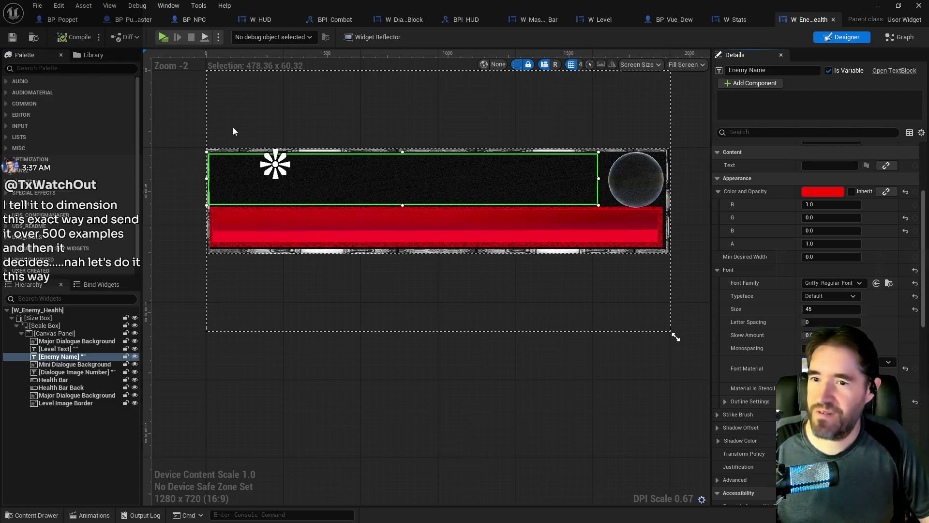
Look at the BPI_HUD interface, then select the Major Dialogue Background in W_Enemy_Health
click(664, 292)
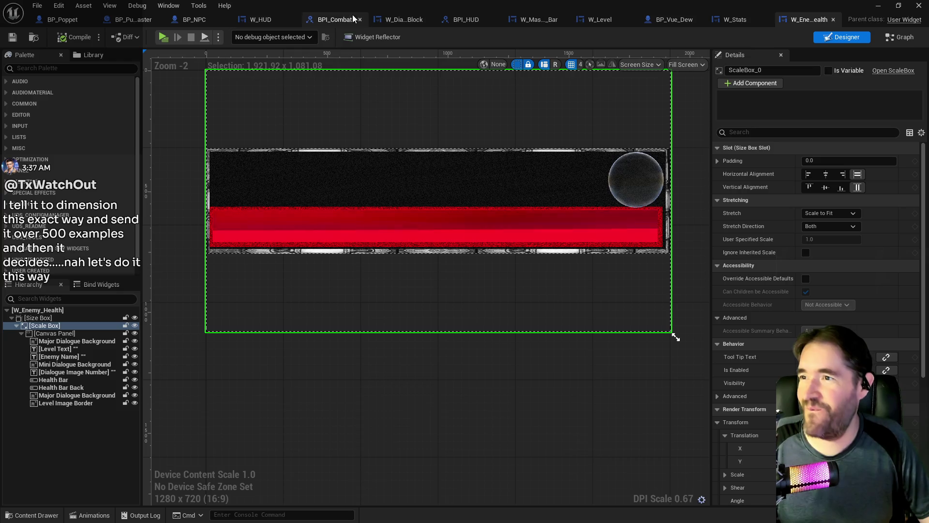
click(461, 20)
click(813, 20)
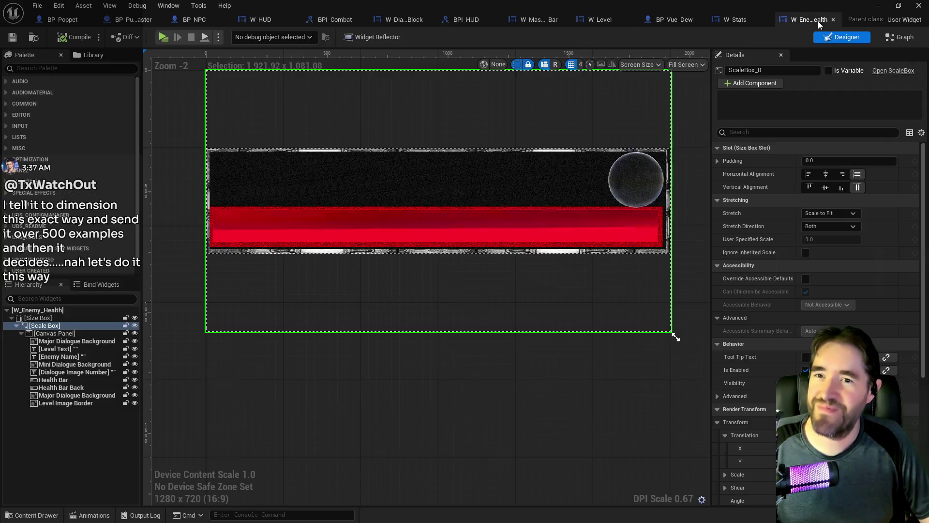
click(602, 169)
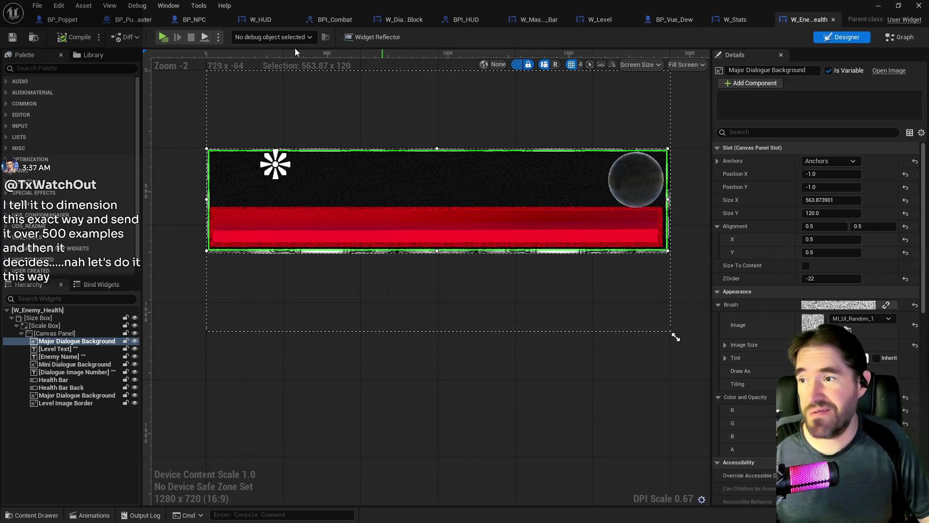
Go through the W_Dialogue_Block and BPI_HUD editors to reach the W_HUD designer
click(409, 19)
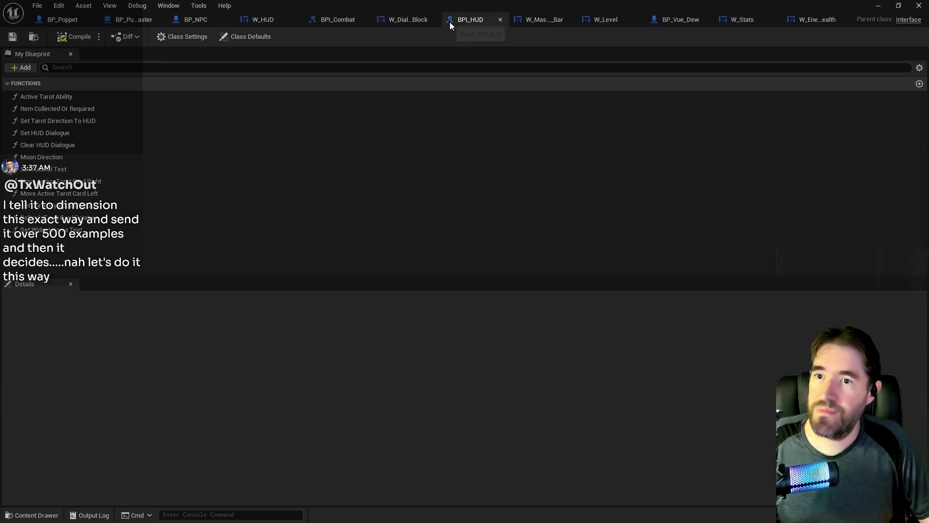
click(449, 20)
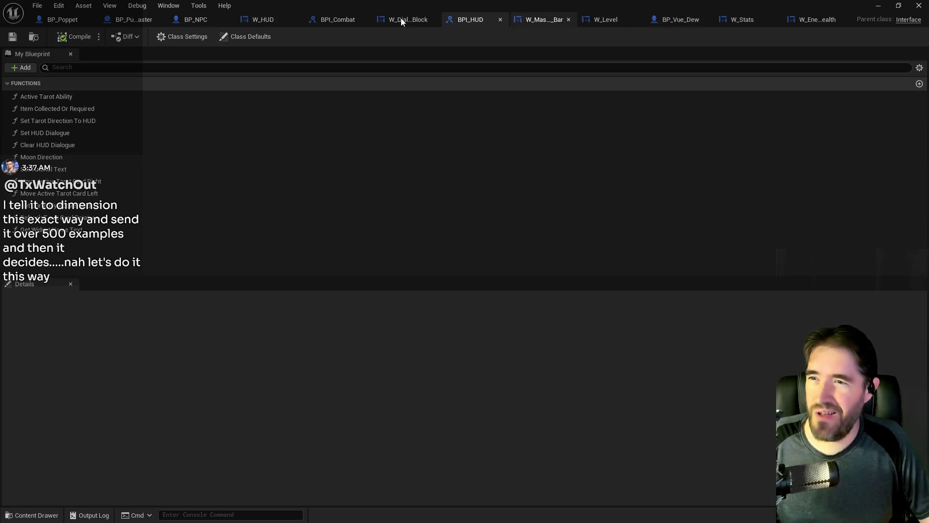
click(247, 20)
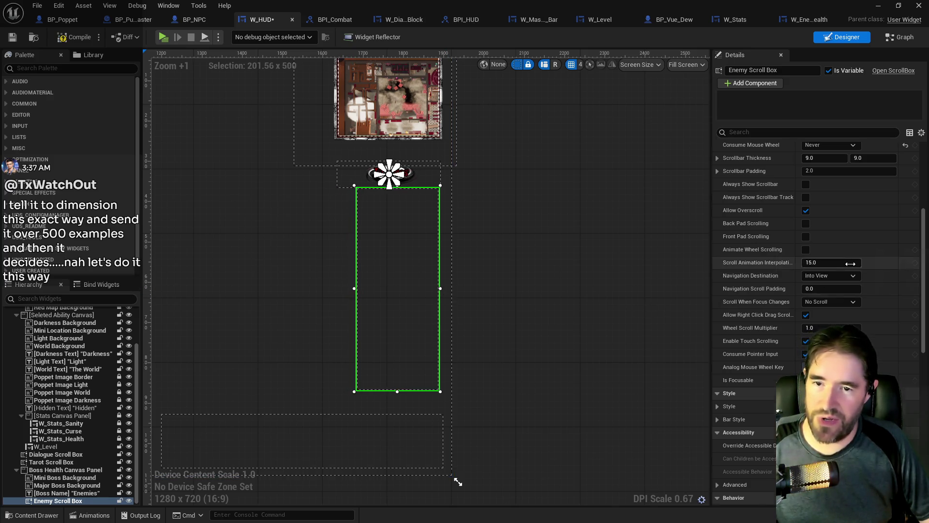
Shift the Boss Health Canvas Panel right and down, and stretch it taller
scroll(850, 265, up, 5)
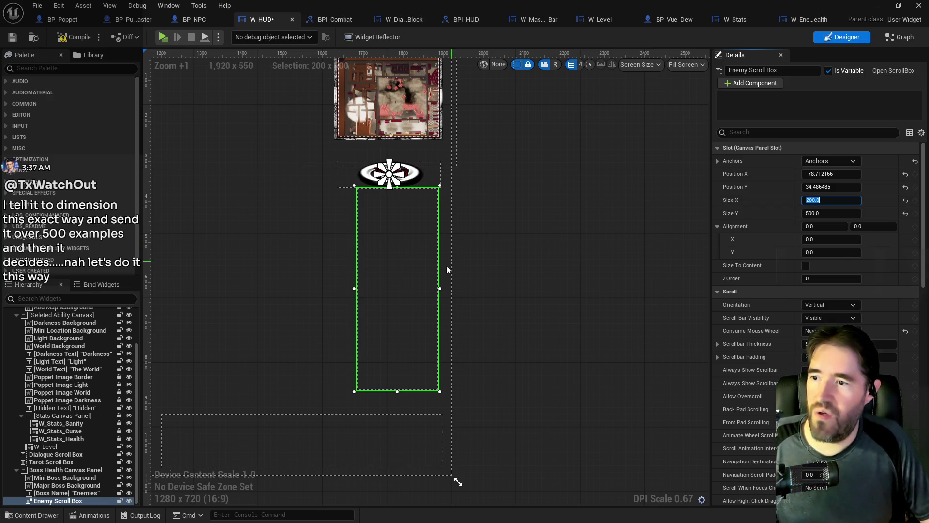
drag(411, 279, 411, 276)
click(348, 173)
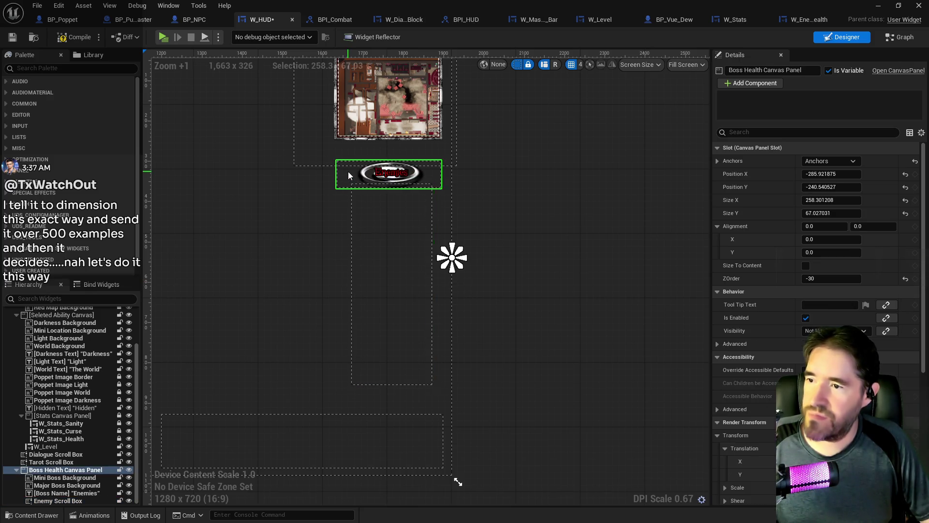
drag(349, 176, 358, 185)
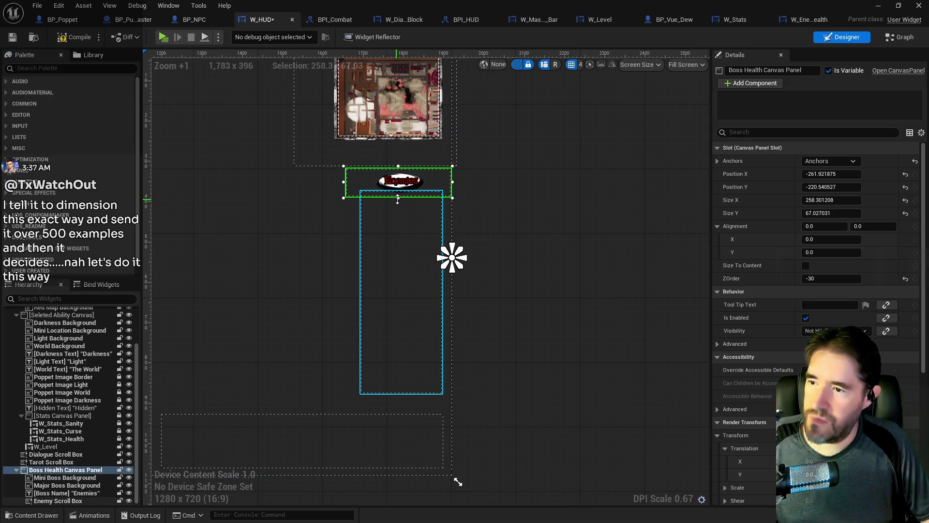
drag(398, 248, 402, 329)
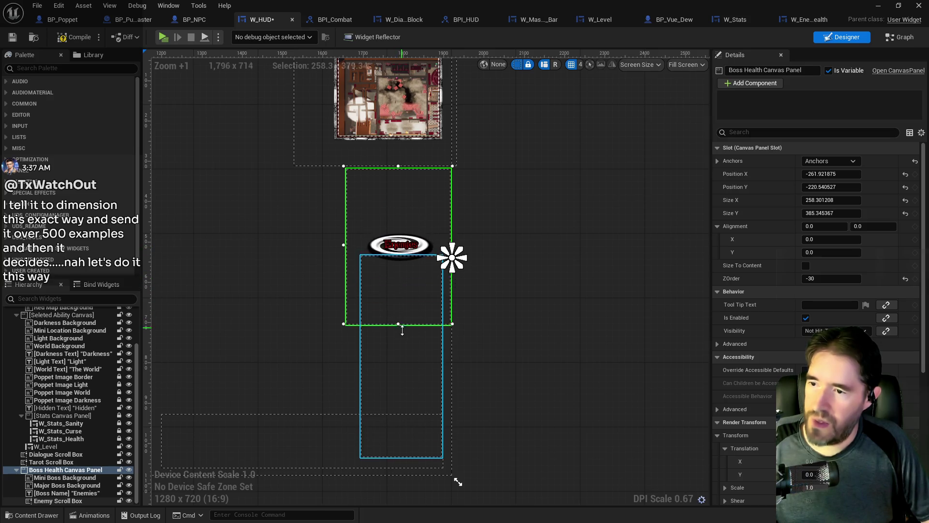
drag(402, 380, 408, 404)
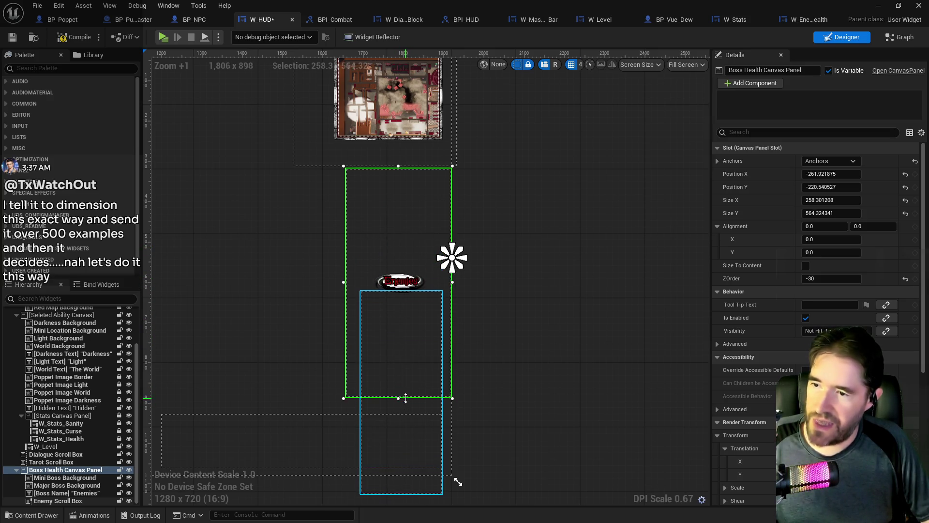
mouse_move(404, 371)
mouse_down()
mouse_move(401, 307)
mouse_move(403, 390)
mouse_up()
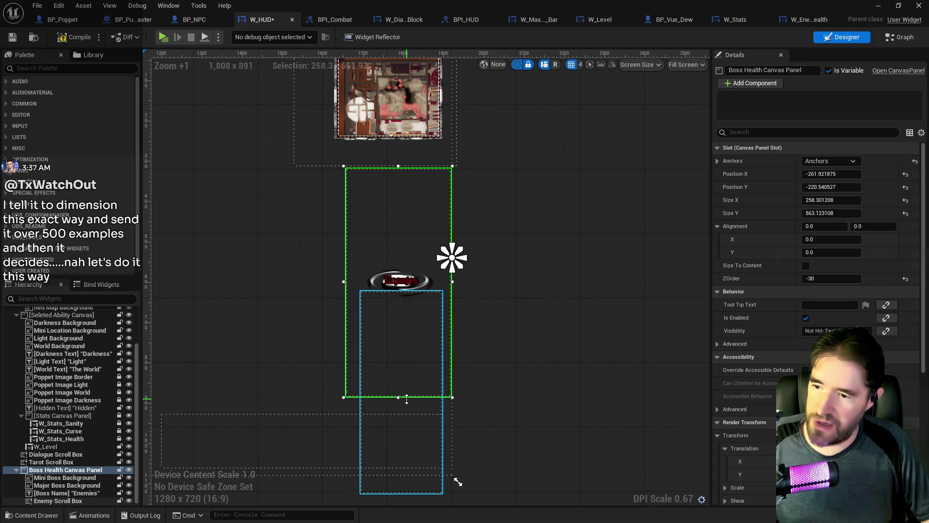
Move the Enemies badge and Enemy Scroll Box up inside the boss panel, then save W_HUD
click(403, 314)
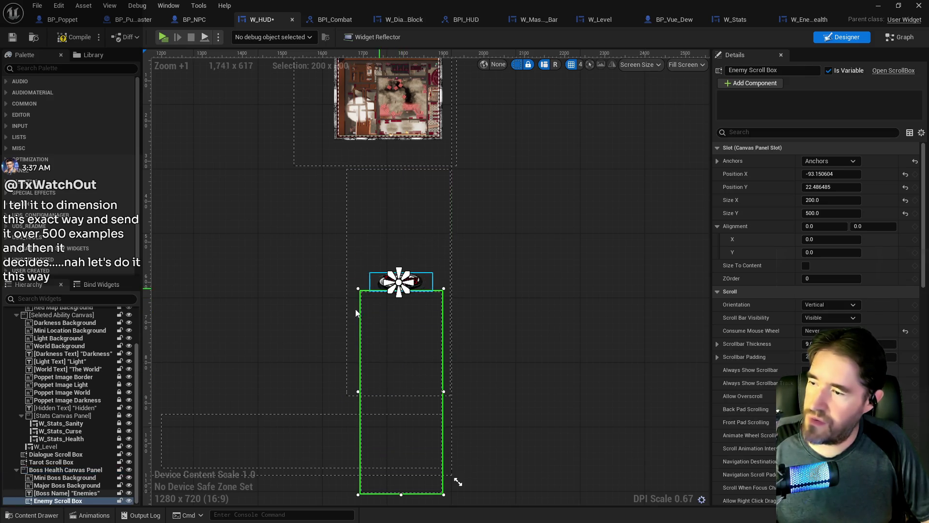
click(78, 478)
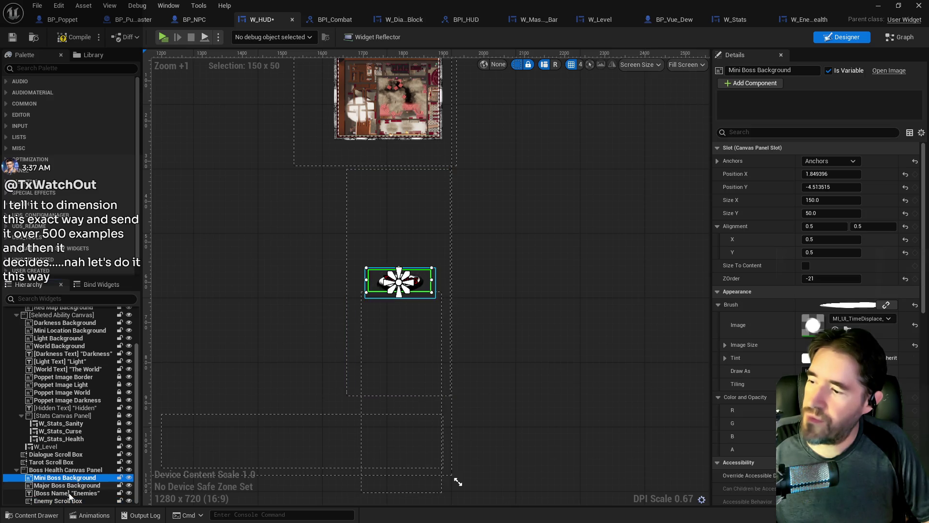
shift+click(58, 500)
mouse_move(400, 326)
mouse_down()
mouse_move(399, 227)
mouse_move(396, 272)
mouse_up()
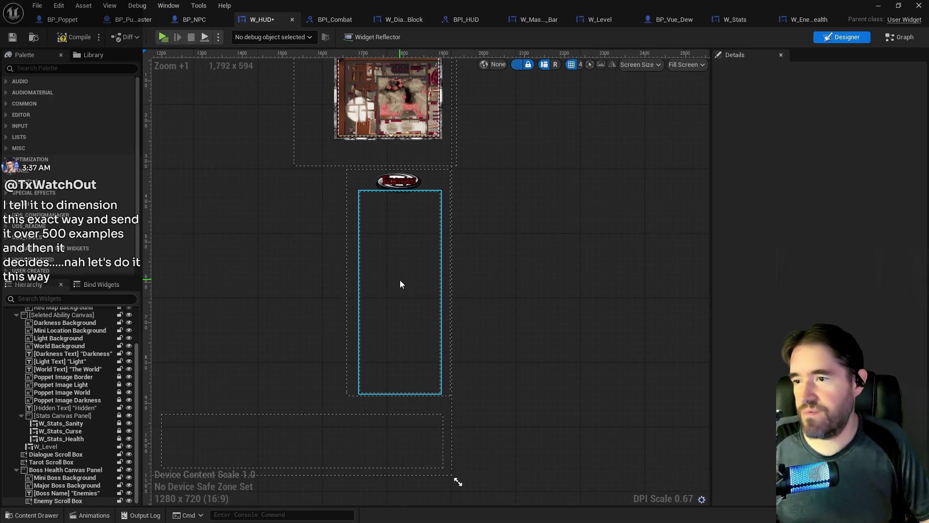
click(373, 289)
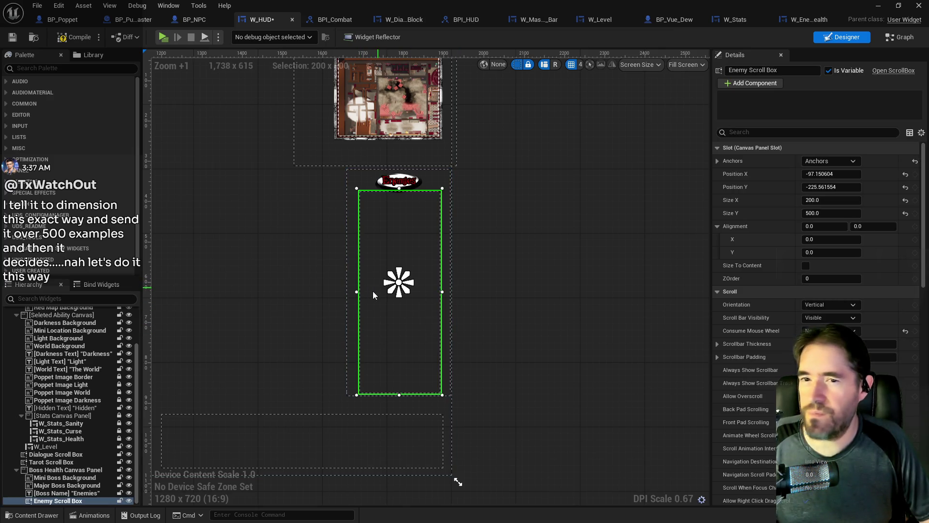
key(ctrl+s)
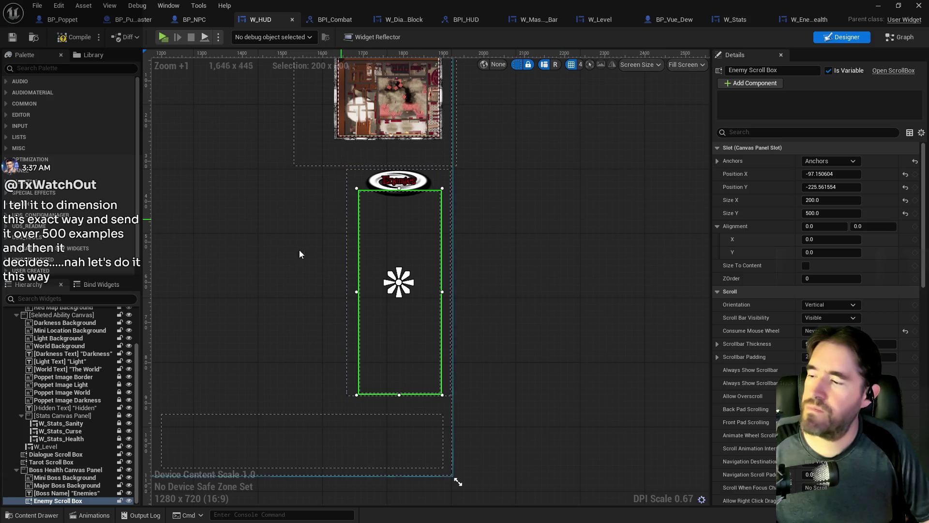
click(808, 21)
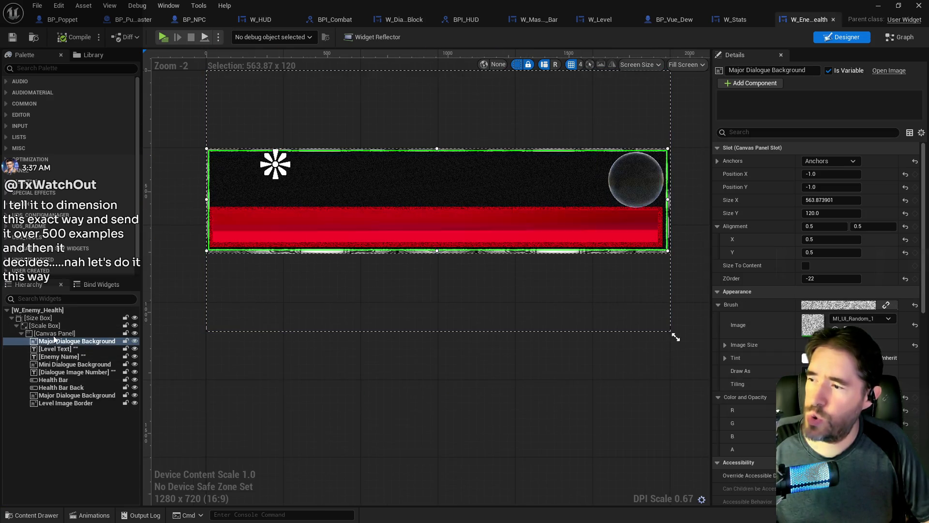
Give the Size Box a Width Override of 200 and Height Override of 40, then save
click(43, 326)
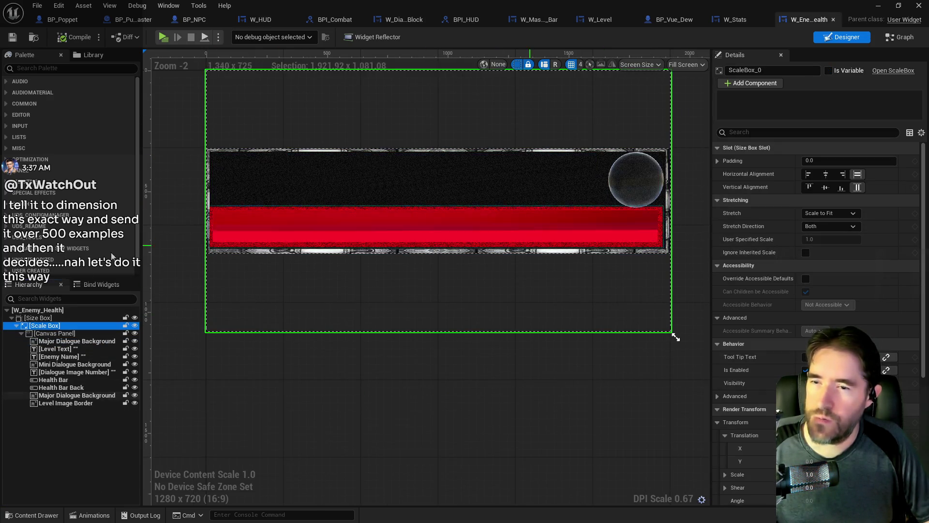
click(39, 318)
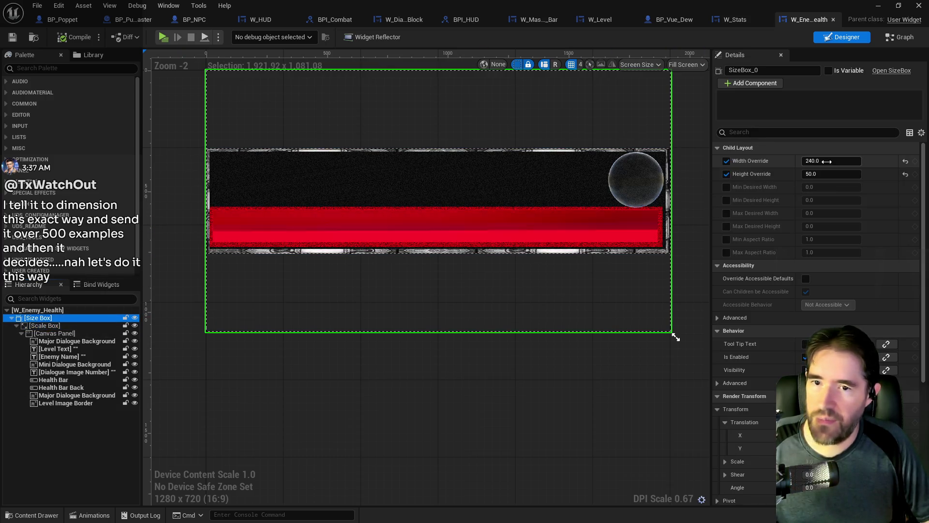
click(828, 163)
text(200)
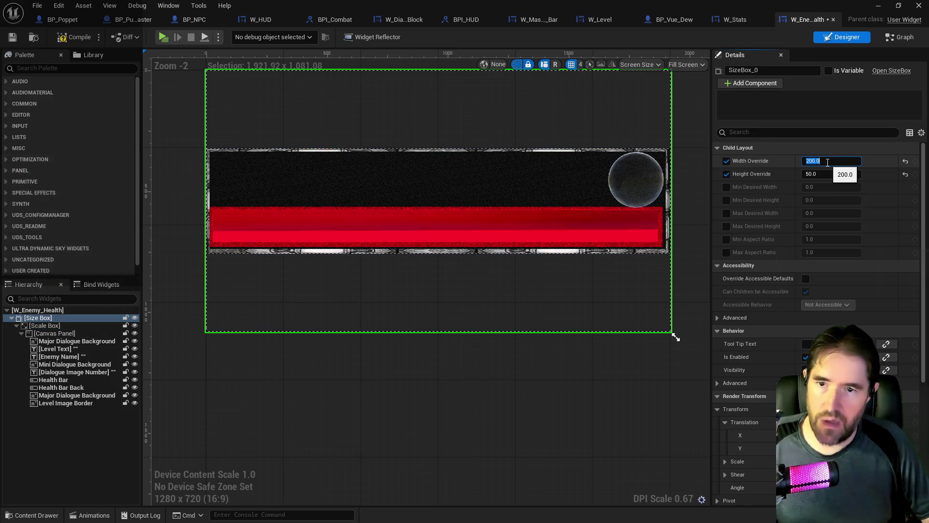
click(830, 174)
text(40)
key(Return)
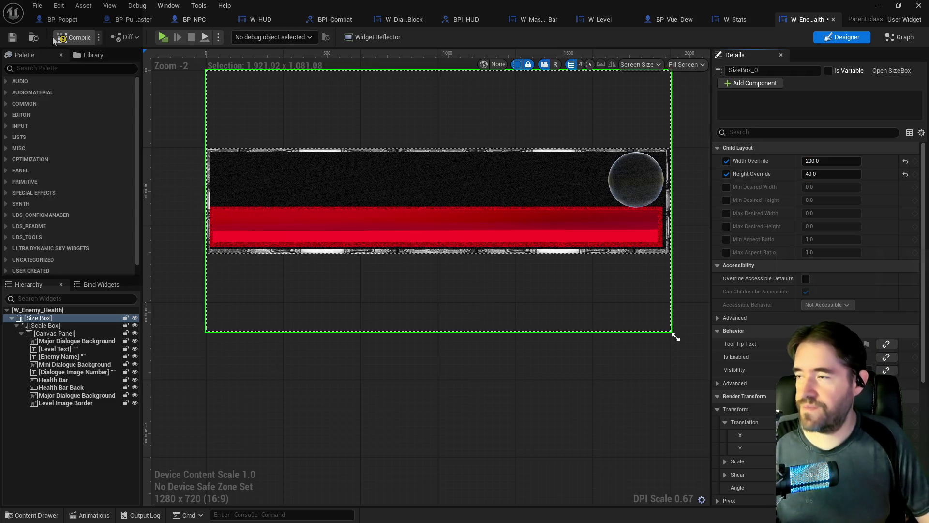
click(13, 40)
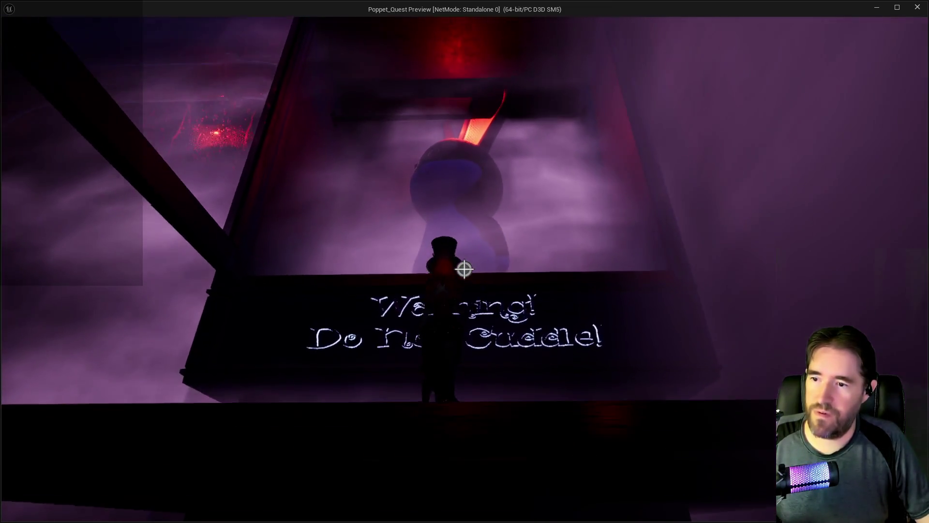
Click through the in-game dialogue to its end and fly forward into the fog
click(449, 434)
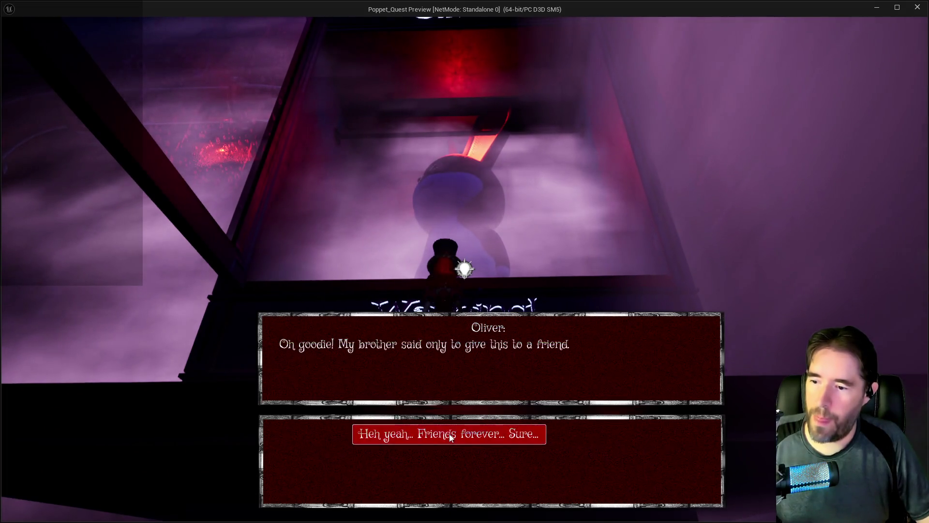
click(449, 433)
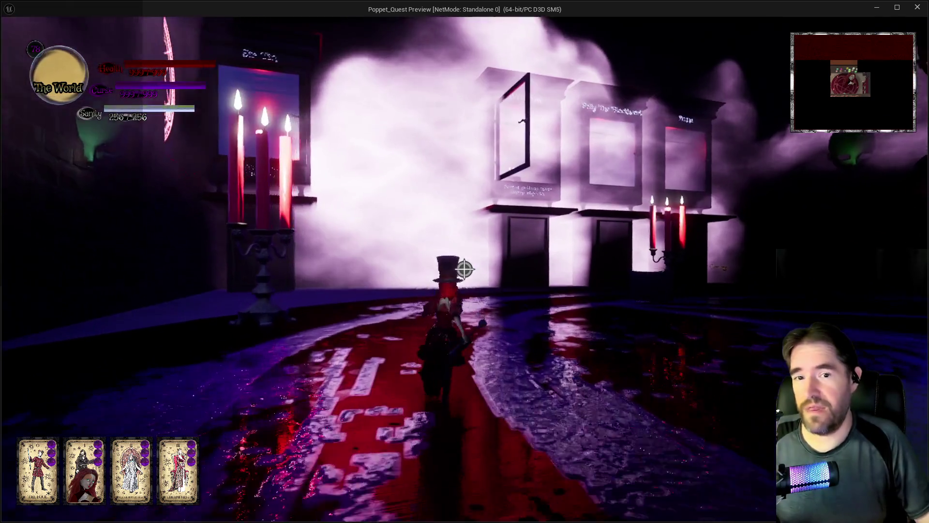
key(space)
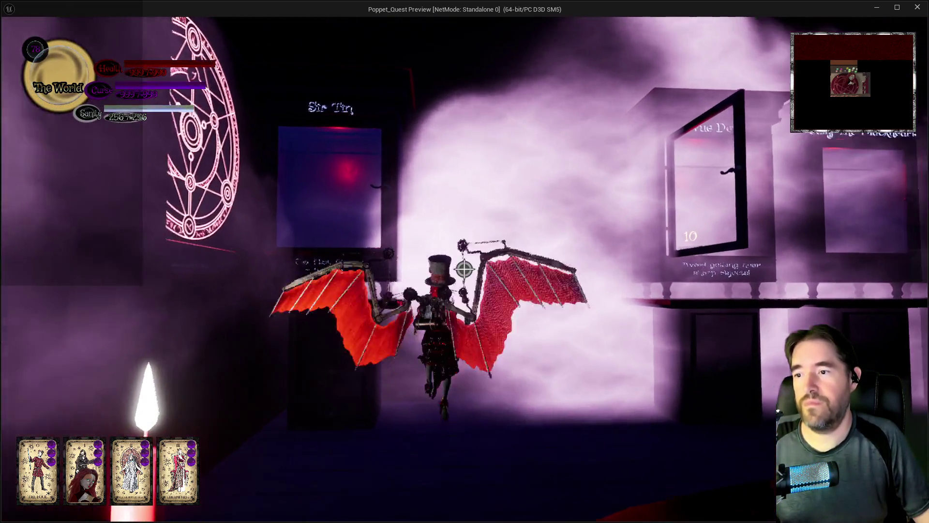
key(space)
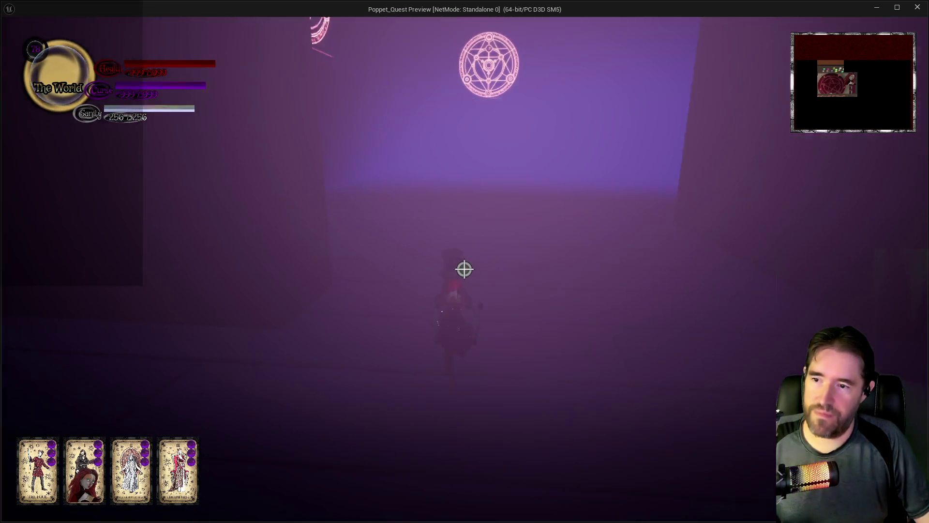
Walk around the bedroom area, then end the playtest with Escape
key(w)
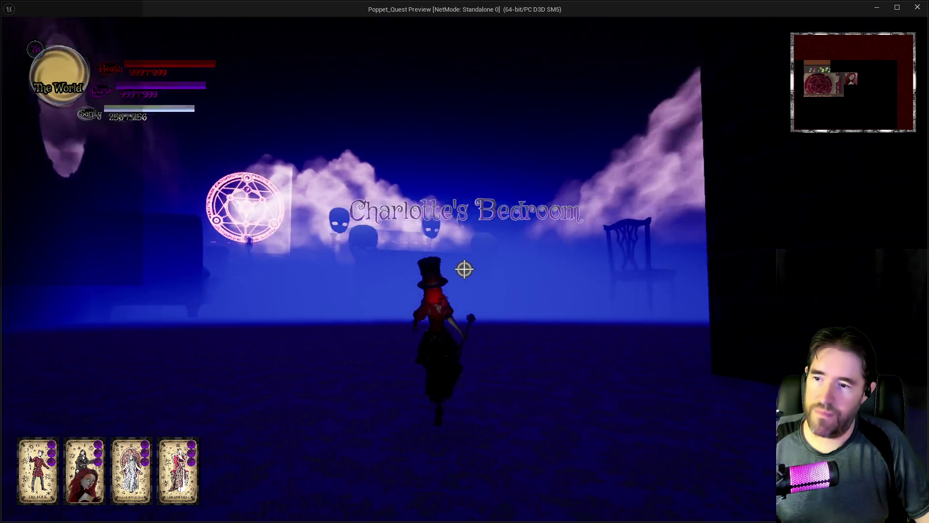
key(w)
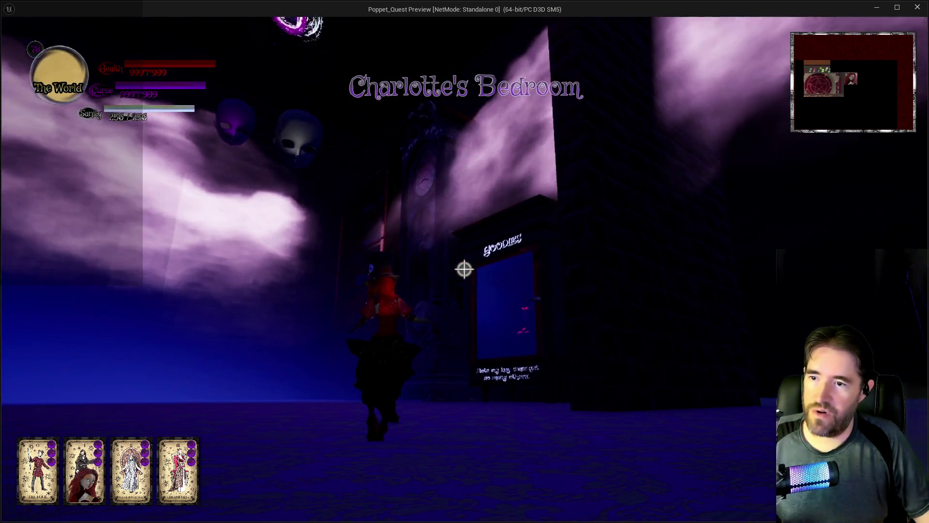
key(w)
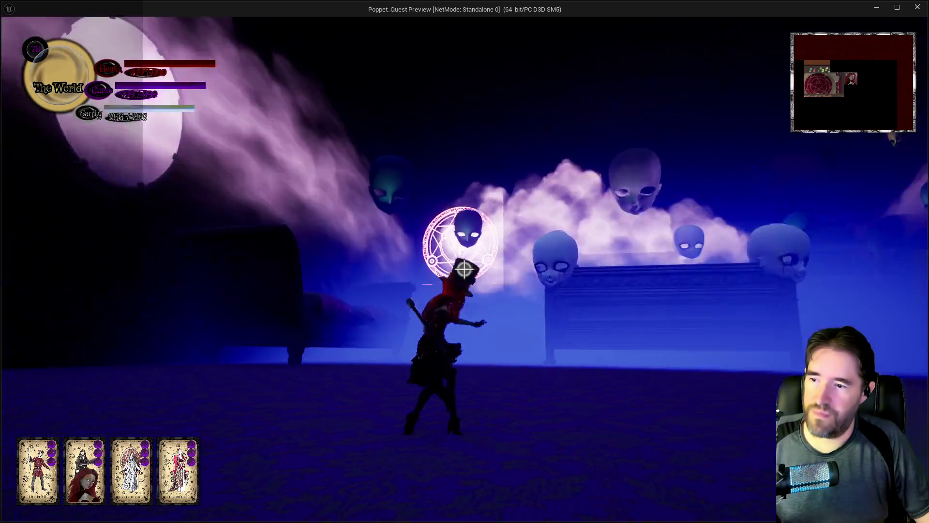
key(w)
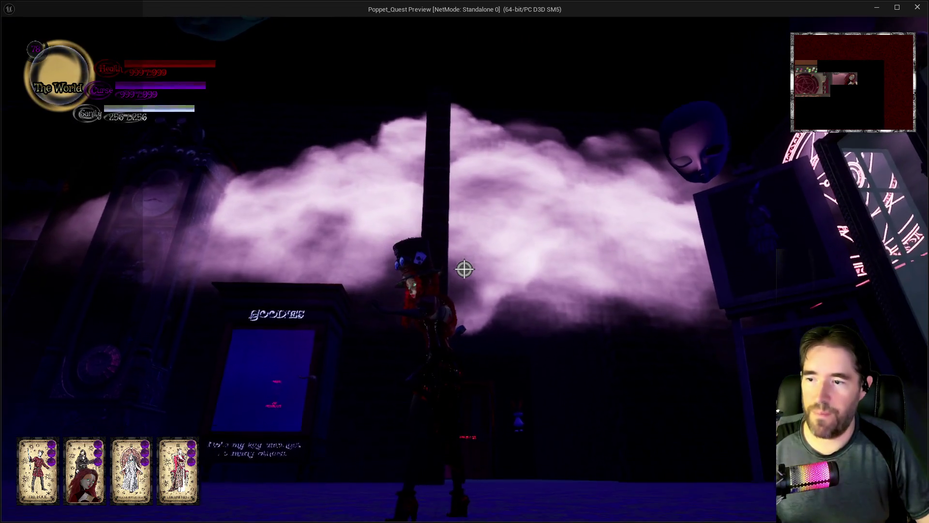
key(Escape)
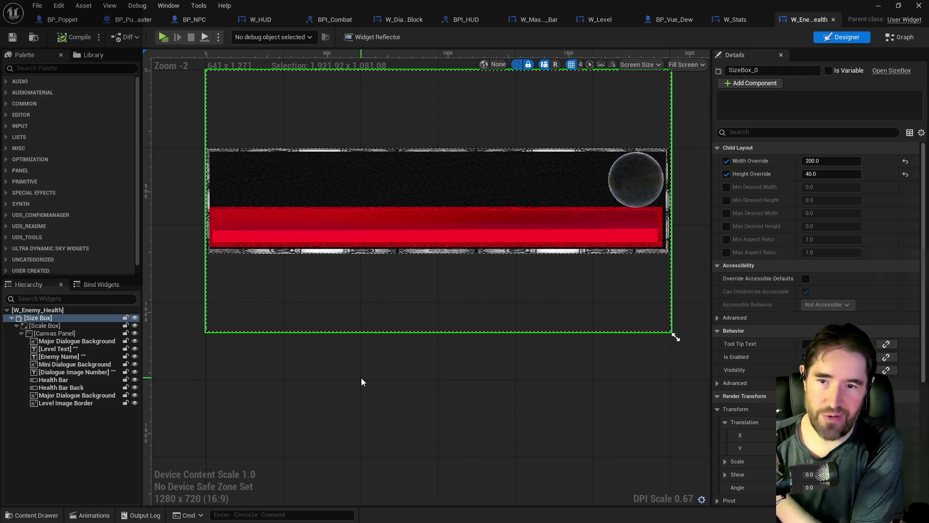
Delete the Dialogue Image Number widget from the Hierarchy
click(622, 186)
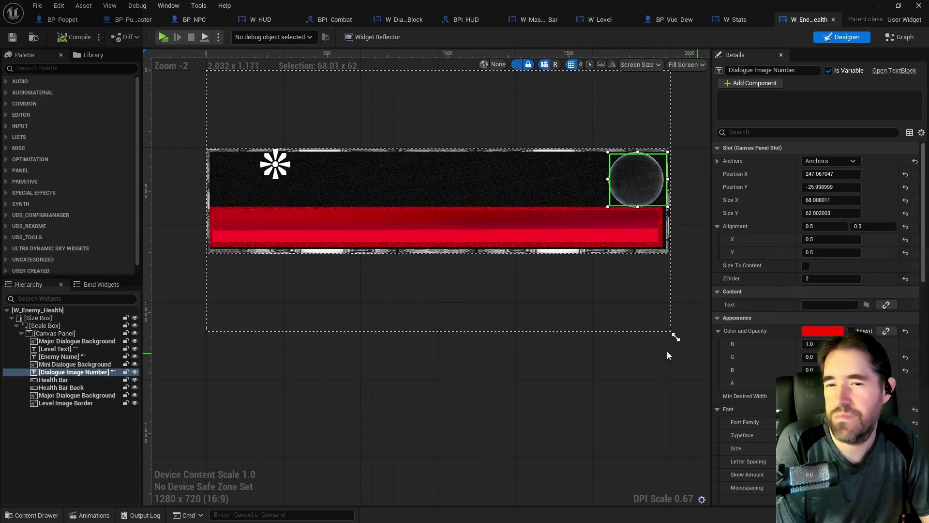
click(56, 348)
click(58, 372)
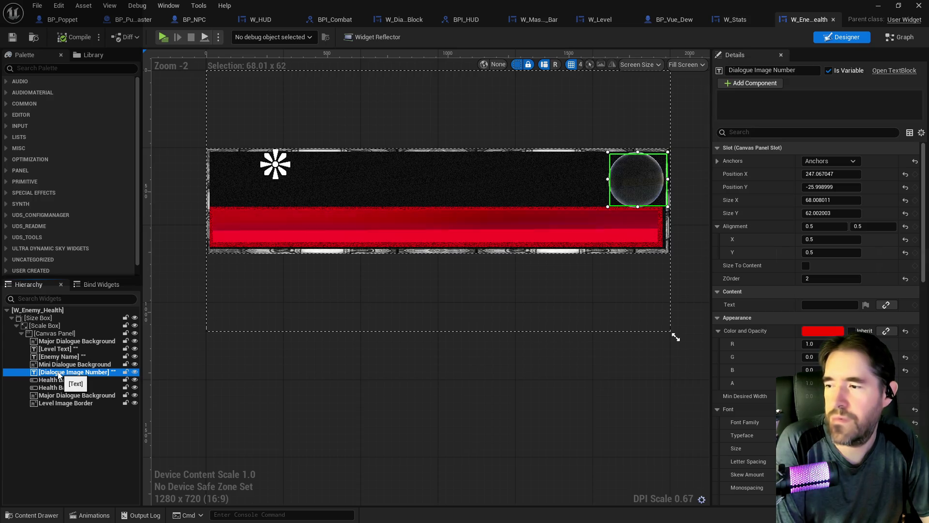
right_click(58, 372)
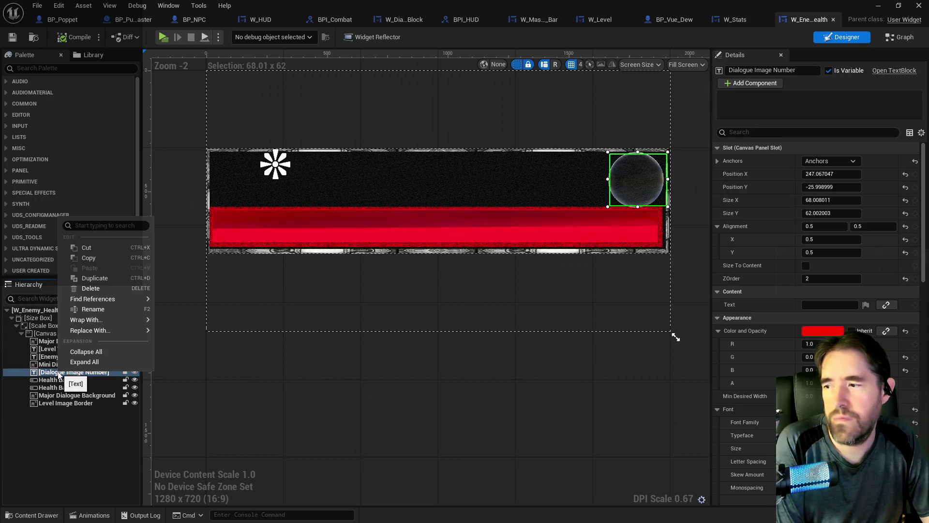
click(91, 288)
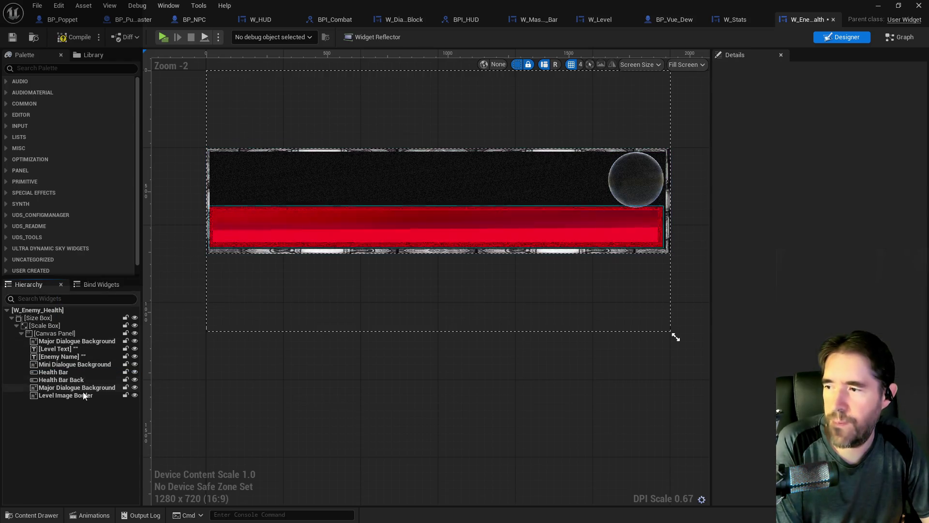
Select Enemy Name and nudge it slightly to the right on the canvas
click(61, 372)
click(56, 365)
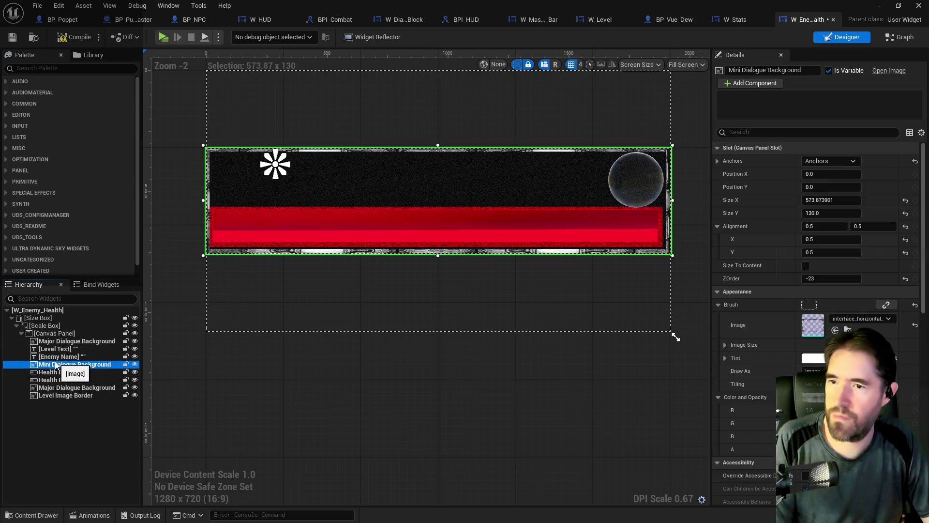
click(55, 357)
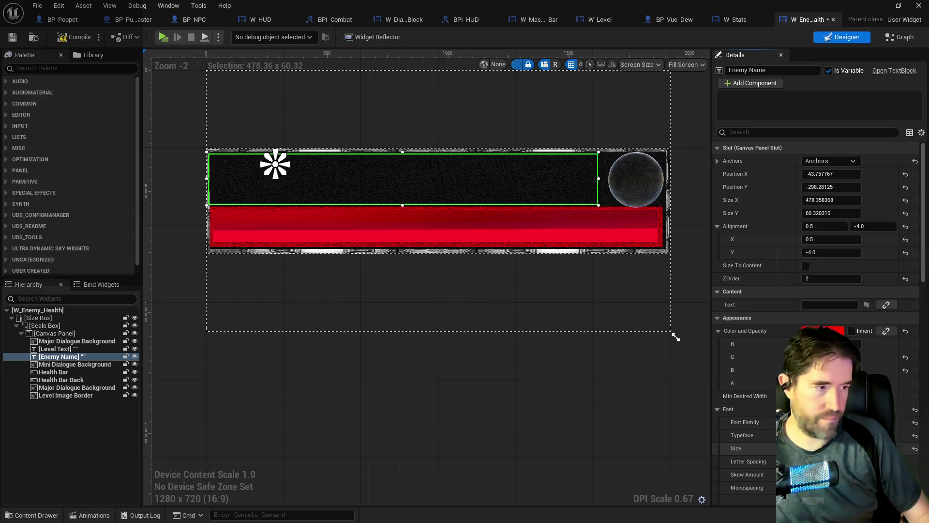
scroll(770, 457, down, 3)
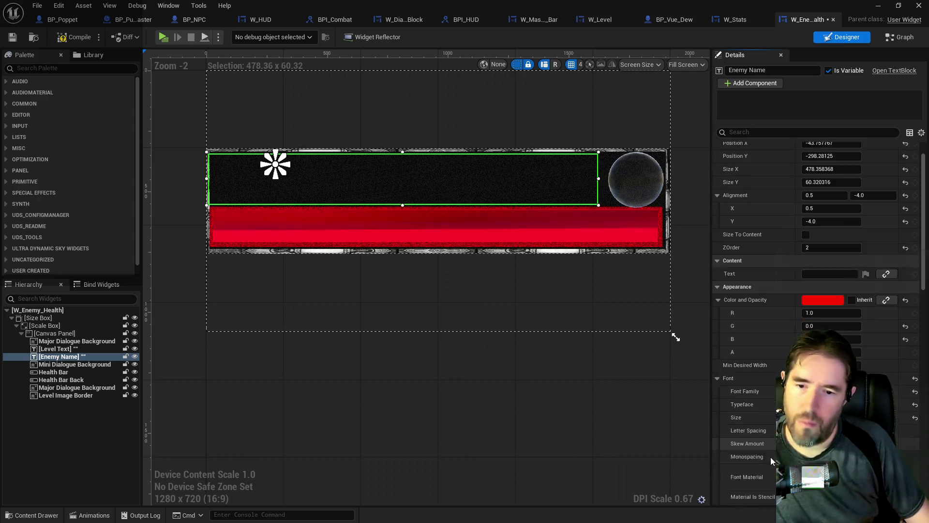
scroll(803, 468, down, 3)
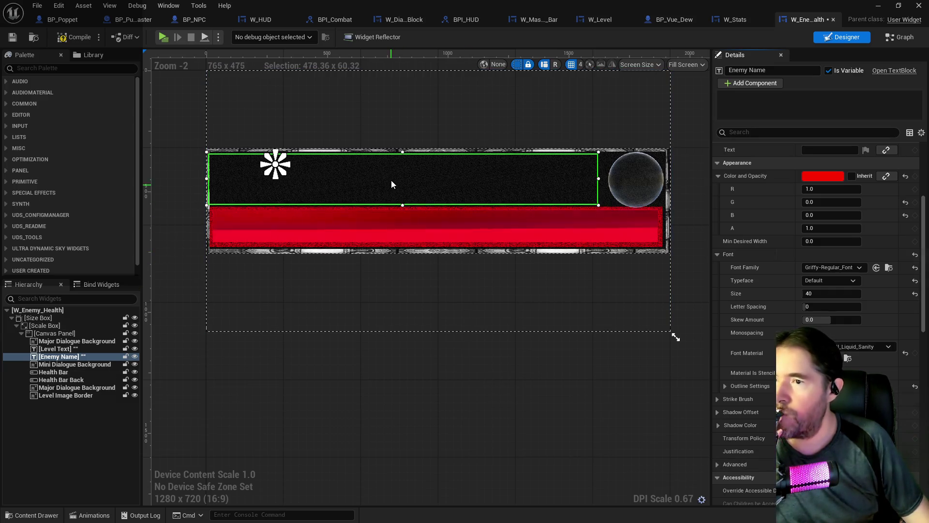
drag(391, 181, 400, 181)
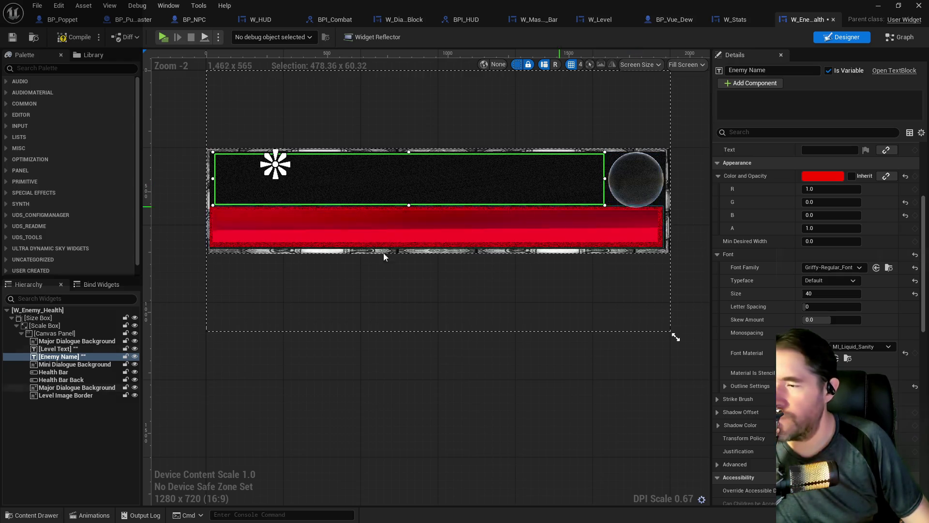
click(51, 349)
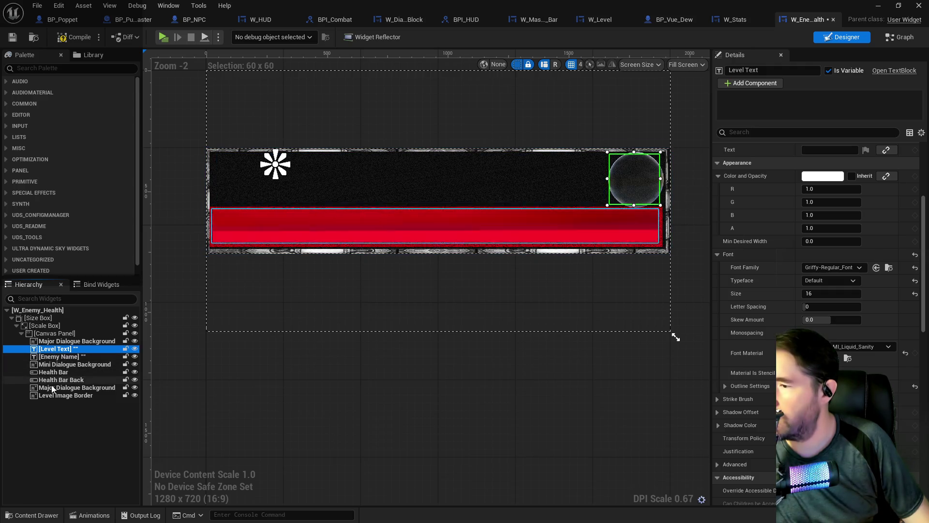
click(59, 356)
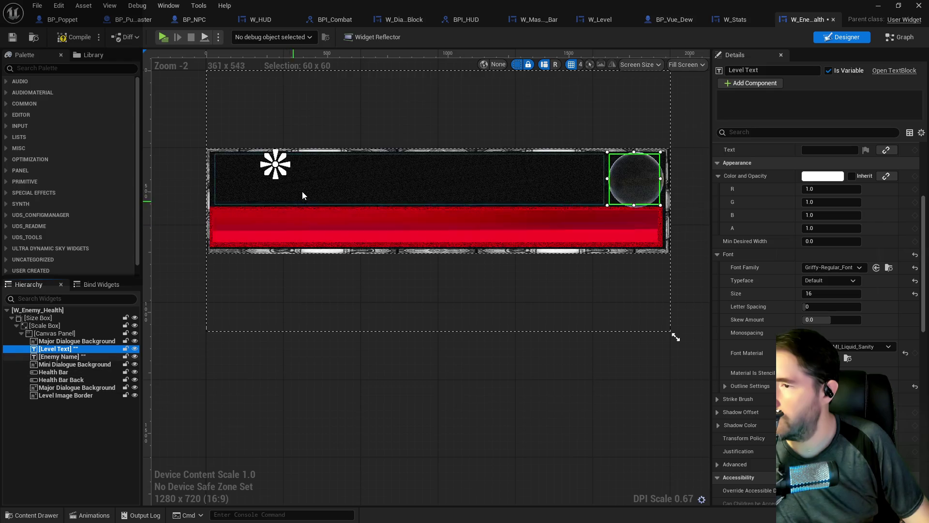
Duplicate the Enemy Name text block and rename the copy to Enemy Level
right_click(72, 358)
click(99, 417)
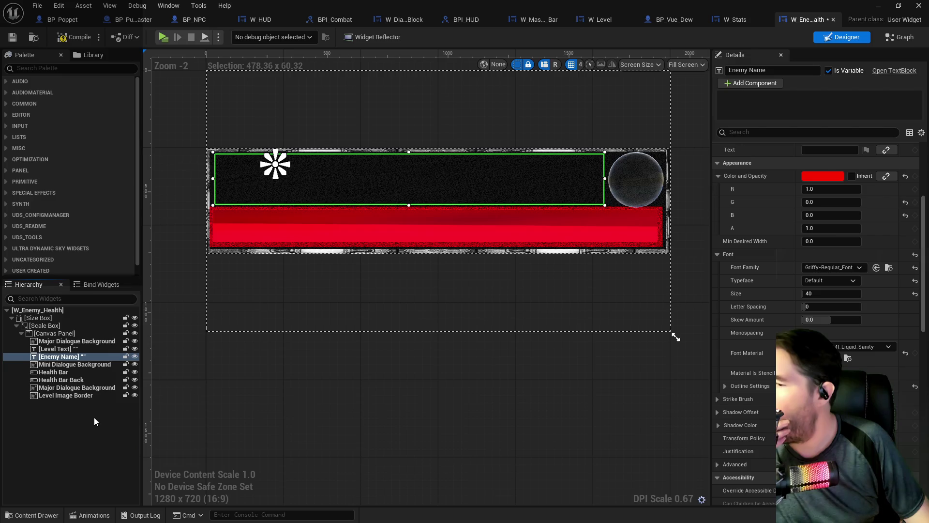
double_click(64, 364)
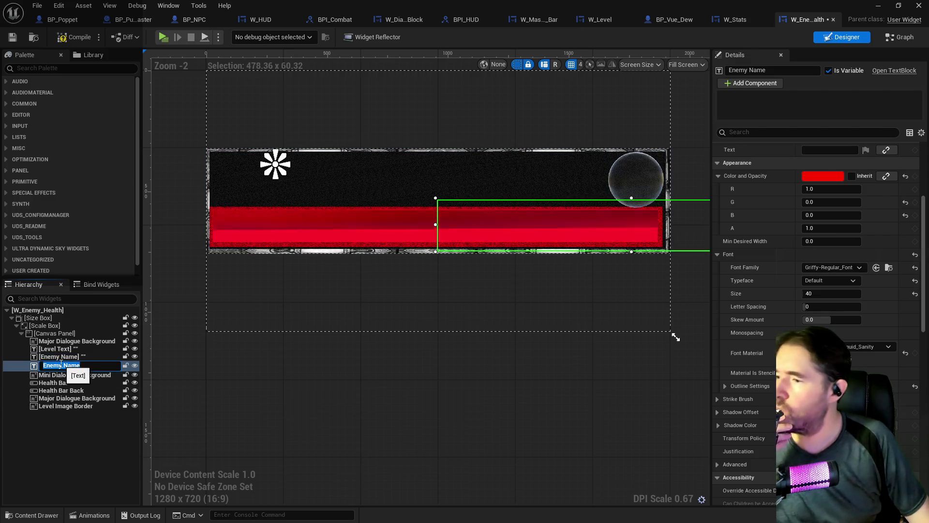
drag(81, 366, 66, 366)
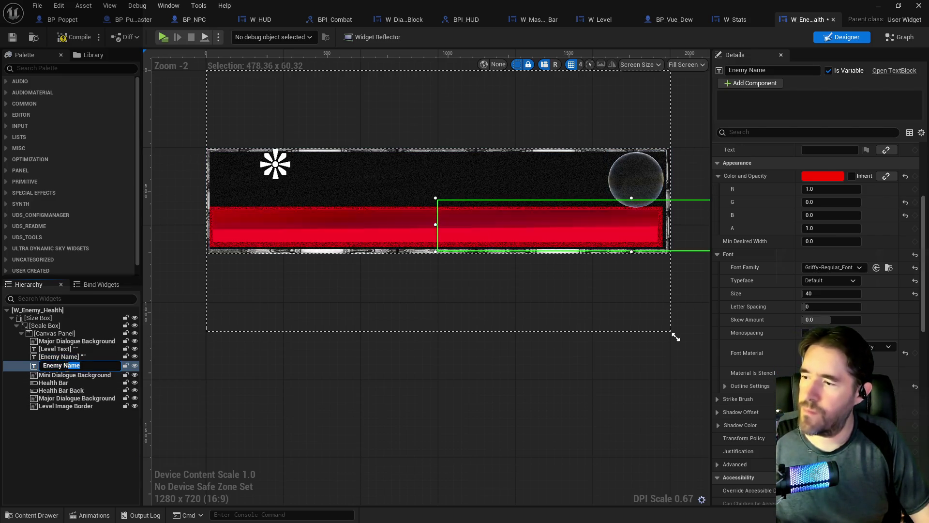
text(Level)
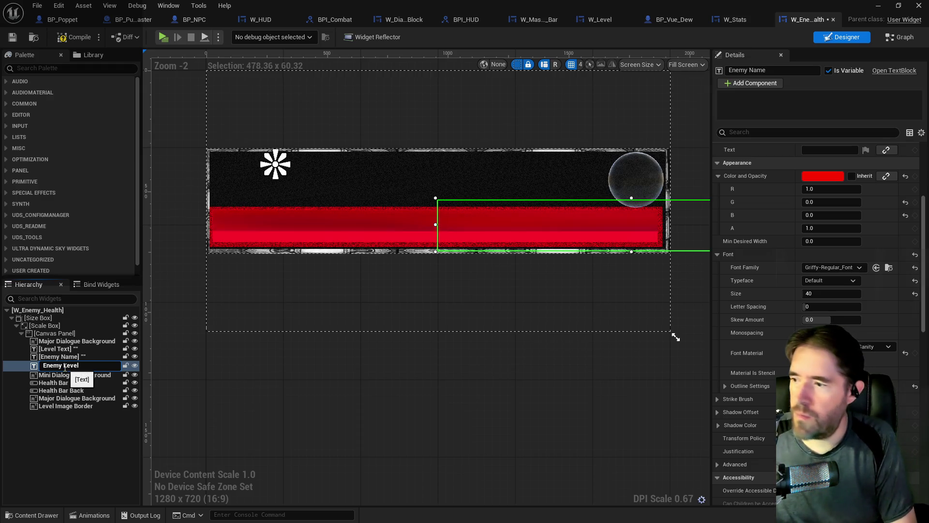
key(Return)
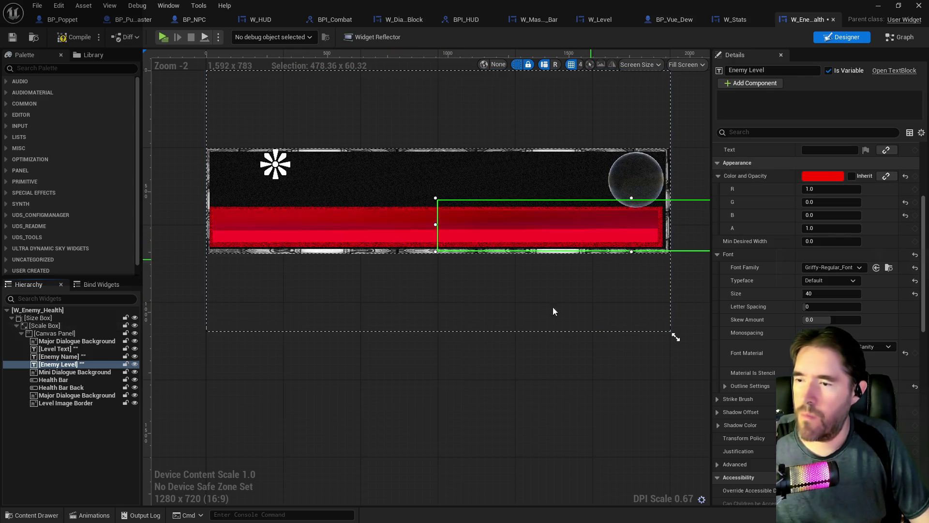
Resize Enemy Level to about 72 by 60 and place it over the level circle
drag(537, 381, 373, 381)
scroll(797, 224, up, 4)
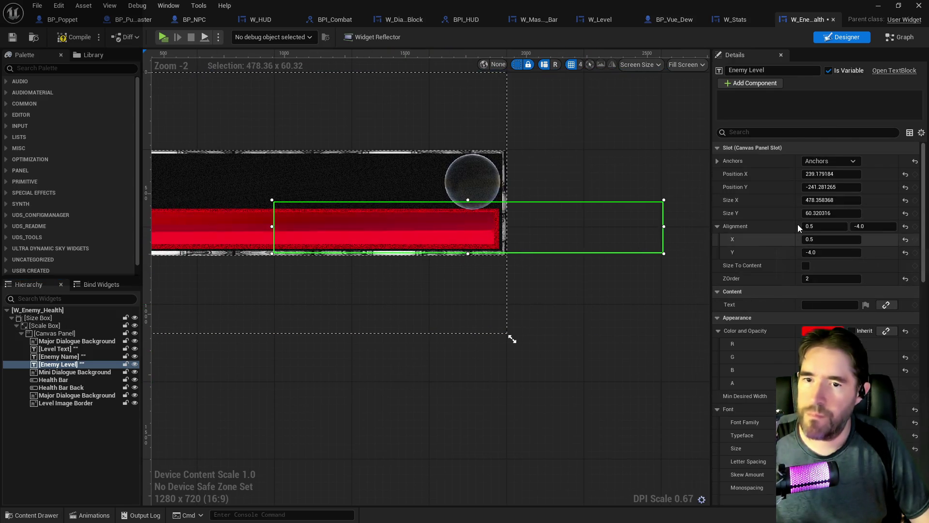
click(837, 162)
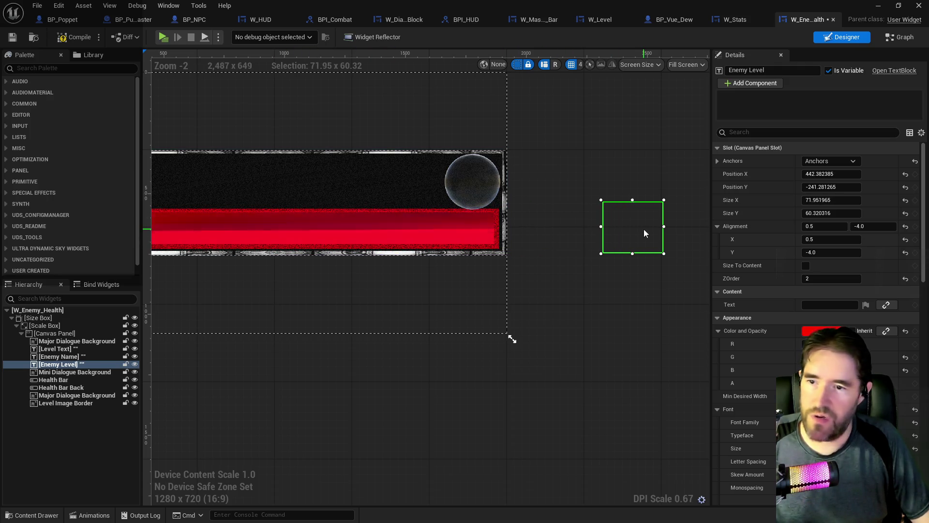
drag(644, 234, 536, 202)
drag(484, 187, 480, 183)
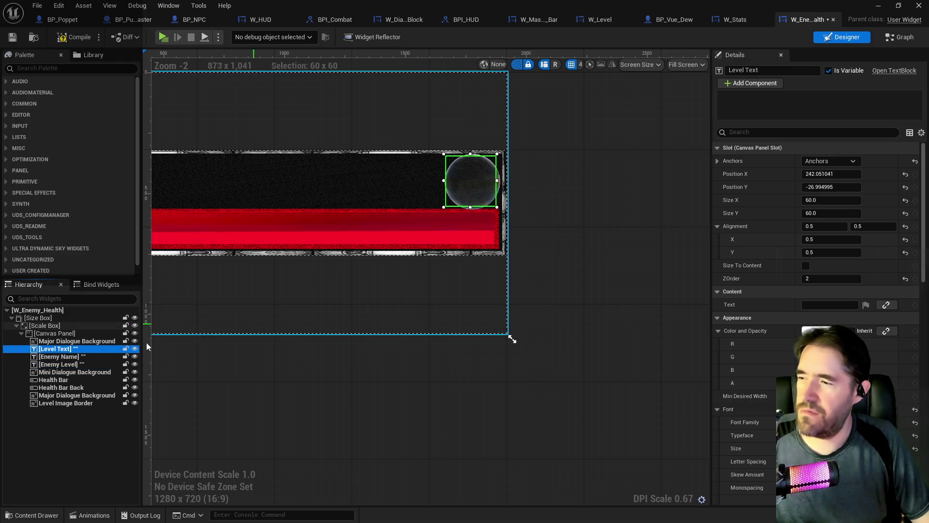
click(58, 363)
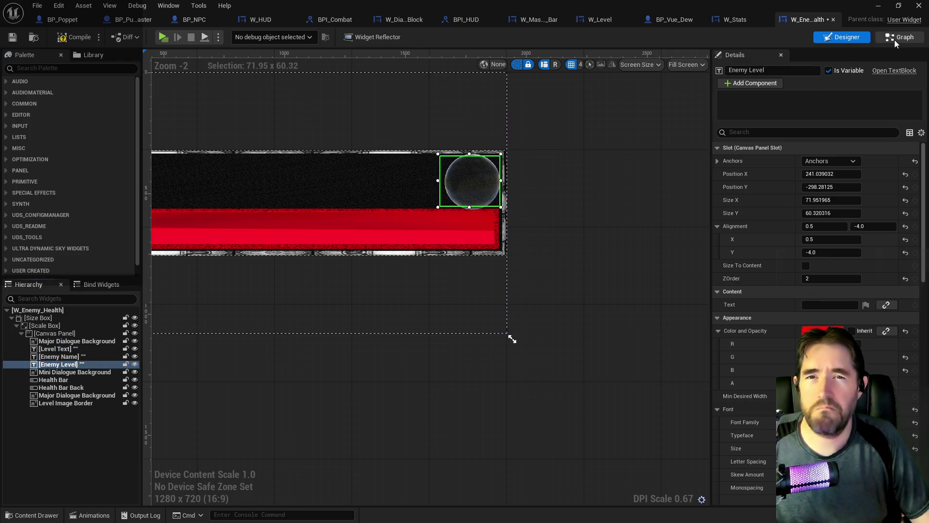
In the event graph, wire an EnemyLevel getter to the SET Text Target and delete the Level Text getter
click(895, 40)
scroll(612, 233, up, 7)
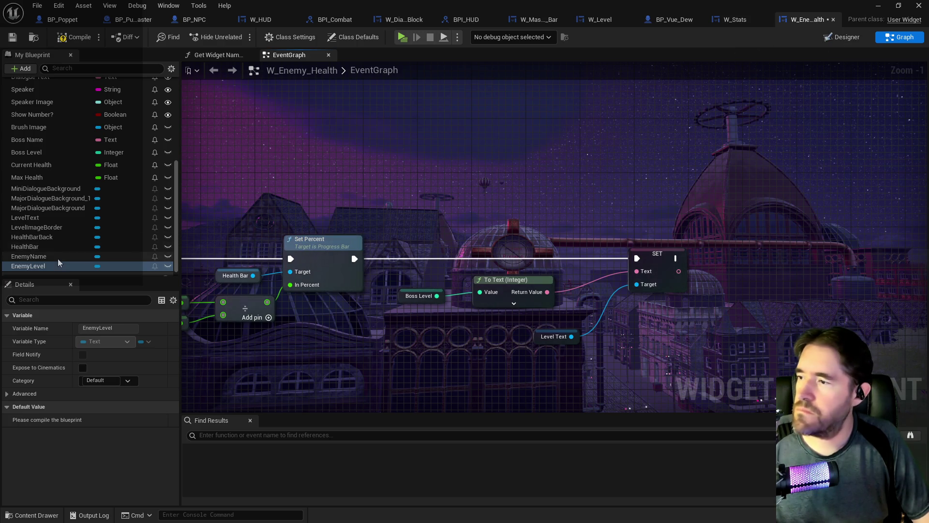
scroll(58, 261, down, 1)
drag(29, 257, 578, 308)
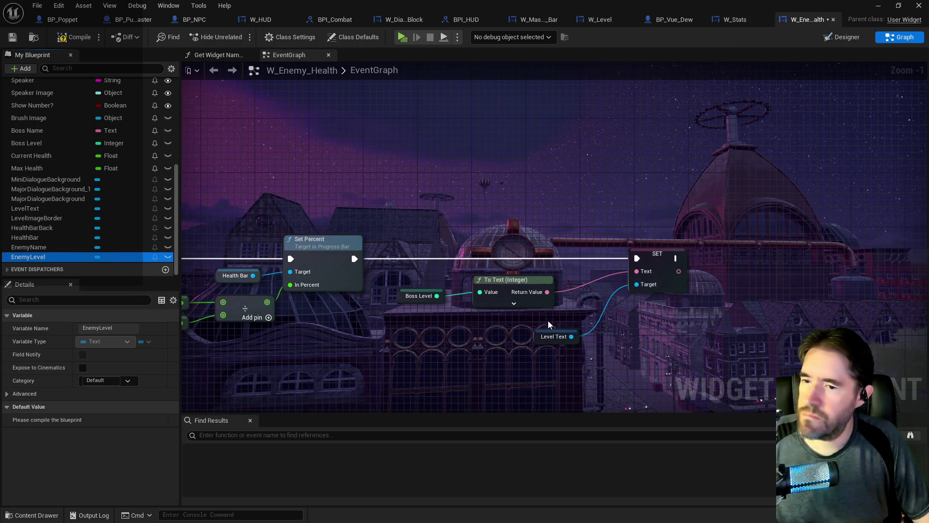
click(581, 331)
drag(638, 286, 637, 286)
click(538, 339)
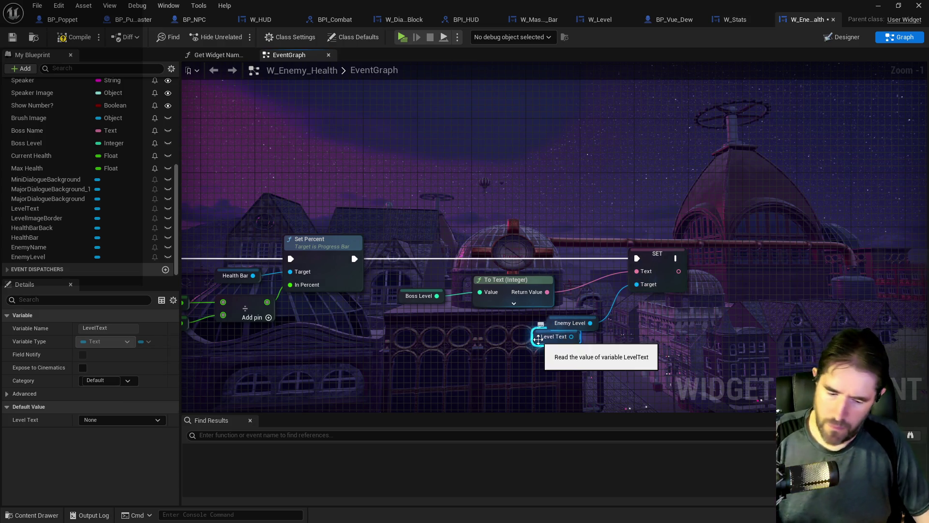
key(Delete)
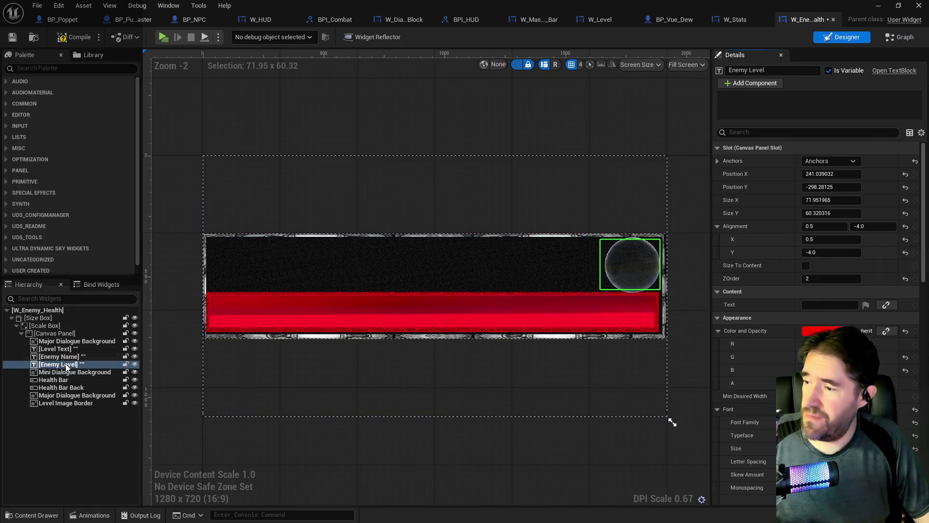
Delete the Level Text widget, then compile and save W_Enemy_Health
right_click(59, 349)
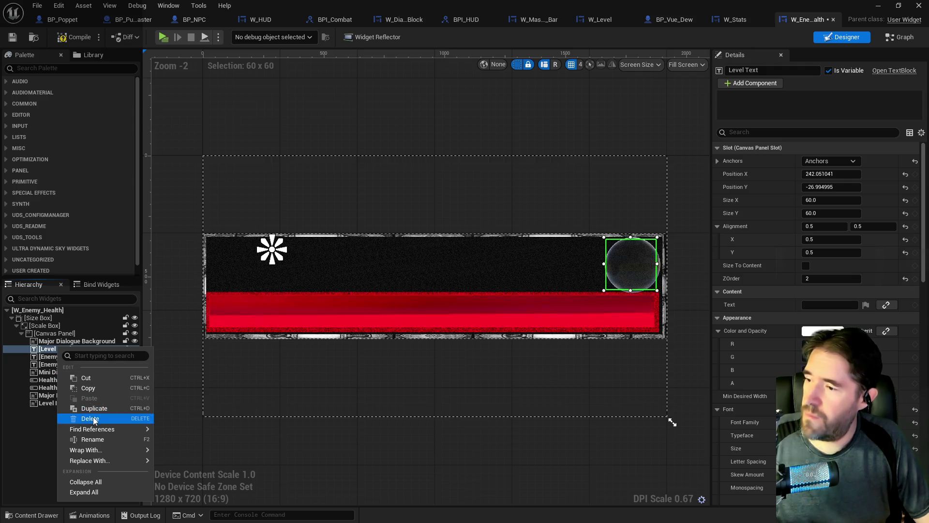
click(90, 418)
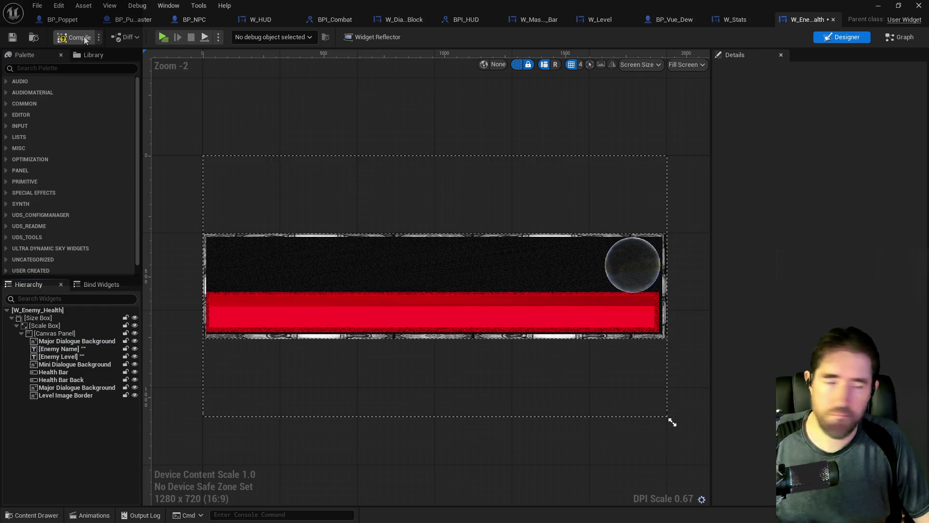
click(84, 41)
click(12, 38)
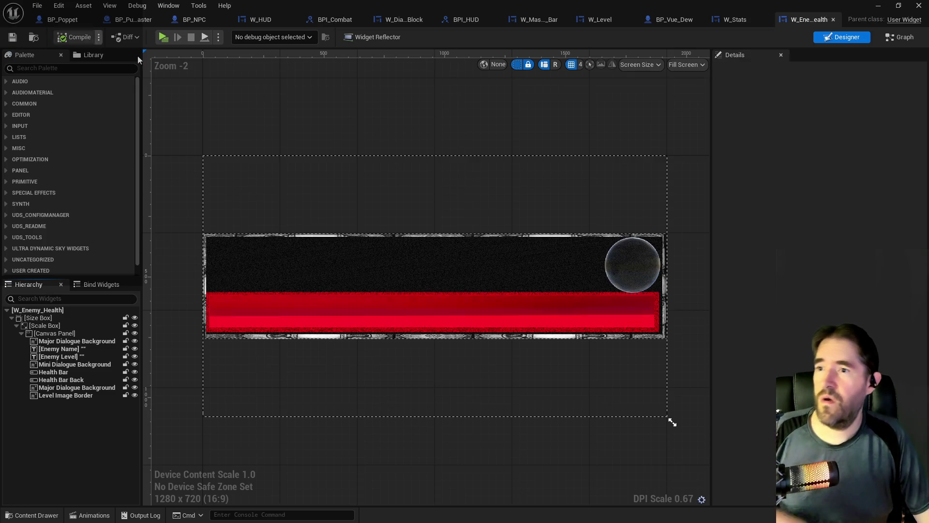
Widen the Size Box Width Override to 220 and save
click(99, 318)
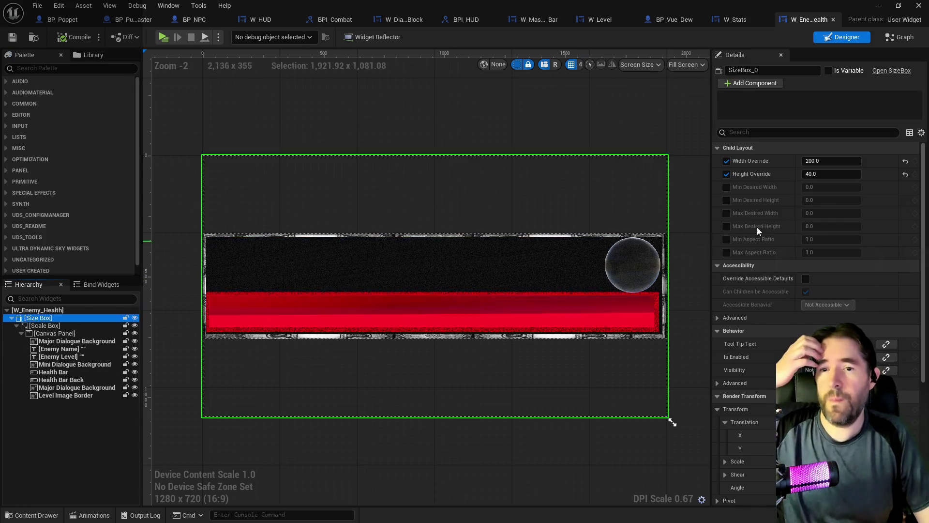
click(830, 162)
text(220)
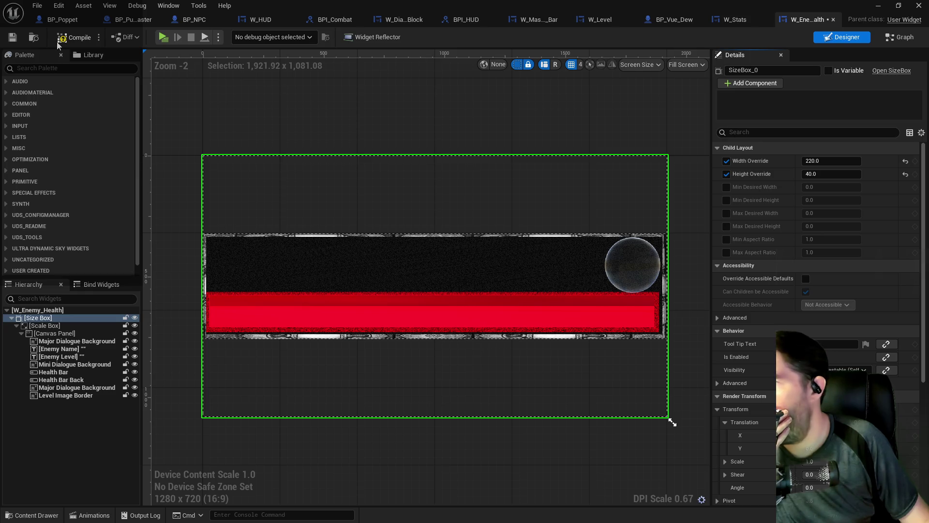
click(13, 37)
In W_HUD, set the Enemy Scroll Box width to 220 and shift it slightly left
click(260, 19)
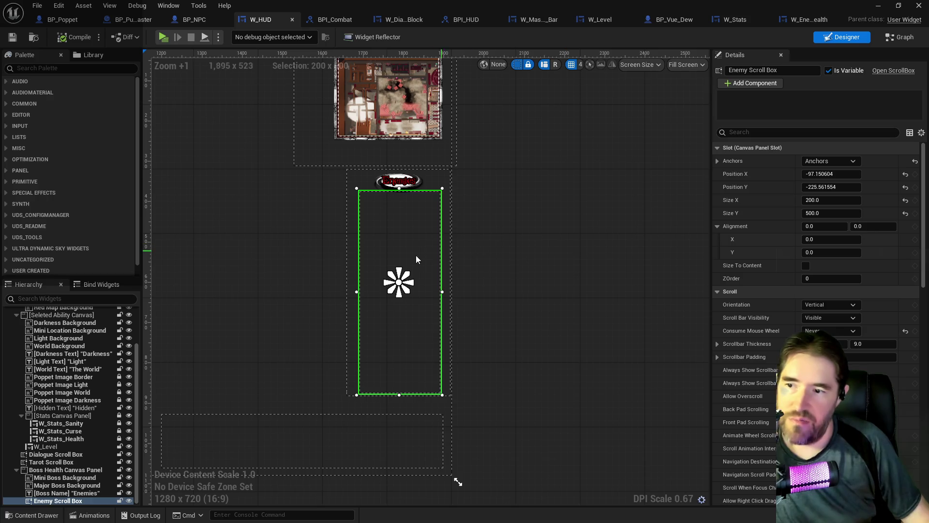
click(826, 203)
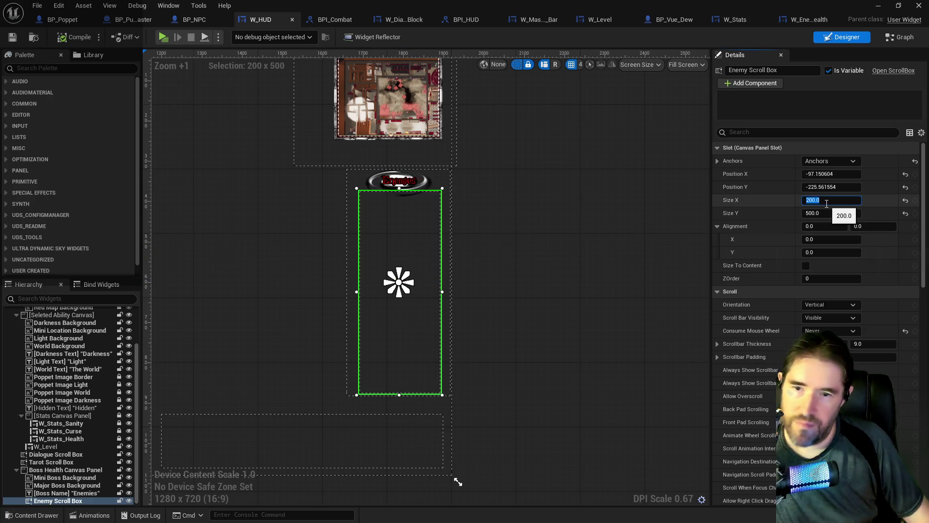
text(220)
key(Return)
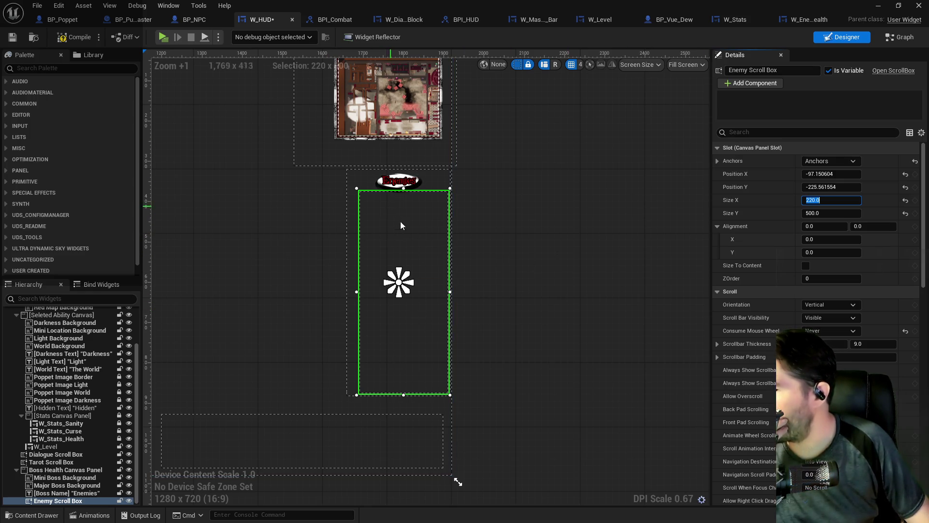
click(54, 480)
drag(410, 346, 405, 349)
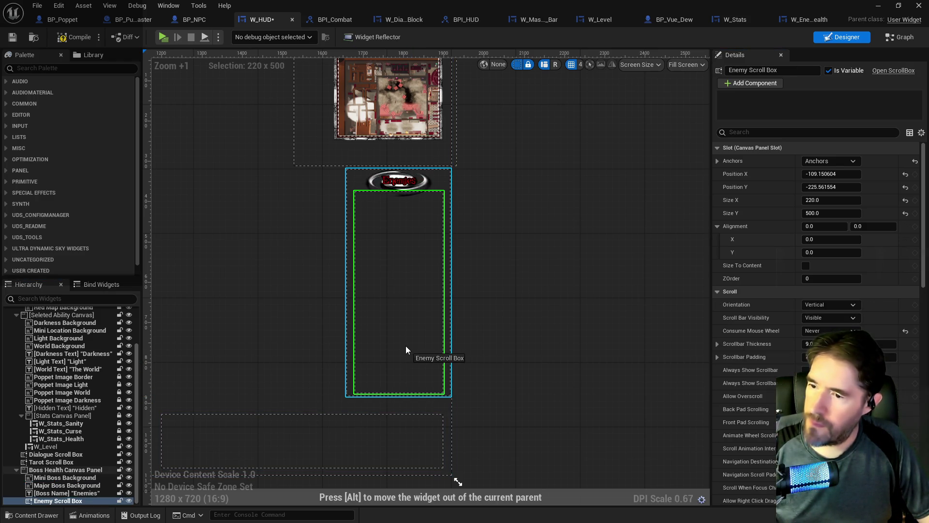
Shift the Boss Health Canvas Panel slightly right, save W_HUD, and start a playtest
click(357, 174)
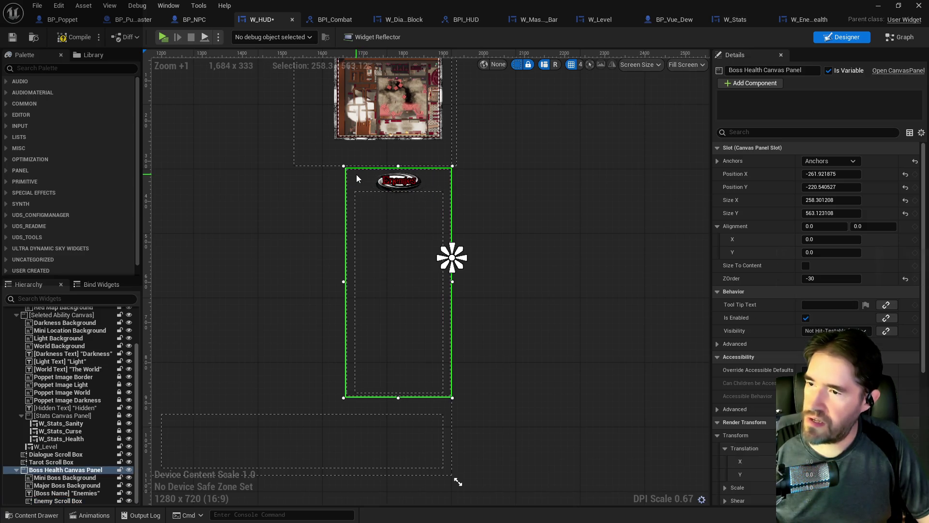
drag(358, 175, 360, 175)
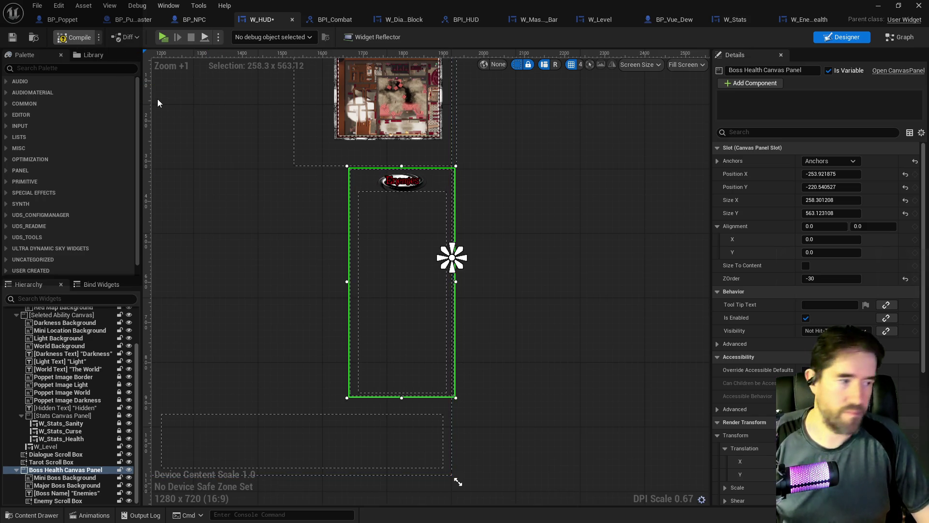
key(ctrl+s)
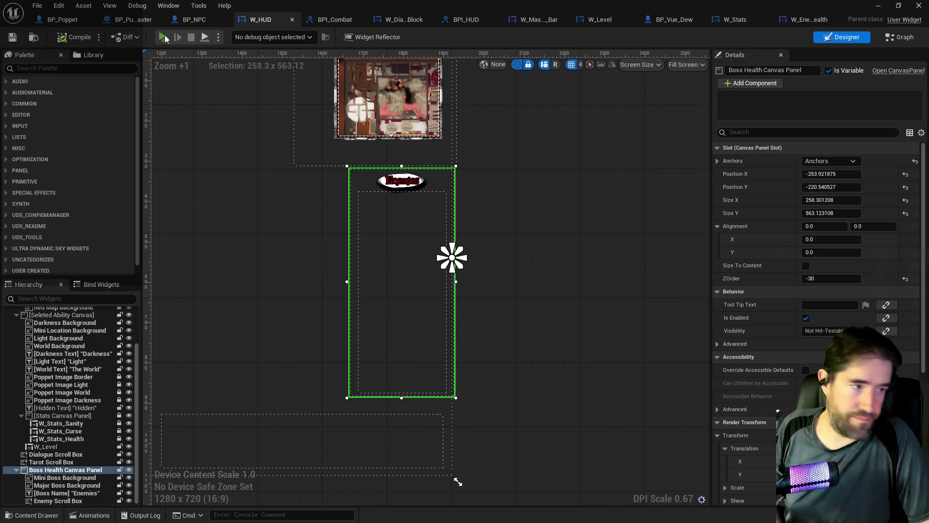
click(164, 36)
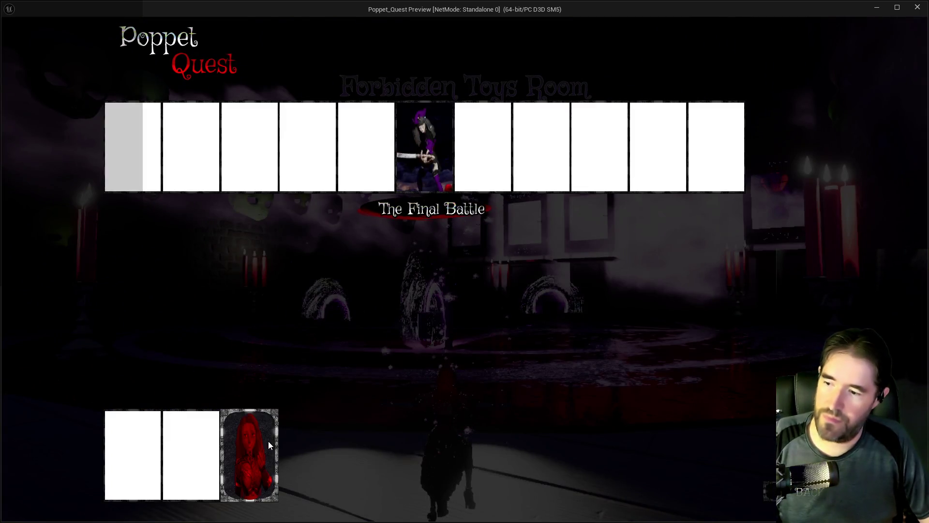
Run the character through the dark hall past the portals and candelabras toward the enemy doll
key(w)
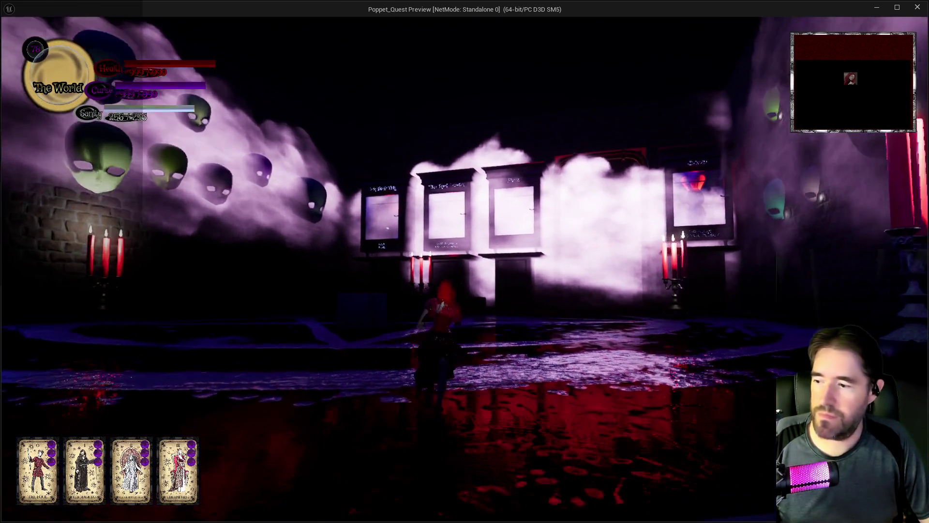
key(w)
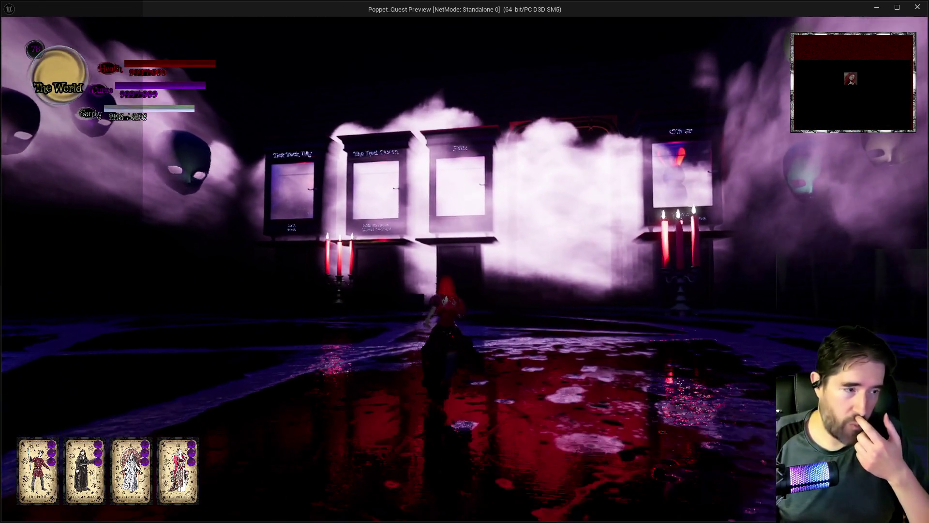
key(w)
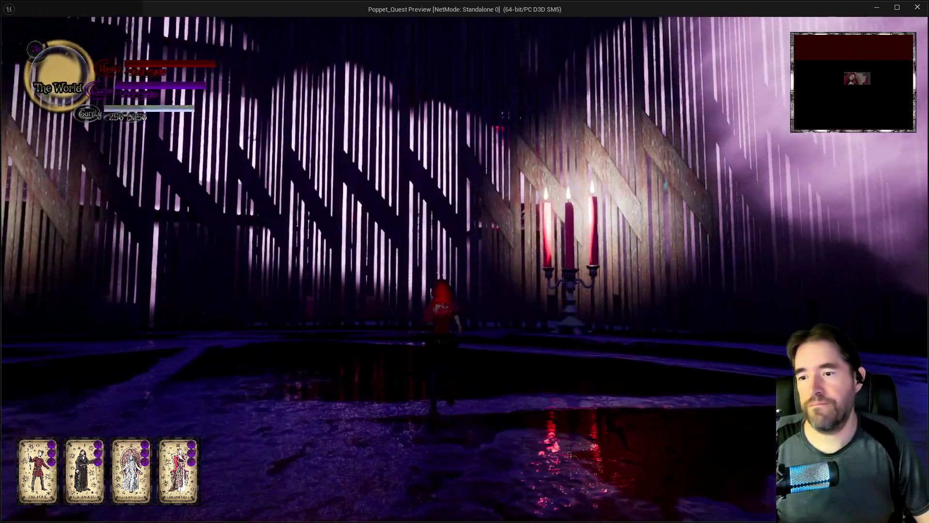
key(w)
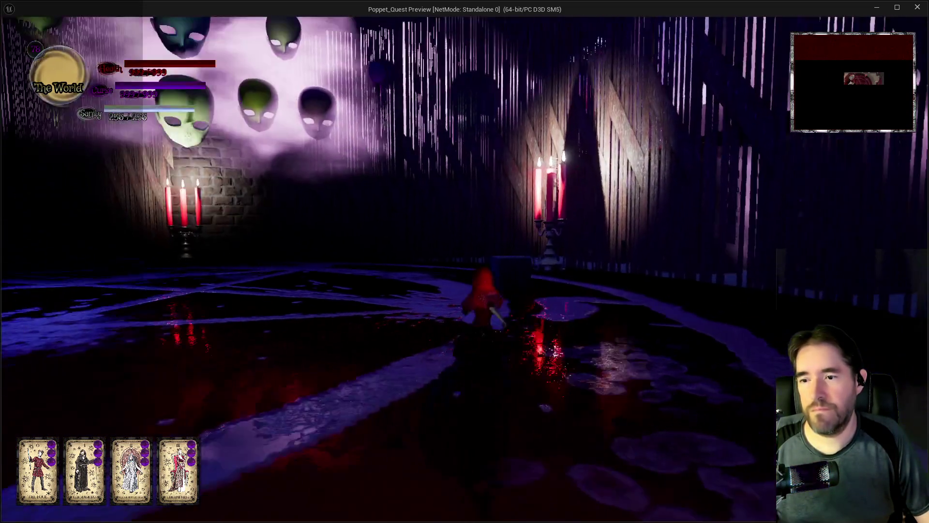
key(w)
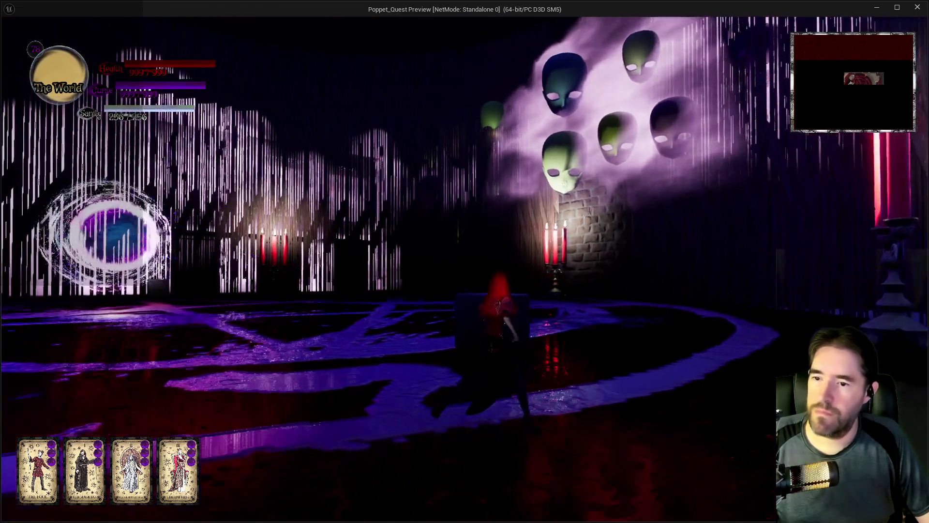
key(w)
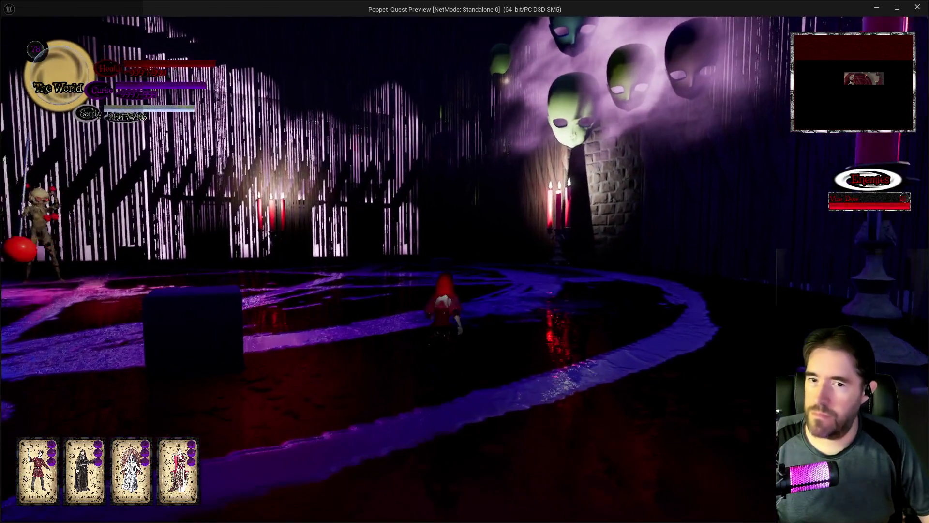
key(w)
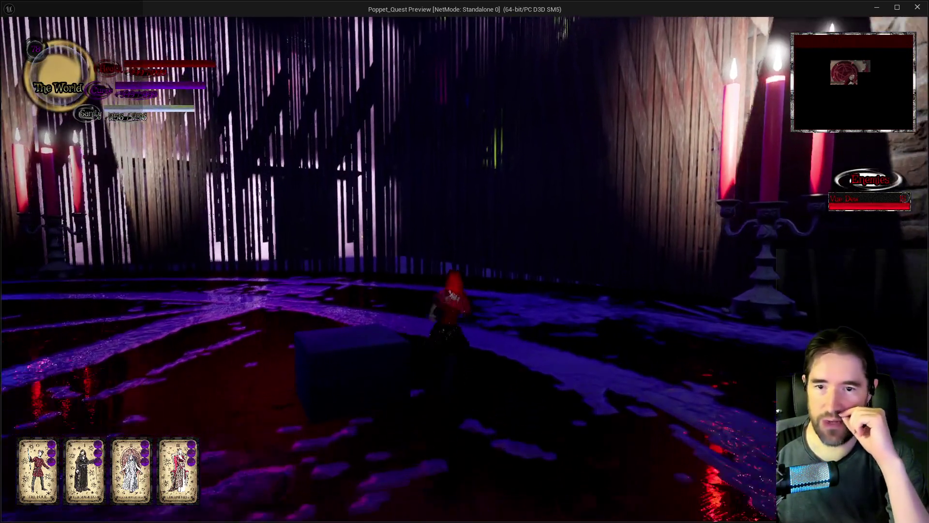
key(w)
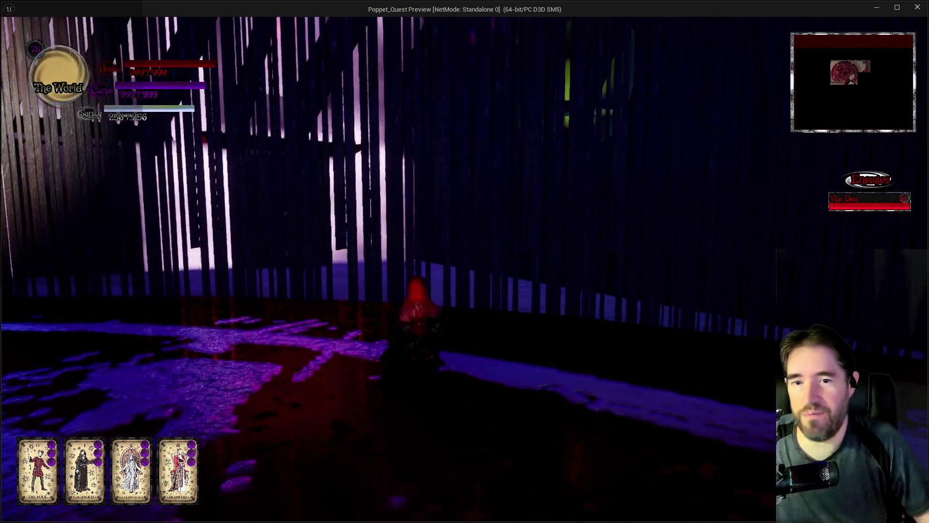
key(w)
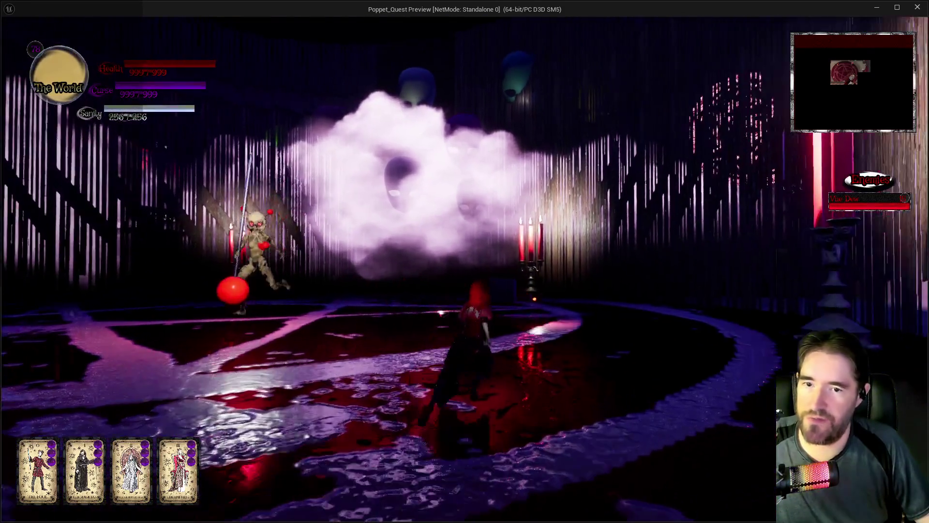
key(w)
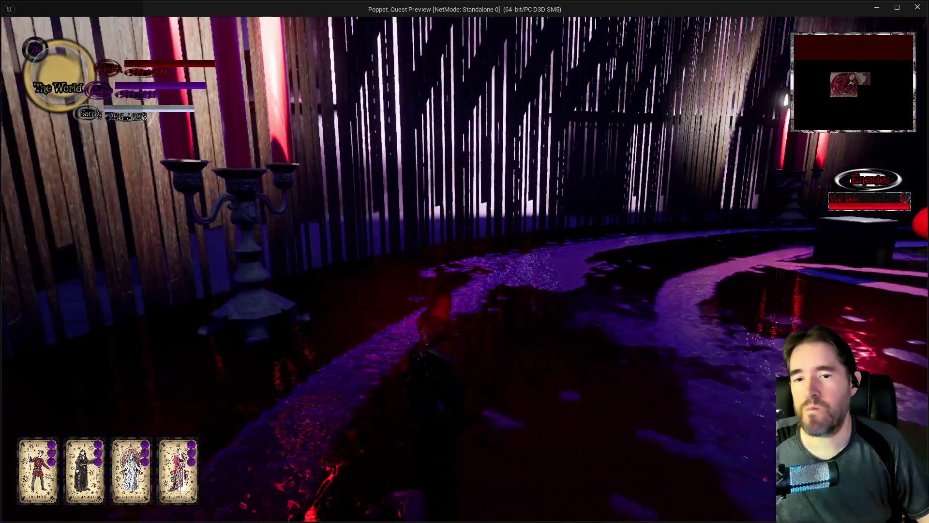
Attack the enemy doll, cast the first card's ability, and turn toward the Vue Dew enemy
key(w)
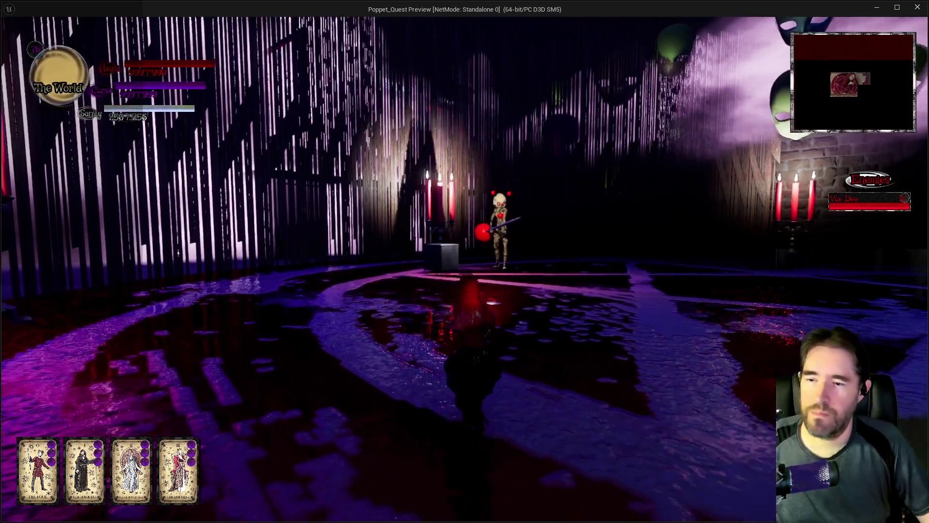
key(w)
key(w)
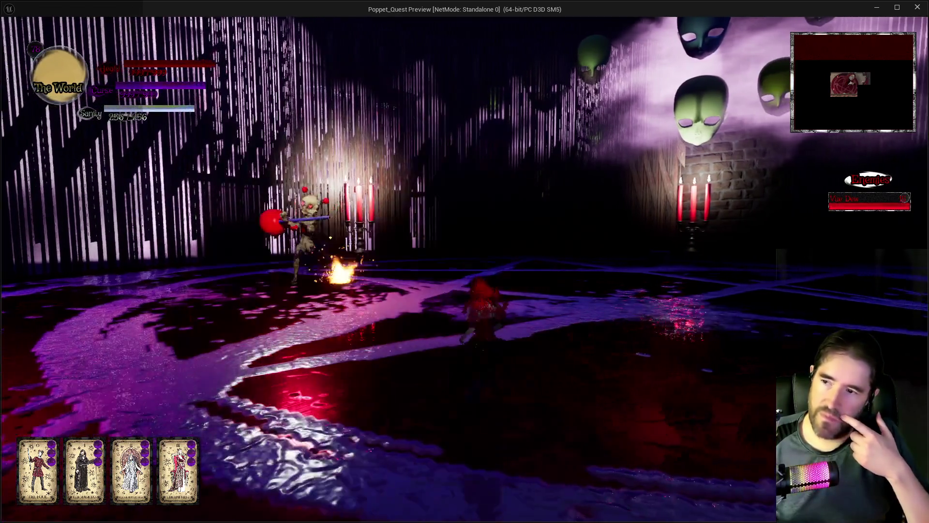
key(w)
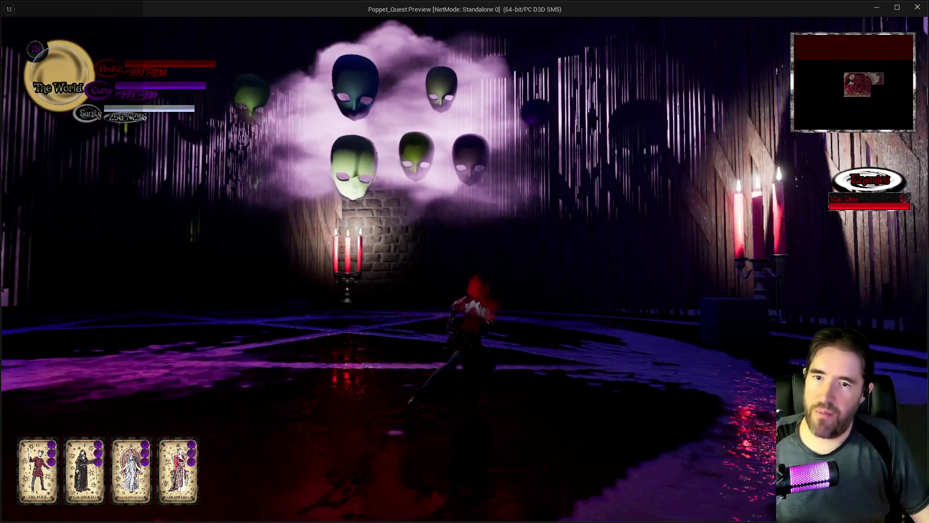
key(w)
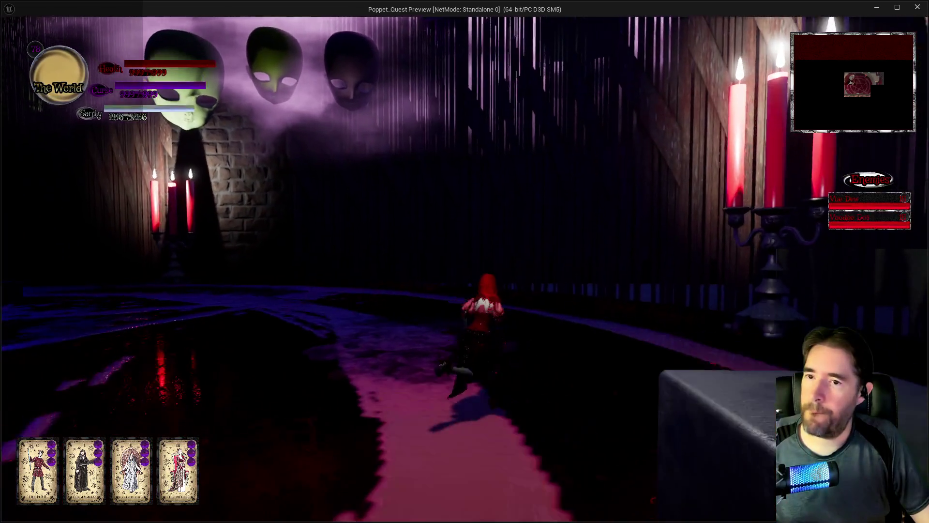
key(w)
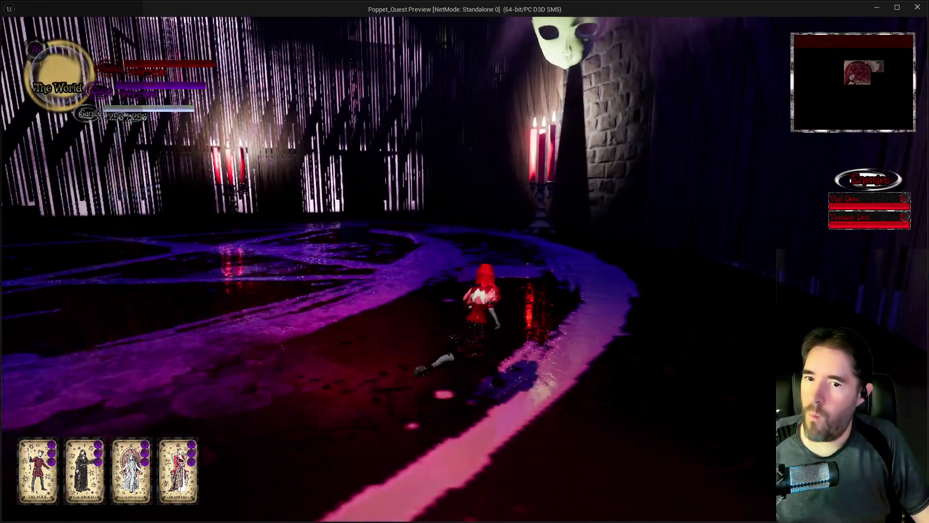
key(w)
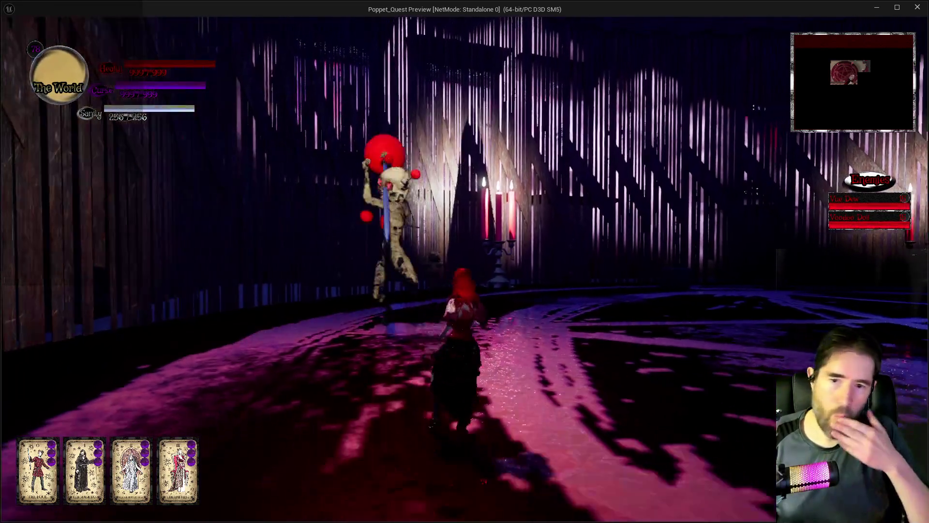
key(w)
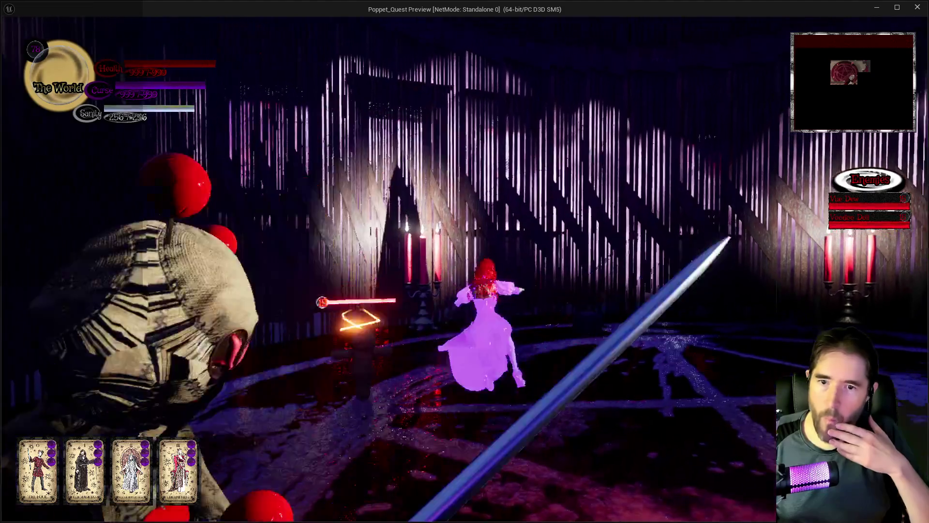
key(1)
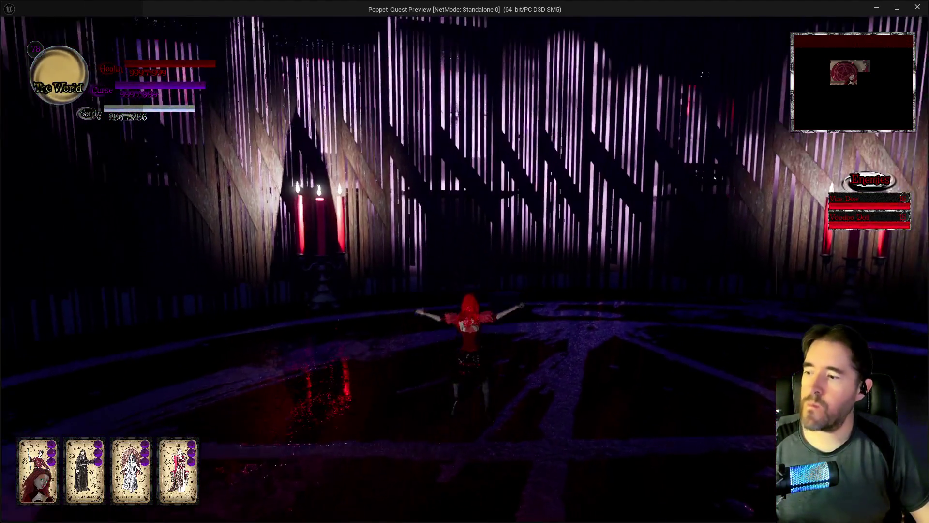
key(w)
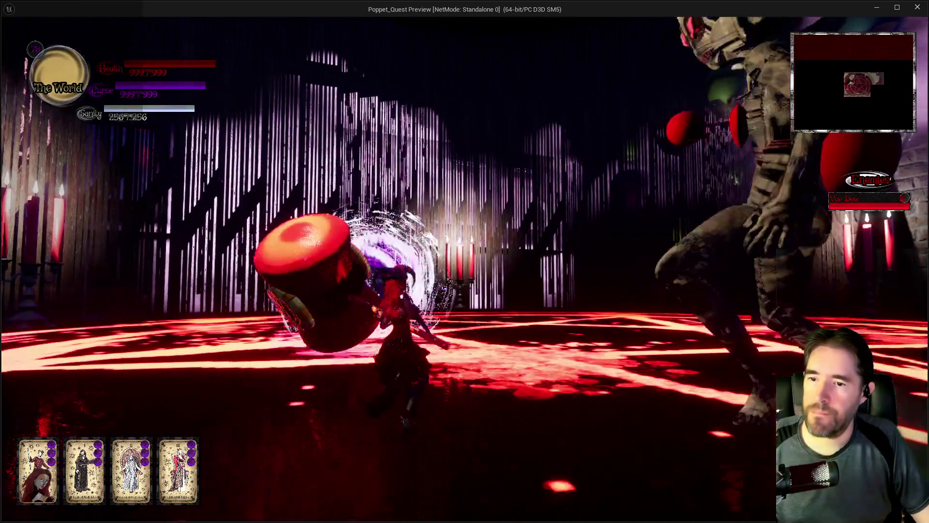
Run from the purple portal, circle the shielded enemy, and move through the candlelit corridor
key(w)
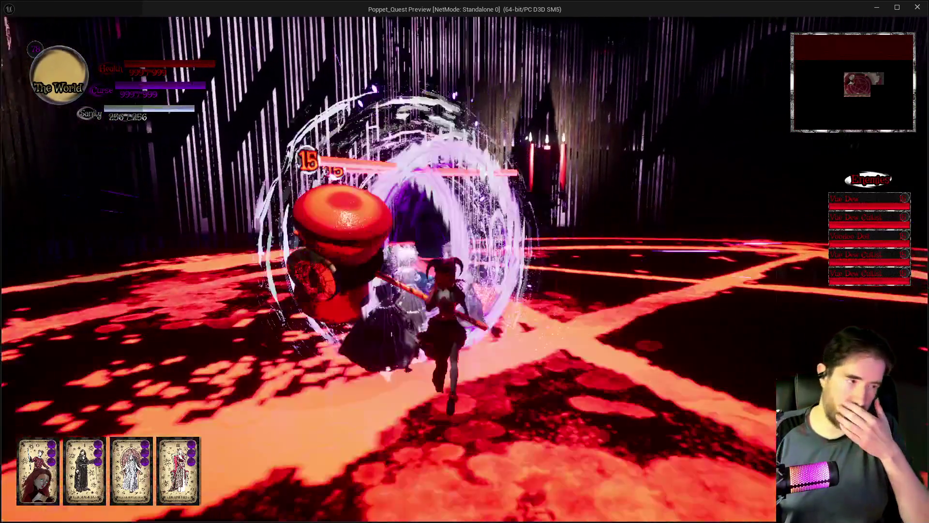
key(w)
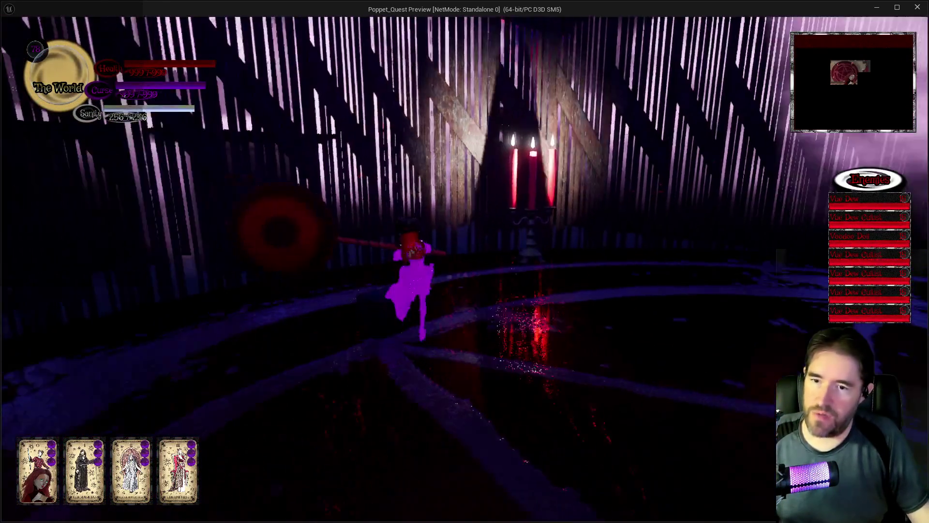
key(w)
key(w)
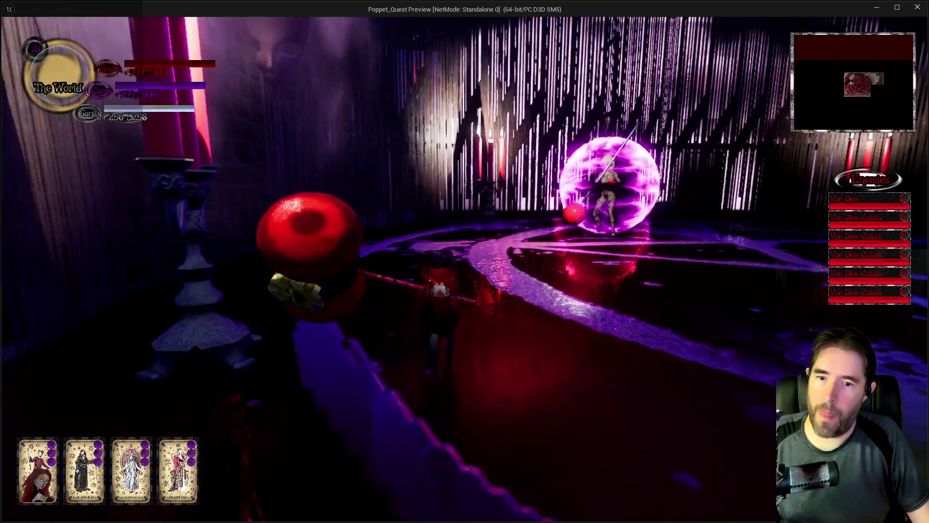
key(w)
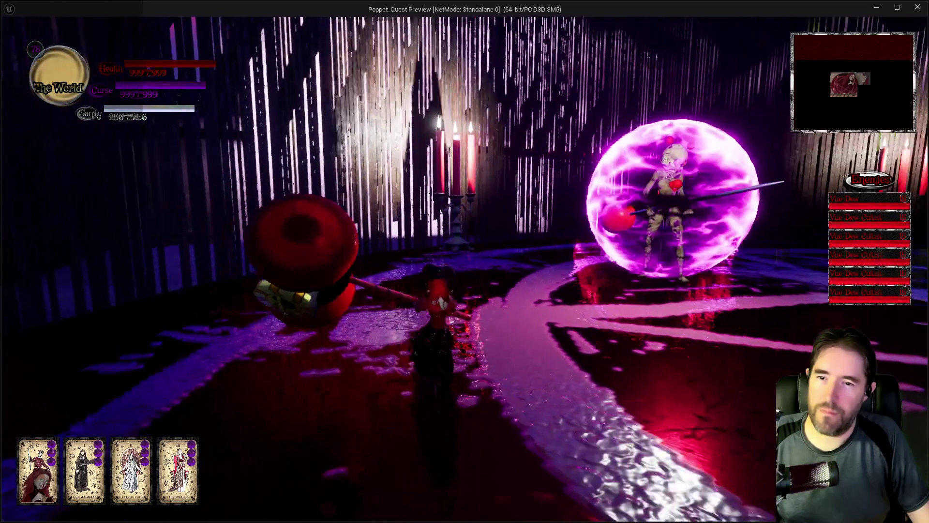
key(w)
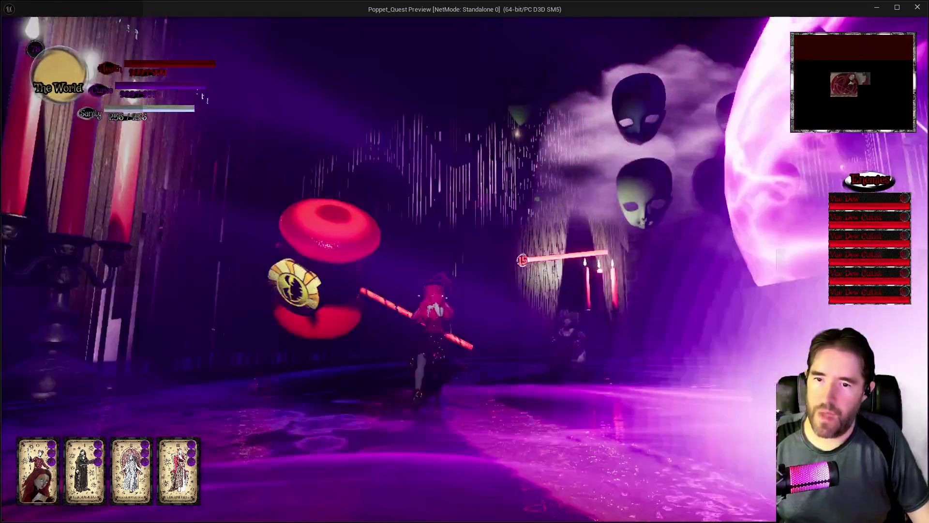
key(w)
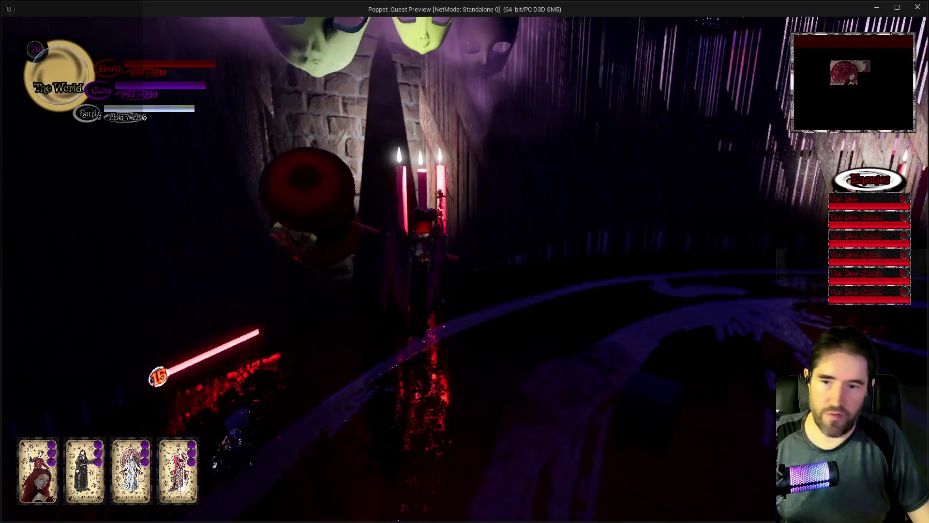
key(w)
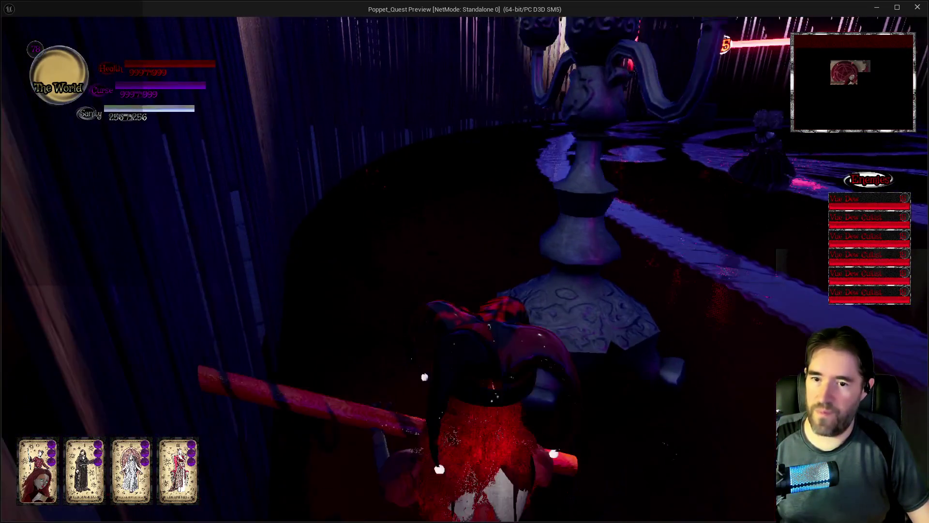
key(w)
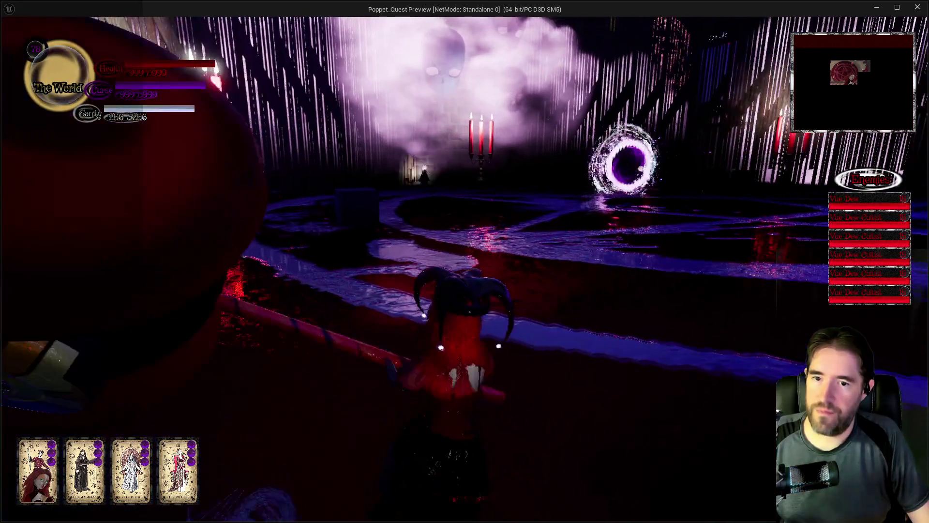
key(w)
key(w)
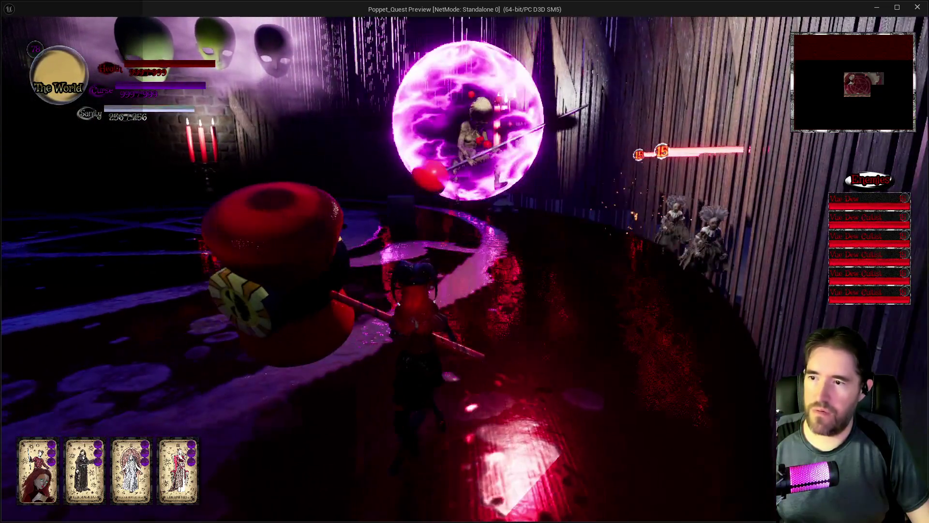
key(w)
key(w)
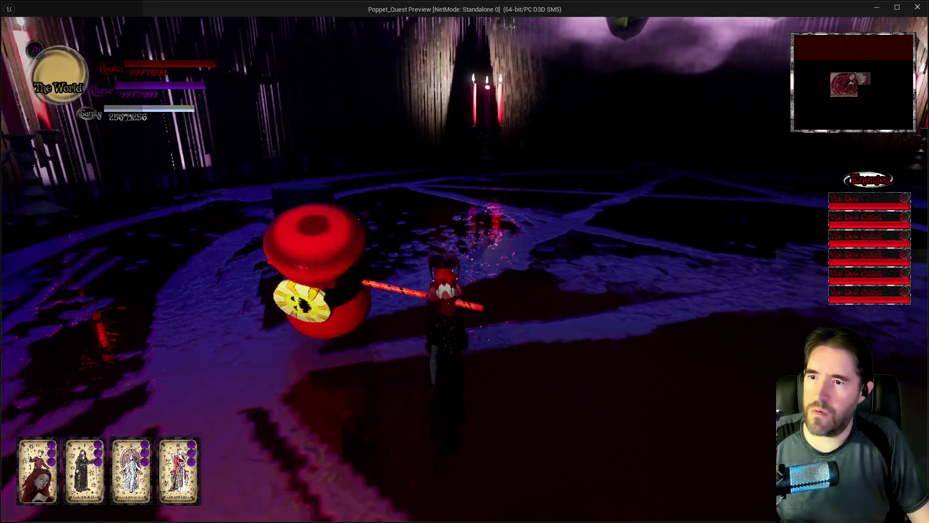
Attack the shielded enemy with the mallet to check its health bar, then pause and switch to Krita
key(w)
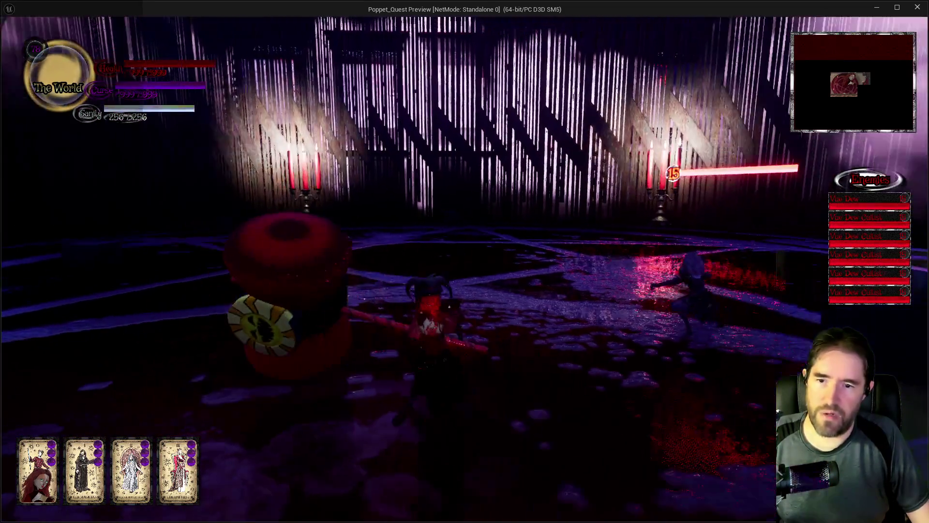
key(w)
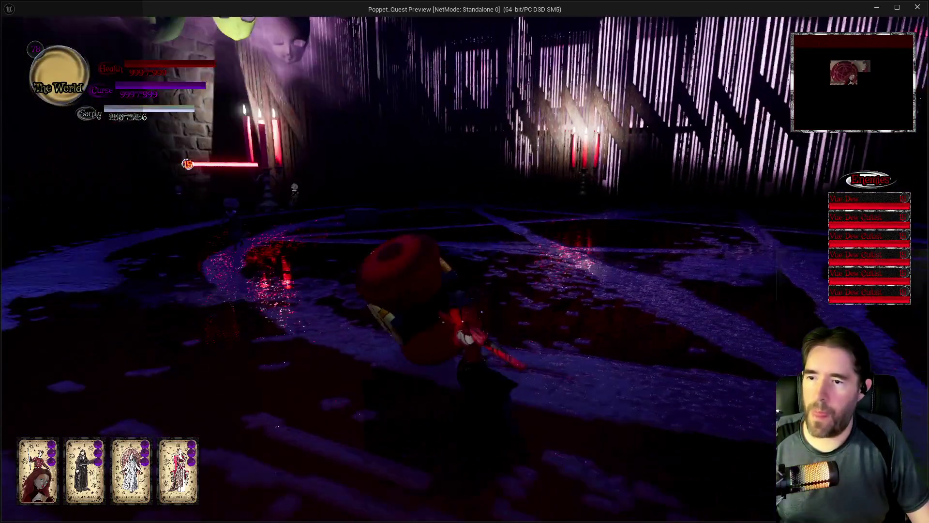
key(w)
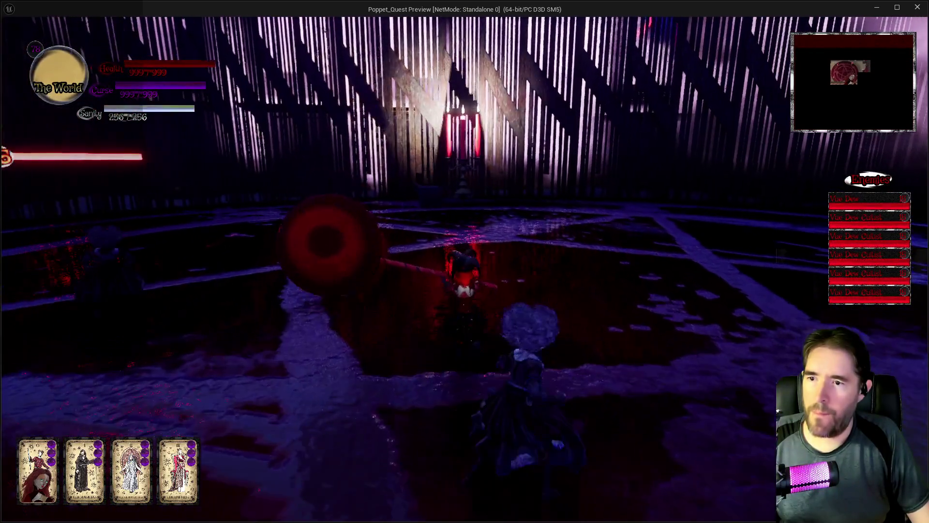
key(w)
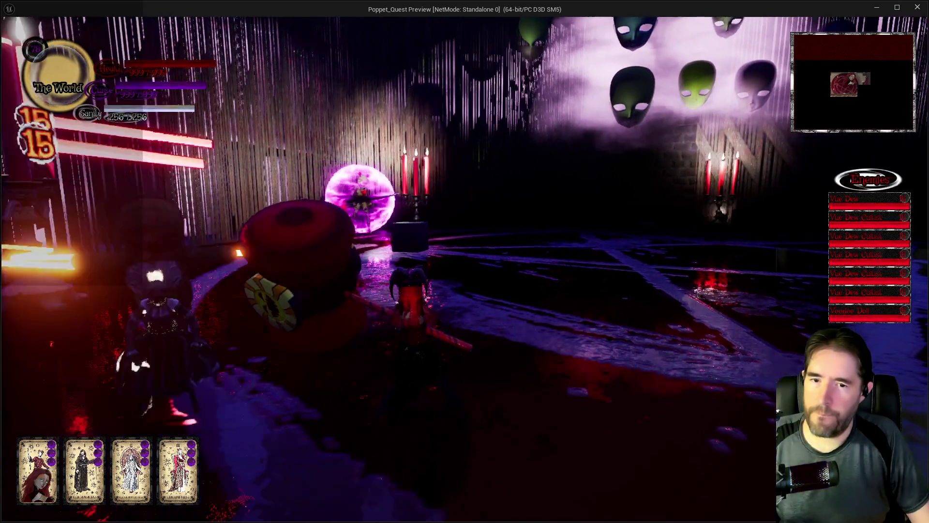
key(w)
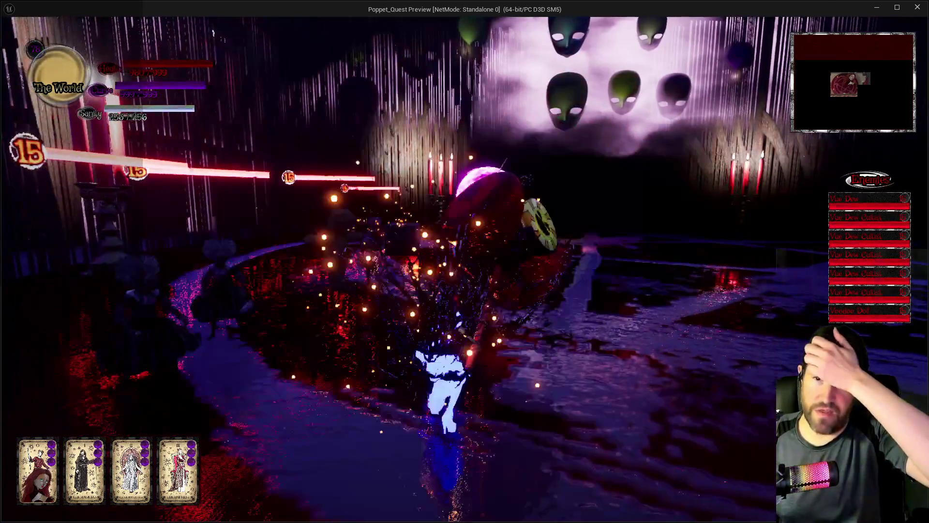
key(w)
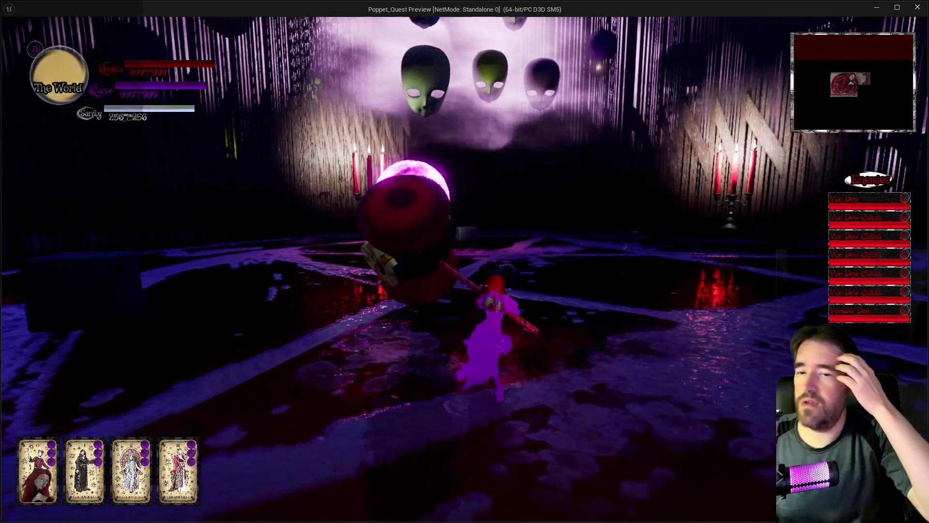
key(w)
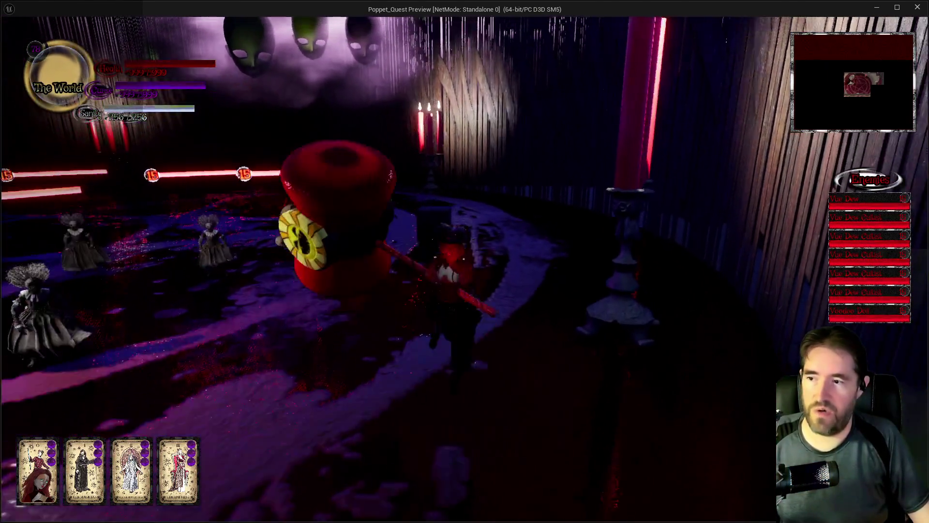
key(w)
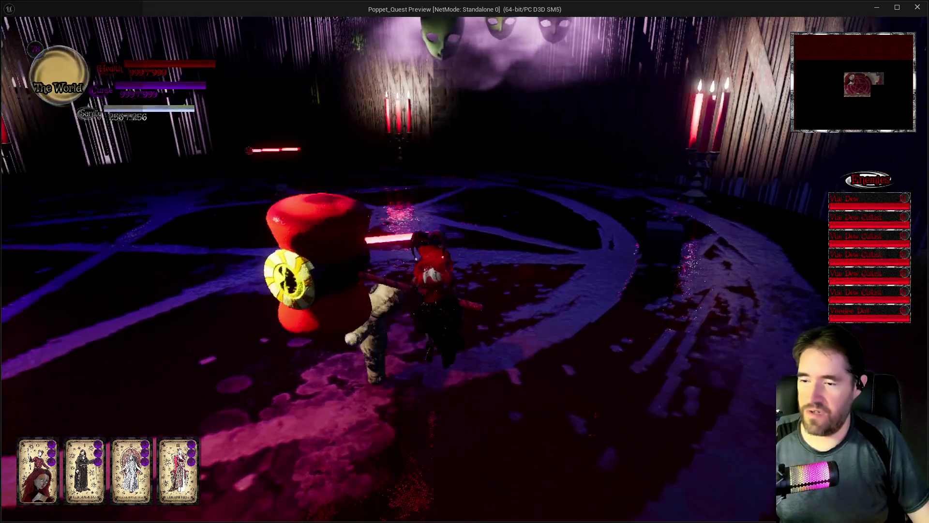
key(s)
key(w)
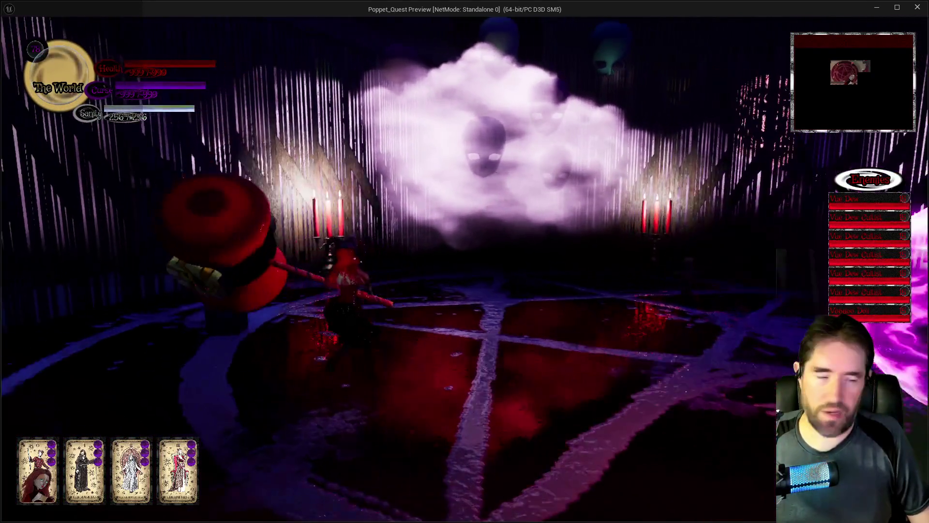
key(Escape)
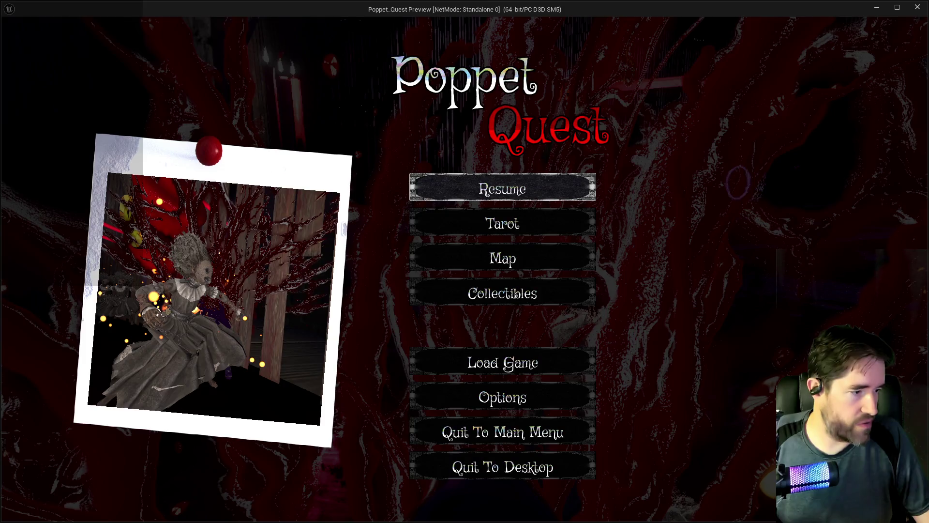
key(alt+Tab)
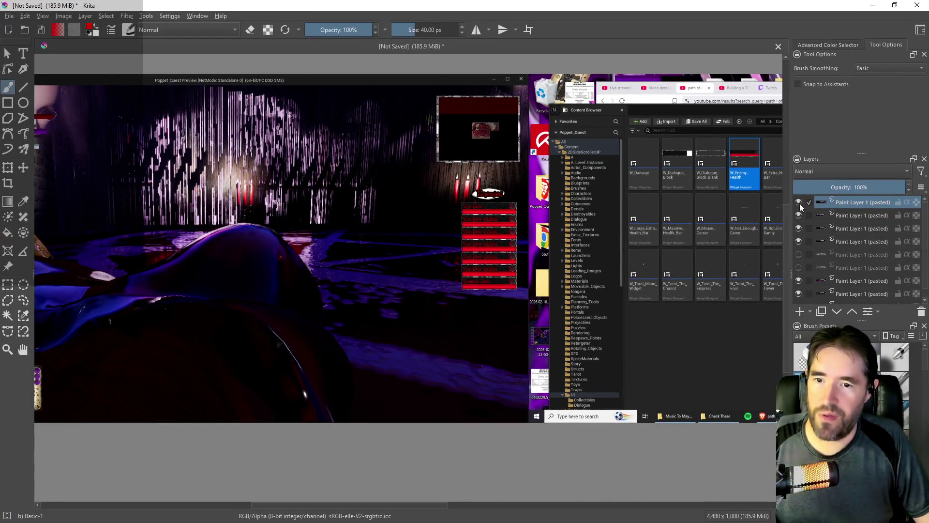
Hide the top five screenshot layers in the Layers docker to reveal a different game screenshot
click(799, 203)
click(799, 215)
click(798, 229)
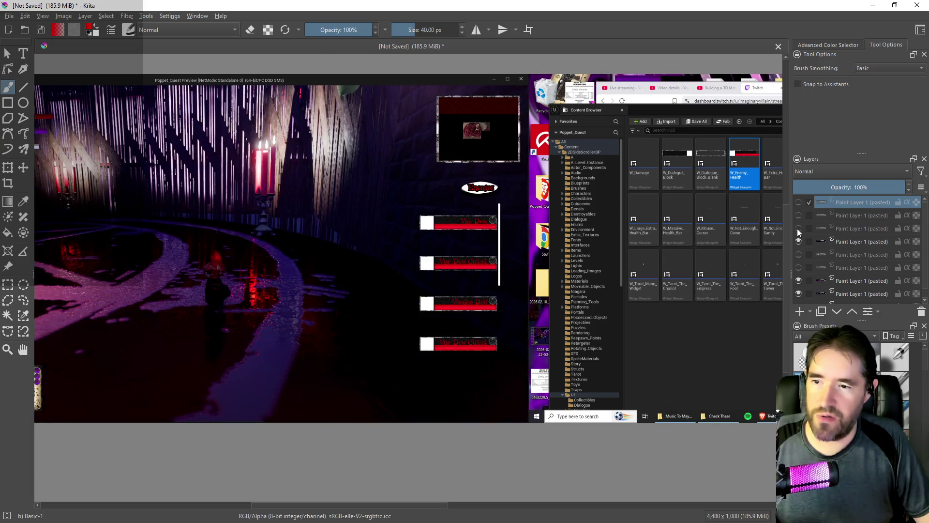
click(799, 241)
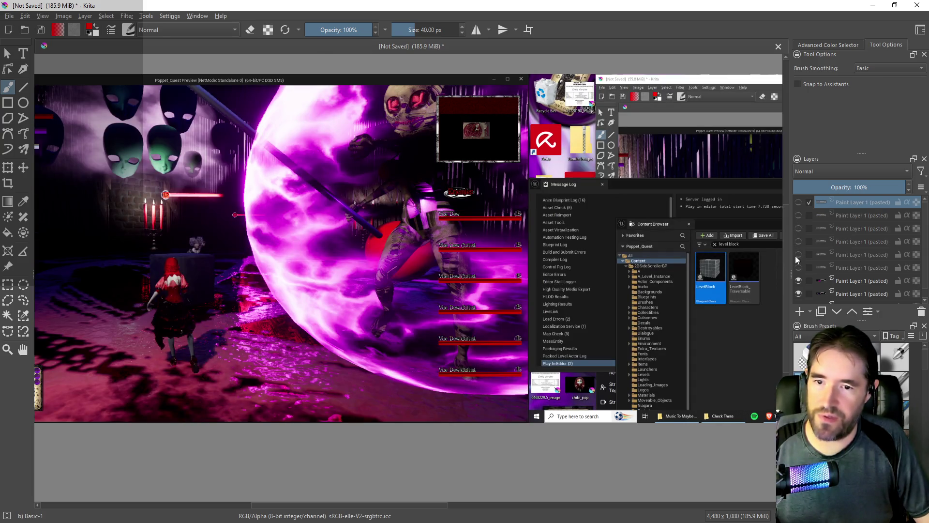
click(799, 254)
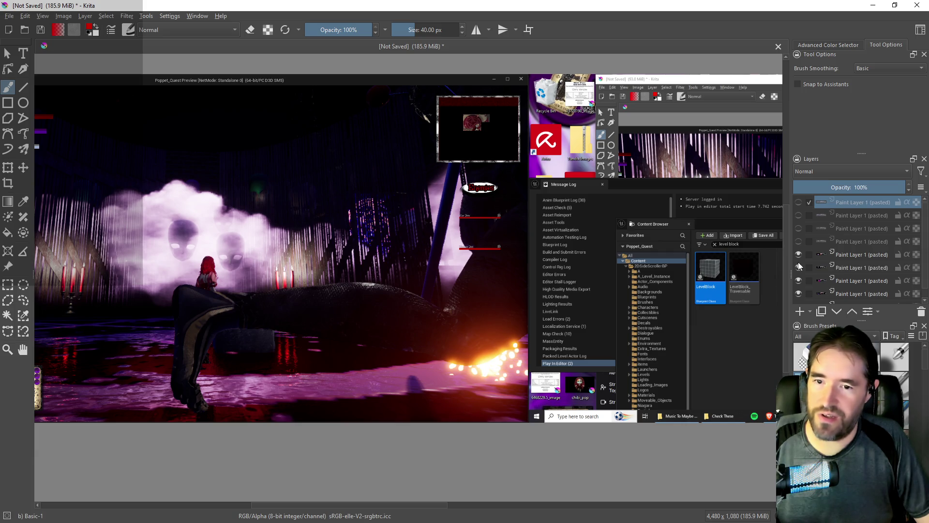
click(798, 255)
Hide the remaining screenshot layers, show the top screenshot again, and return to the paused game
click(798, 268)
click(798, 281)
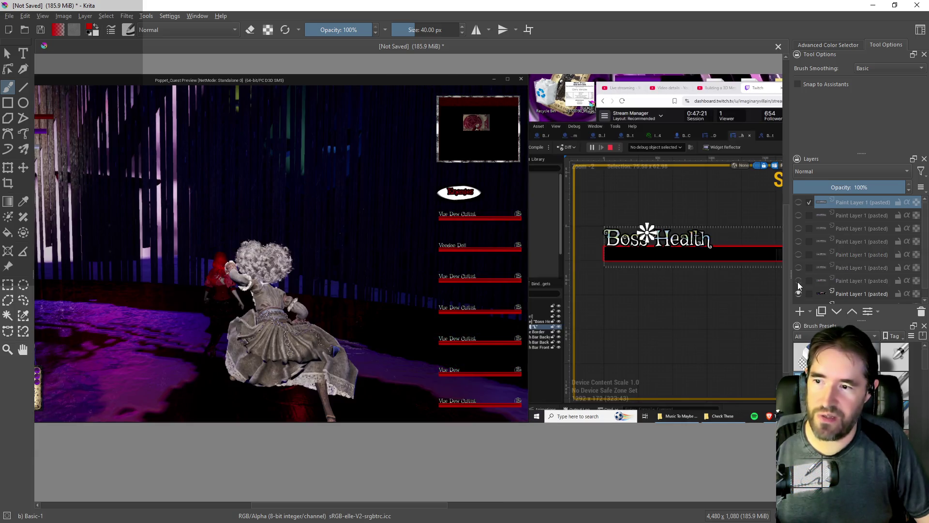
click(798, 294)
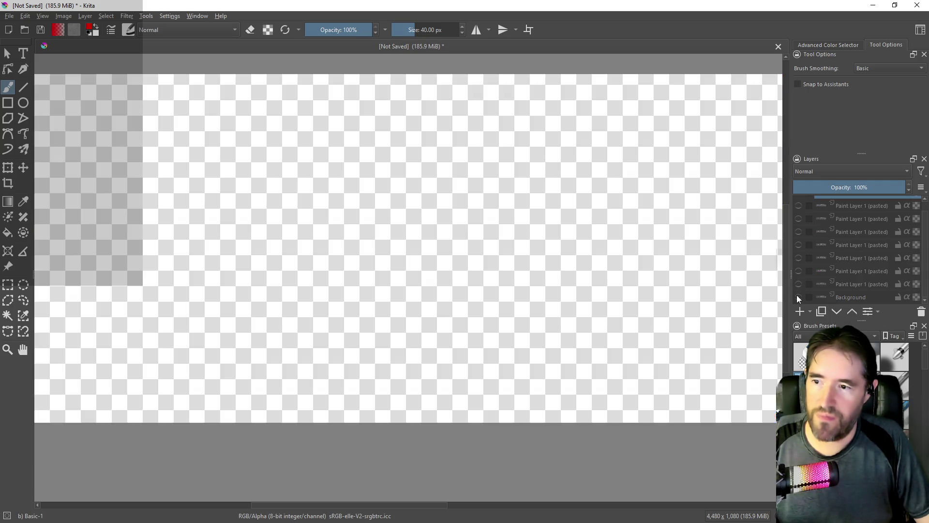
click(798, 294)
click(798, 203)
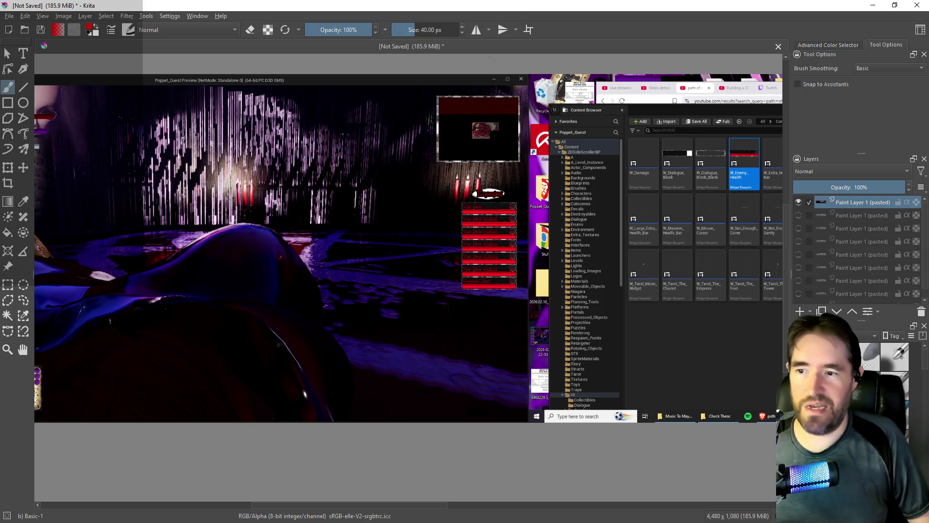
key(alt+Tab)
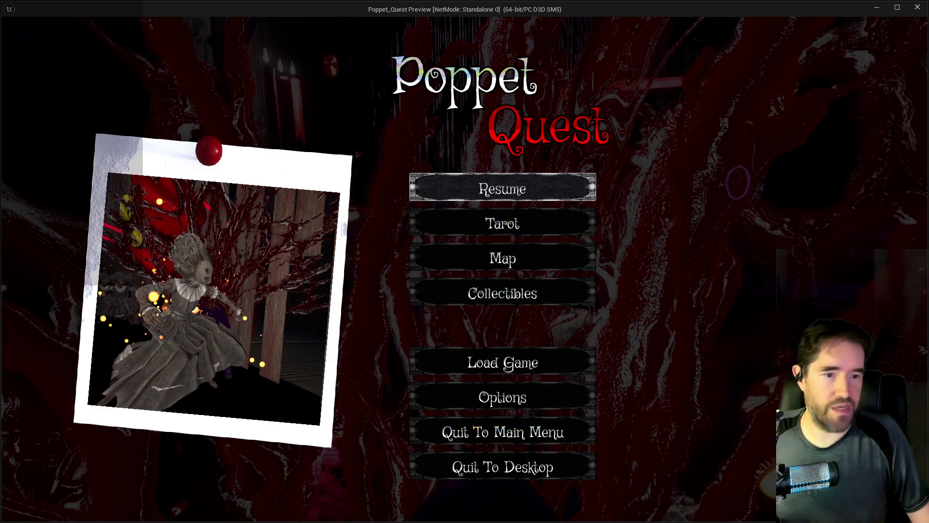
Highlight Quit To Desktop in the pause menu and close the Poppet Quest preview window
key(Up)
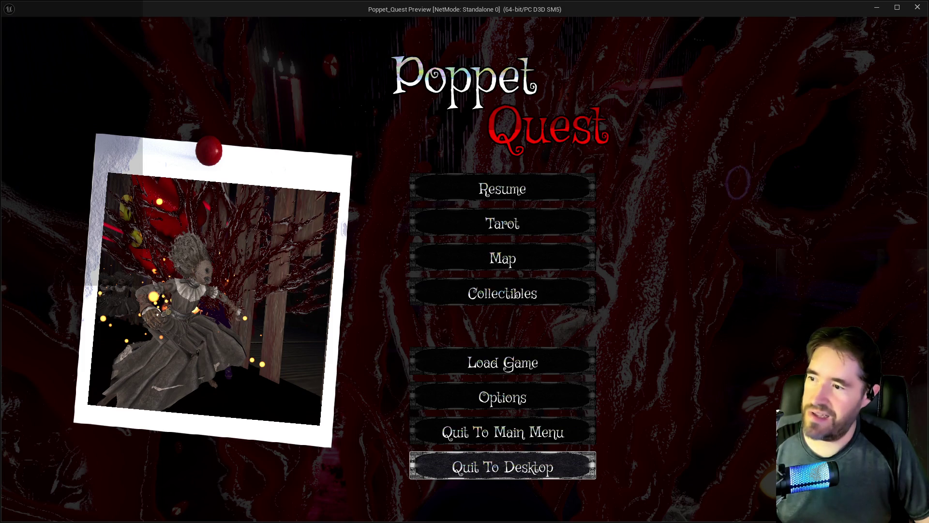
click(916, 11)
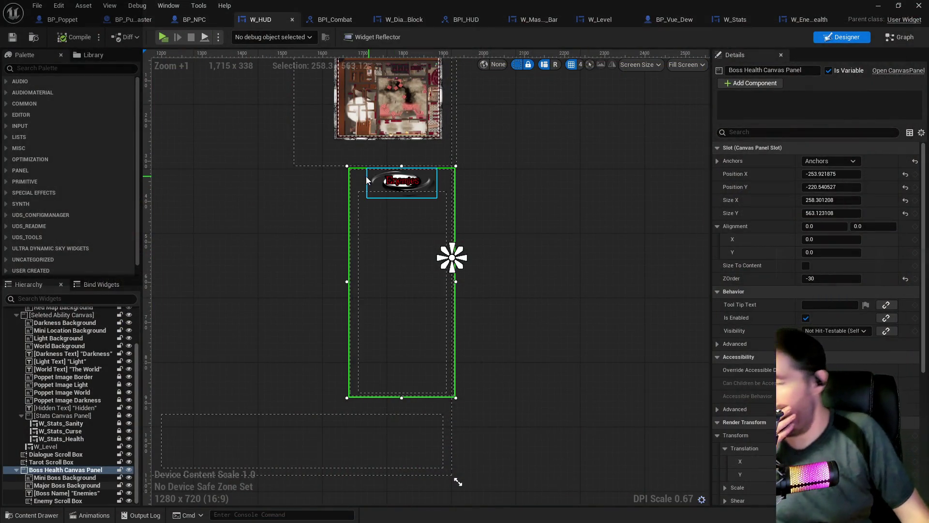
Raise the Boss Health Canvas Panel to about Position Y -284.5, then zoom out over the whole HUD
drag(358, 169, 353, 156)
drag(356, 156, 359, 153)
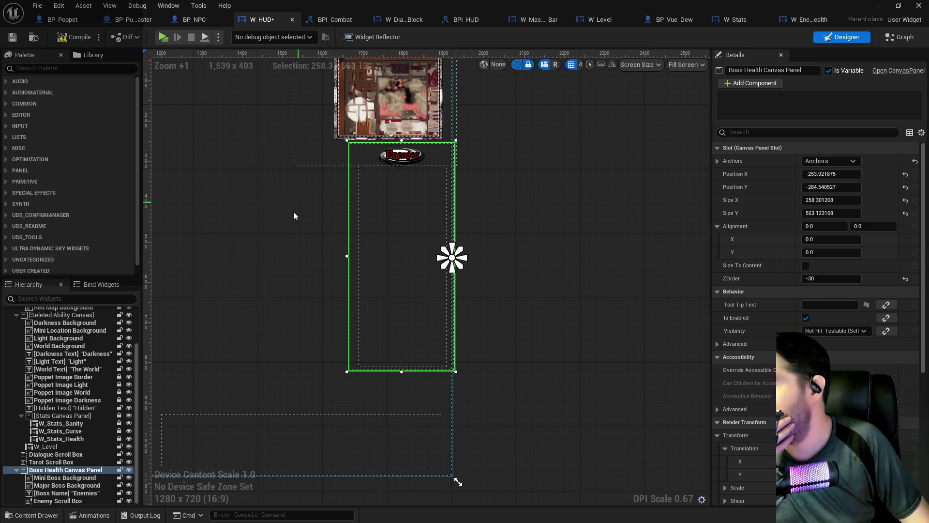
click(293, 211)
scroll(294, 254, down, 3)
drag(485, 281, 761, 273)
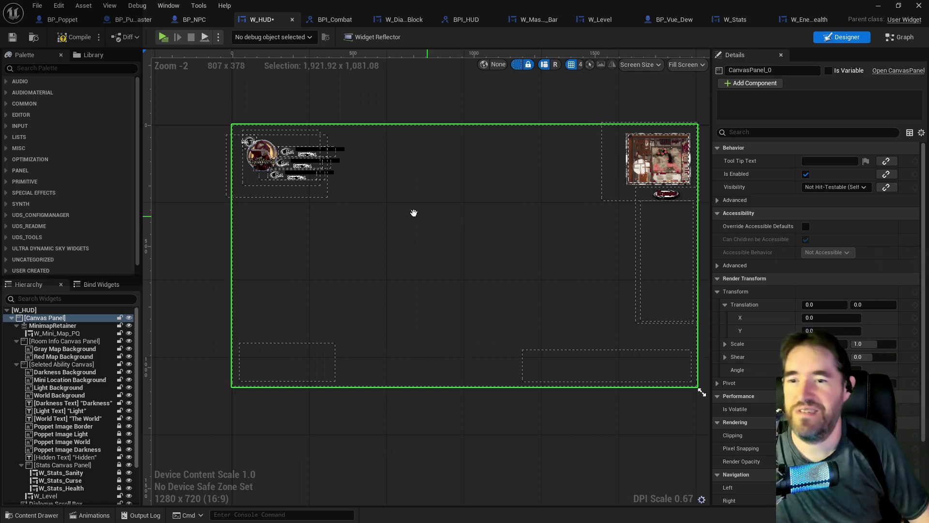
Reposition the Dialogue Scroll Box to about -967.92, -98.08 in the canvas's bottom-right area
scroll(417, 213, up, 3)
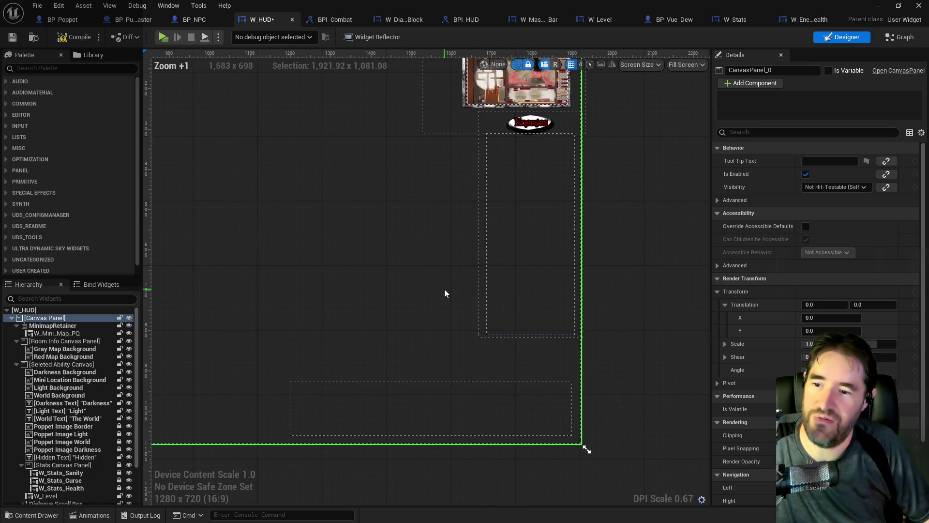
scroll(396, 293, down, 2)
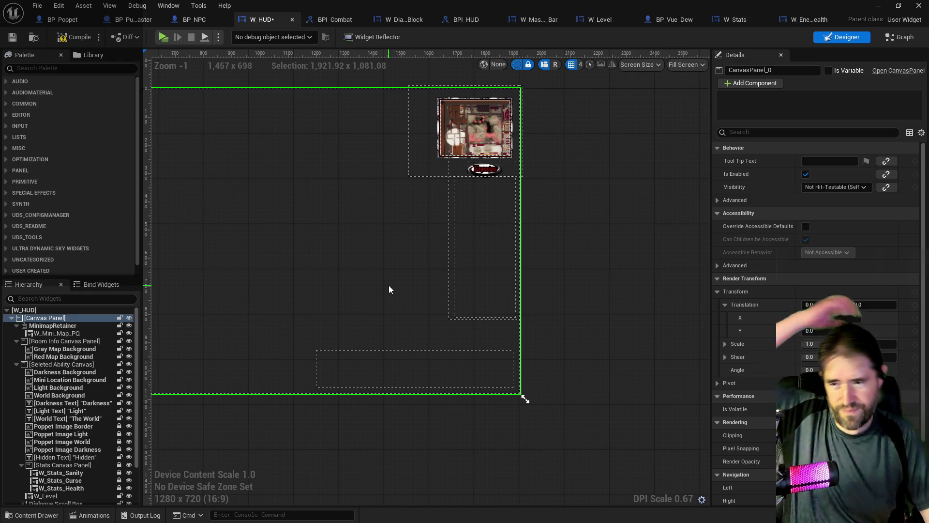
mouse_move(387, 286)
mouse_down()
mouse_move(486, 279)
mouse_move(535, 309)
mouse_move(386, 276)
mouse_move(305, 290)
mouse_up()
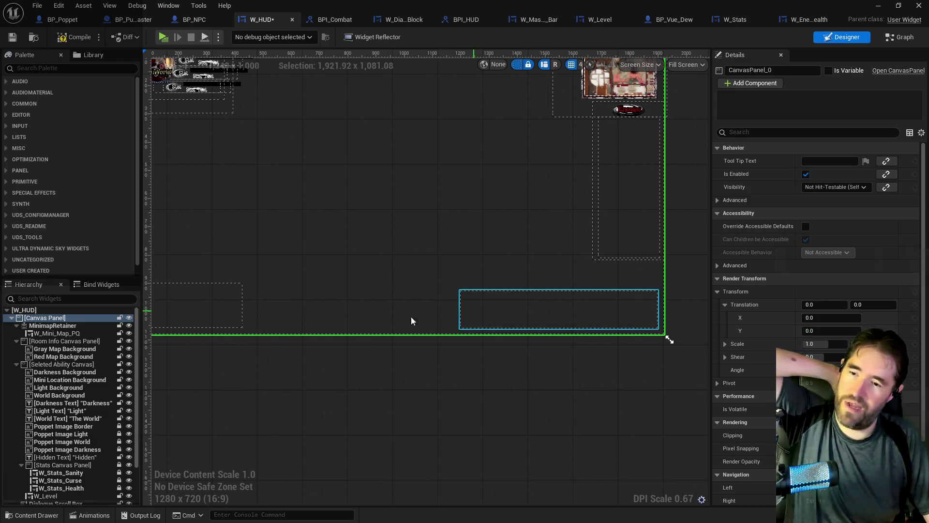
mouse_move(426, 278)
mouse_down()
mouse_move(477, 315)
mouse_move(440, 318)
mouse_up()
mouse_move(403, 288)
mouse_down()
mouse_move(387, 276)
mouse_move(425, 281)
mouse_move(320, 263)
mouse_move(413, 311)
mouse_up()
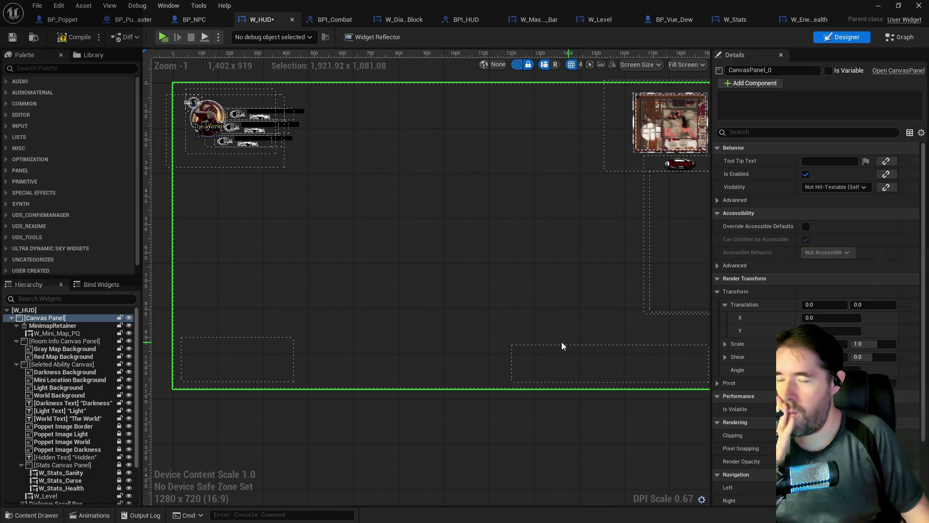
drag(531, 311, 477, 338)
click(522, 349)
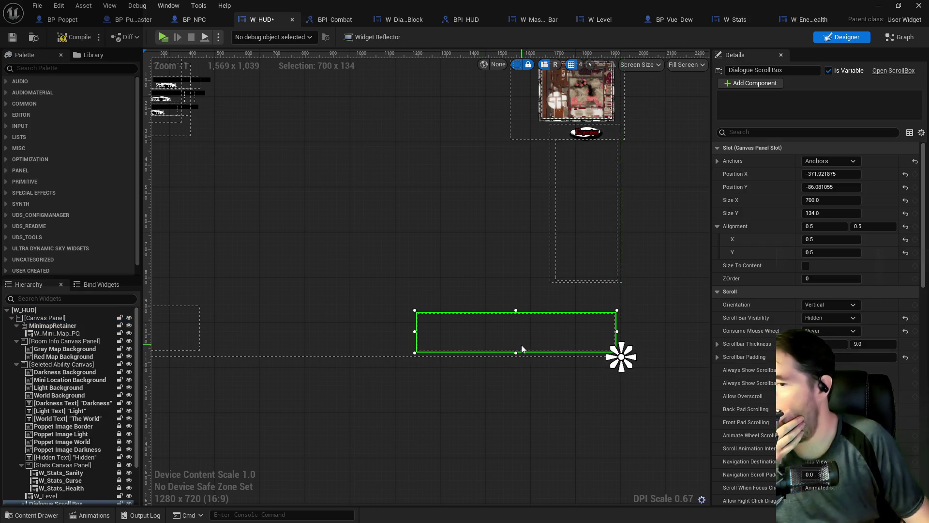
mouse_move(527, 337)
mouse_down()
mouse_move(341, 339)
mouse_move(350, 334)
mouse_up()
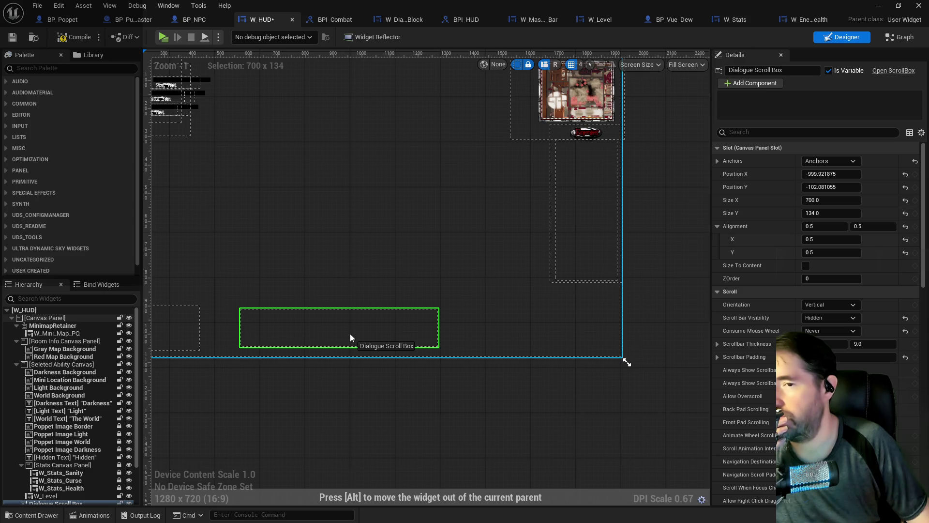
drag(349, 333, 356, 335)
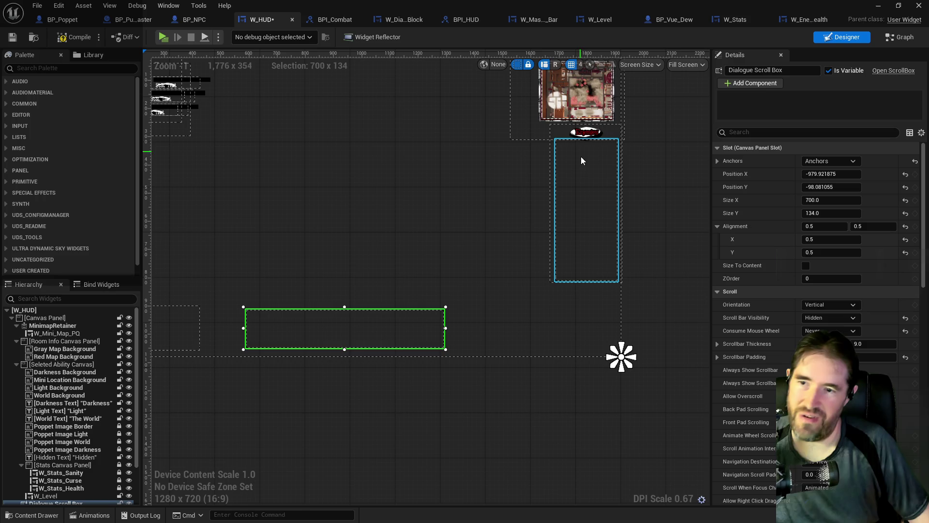
Compare the Dialogue Scroll Box's placement against the Enemy Scroll Box across the layout
click(584, 172)
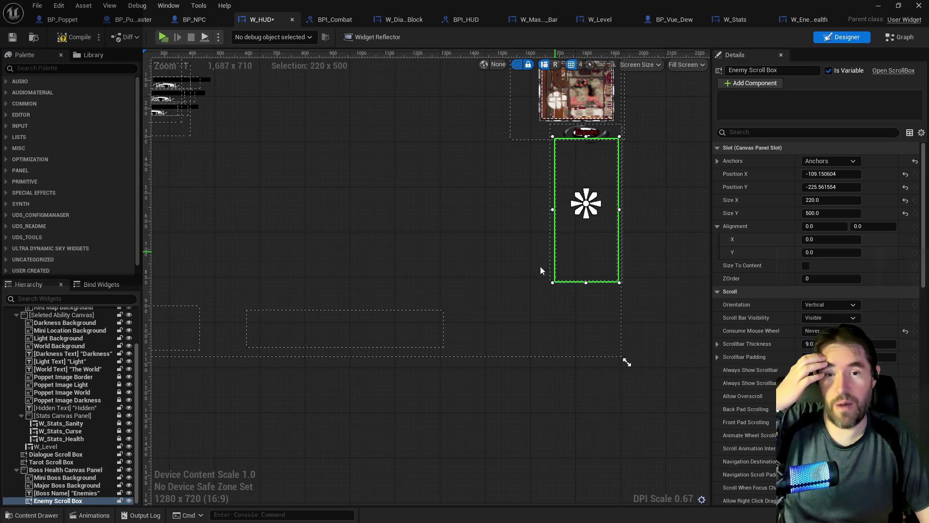
click(337, 331)
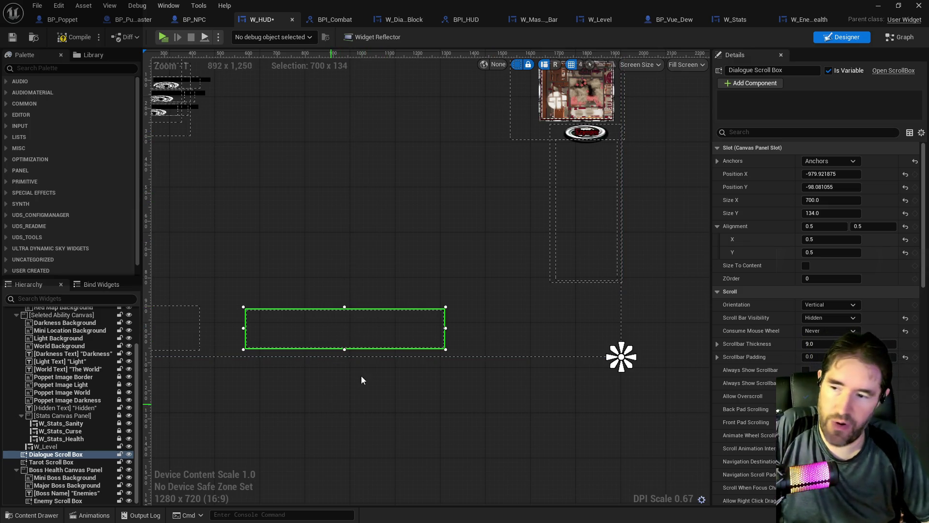
drag(549, 294, 680, 273)
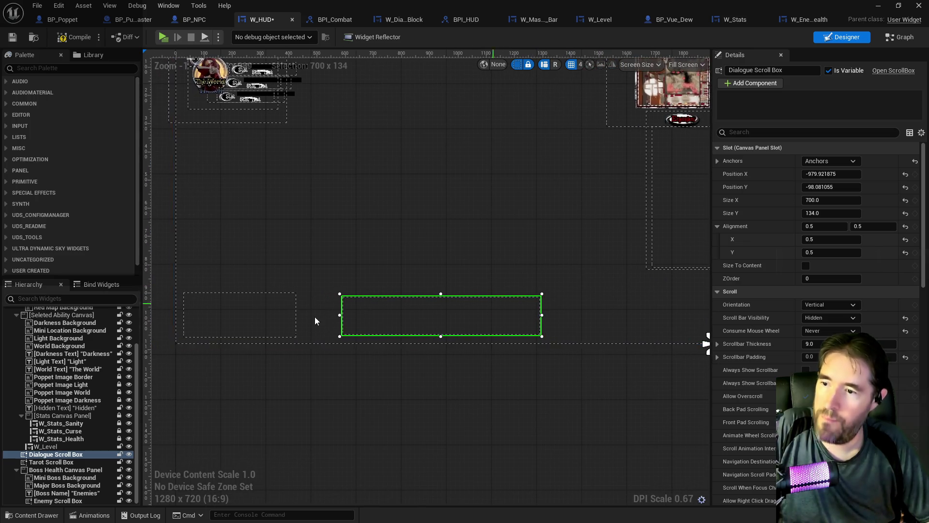
drag(570, 295, 353, 346)
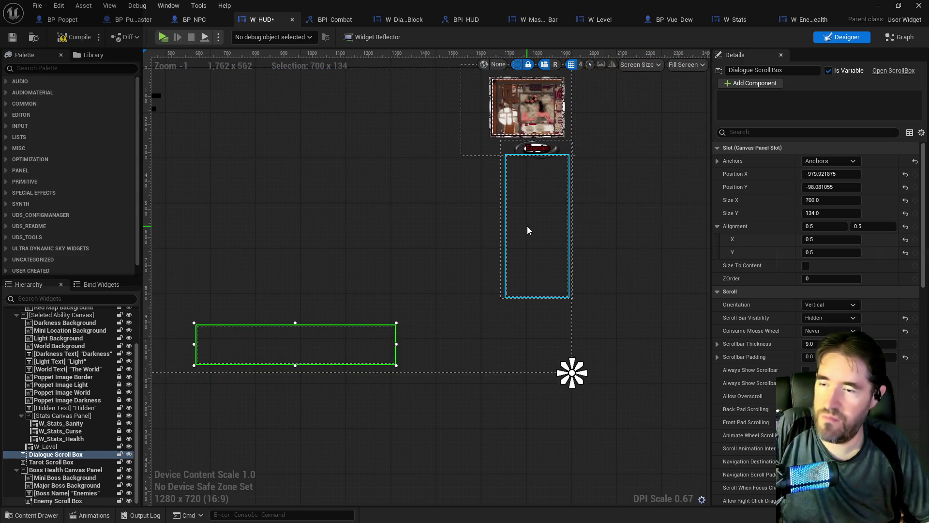
drag(440, 251, 597, 232)
drag(501, 308, 390, 361)
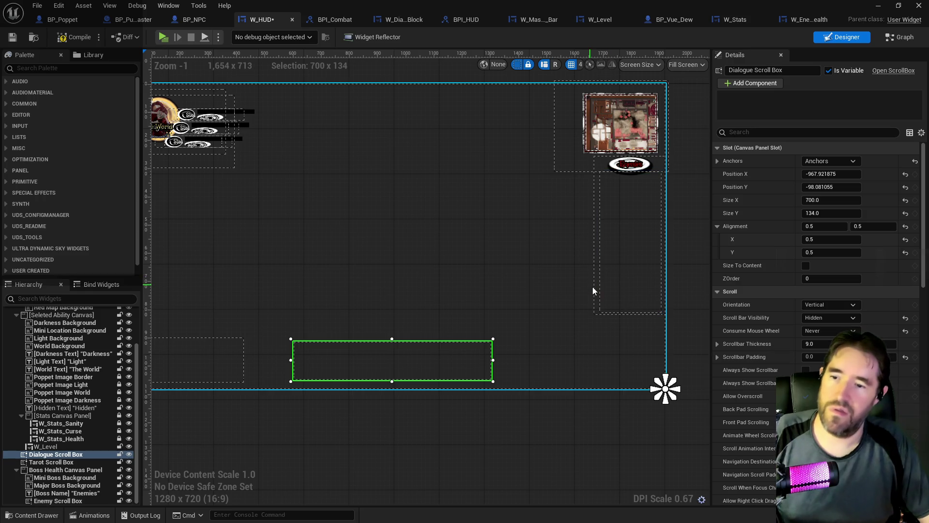
Make the Boss Health Canvas Panel taller and move its boss widgets up inside it
click(597, 314)
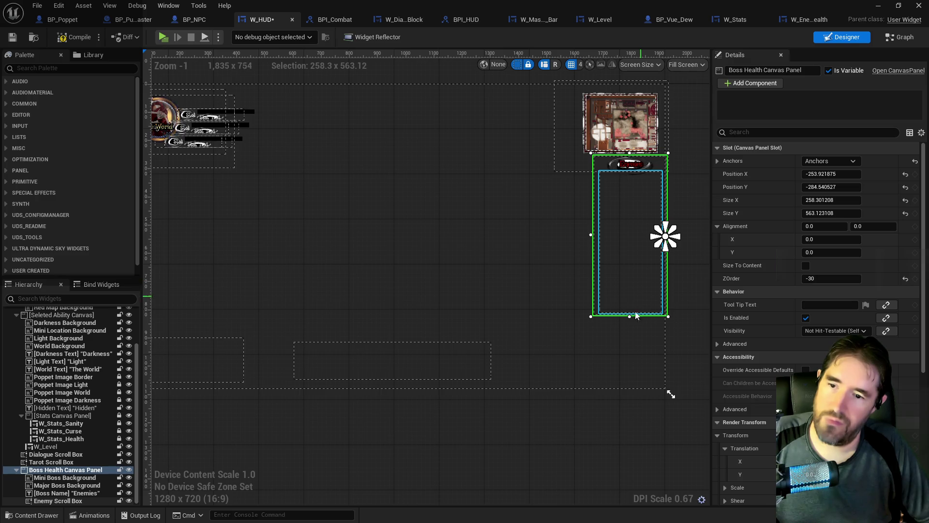
drag(630, 318, 628, 390)
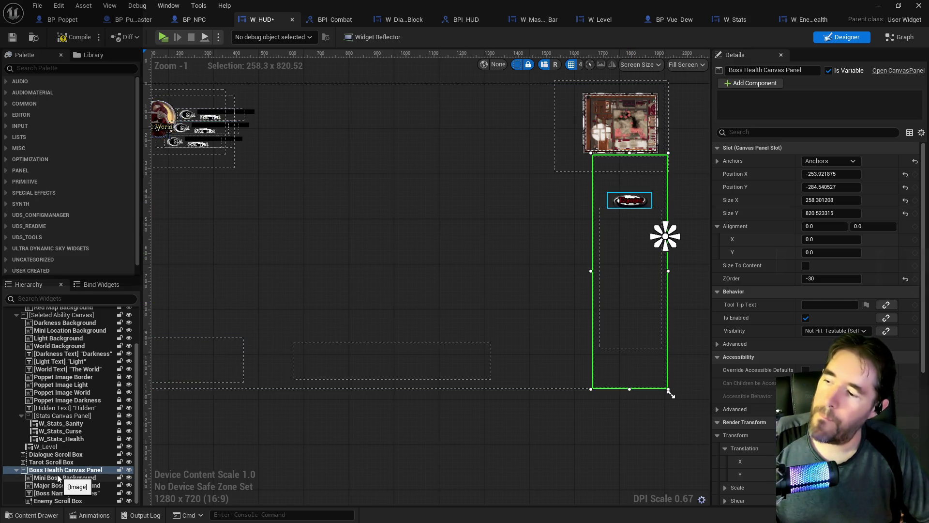
click(58, 477)
shift+click(58, 500)
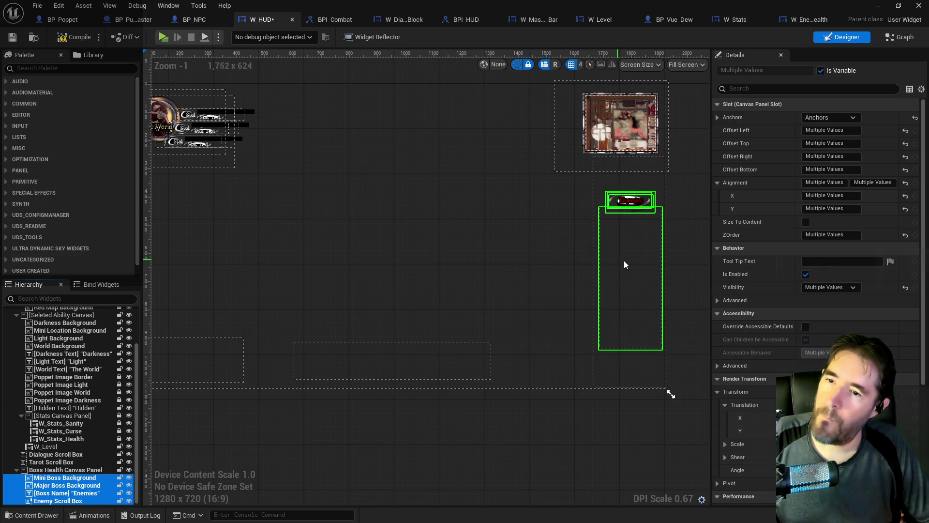
drag(626, 242, 623, 228)
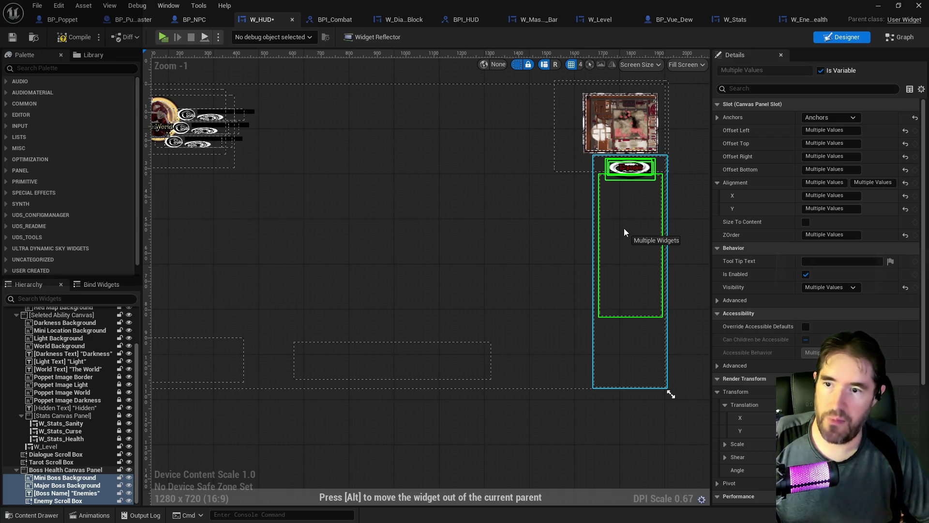
Set the Enemy Scroll Box height to 730 and compile W_HUD
click(614, 319)
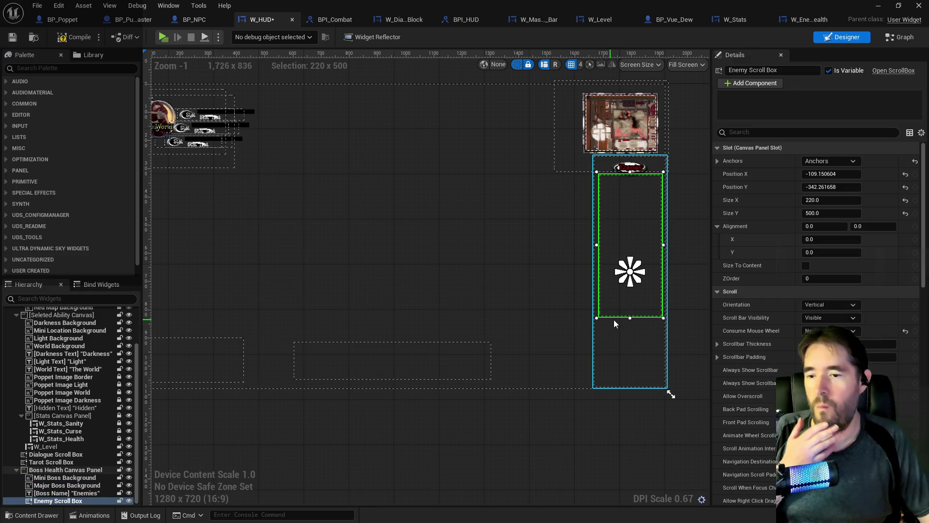
click(631, 315)
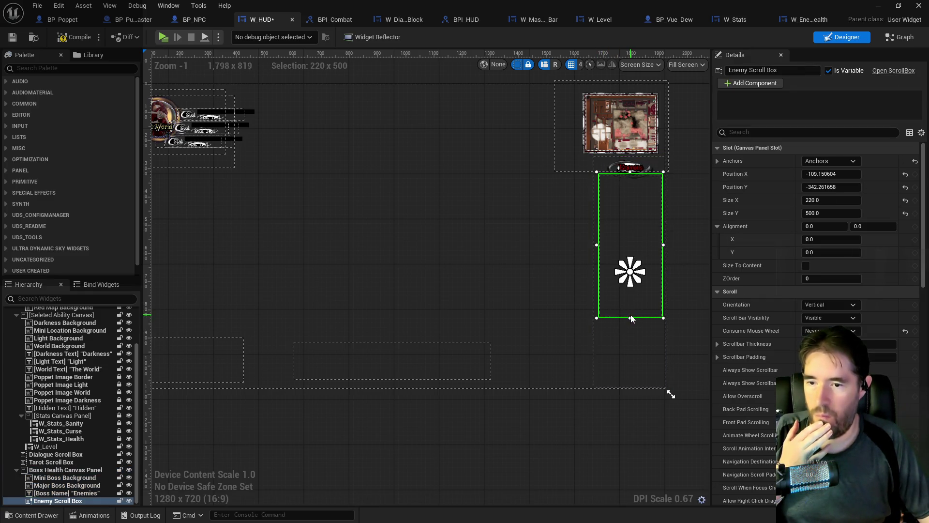
drag(630, 319, 628, 386)
click(824, 214)
text(730)
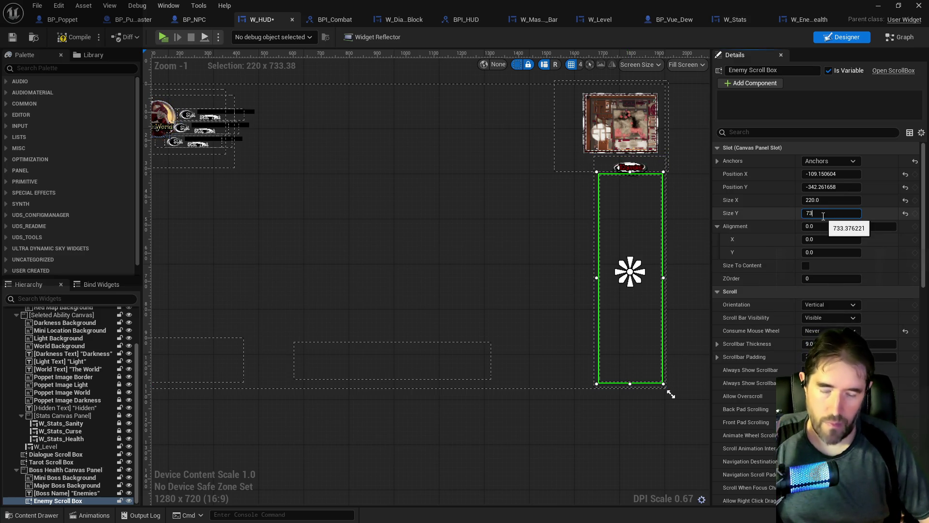
key(Return)
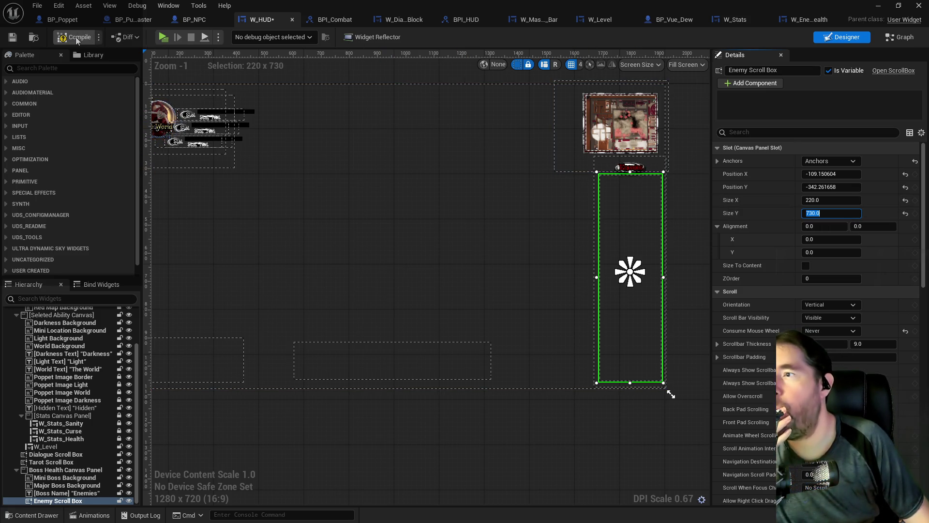
click(12, 38)
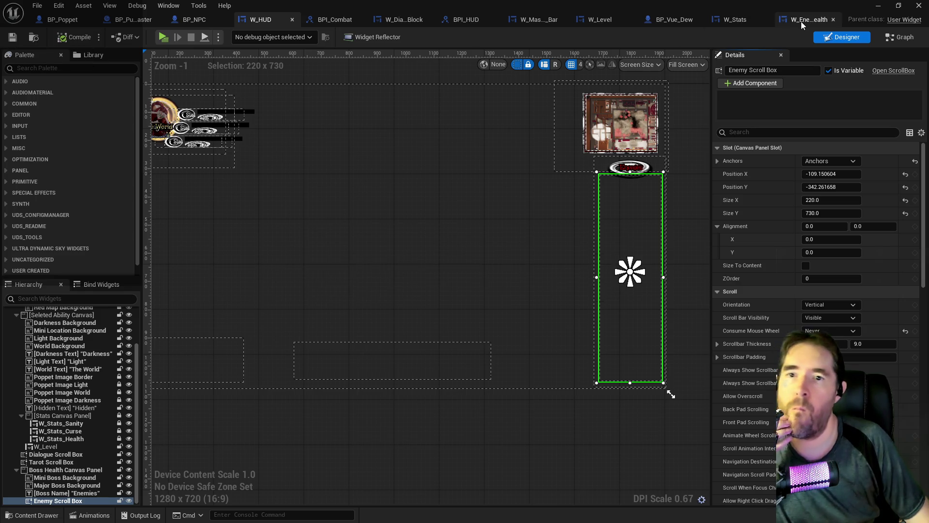
In W_Enemy_Health, change the Enemy Level circle's justification and narrow it from the left
click(800, 21)
click(634, 263)
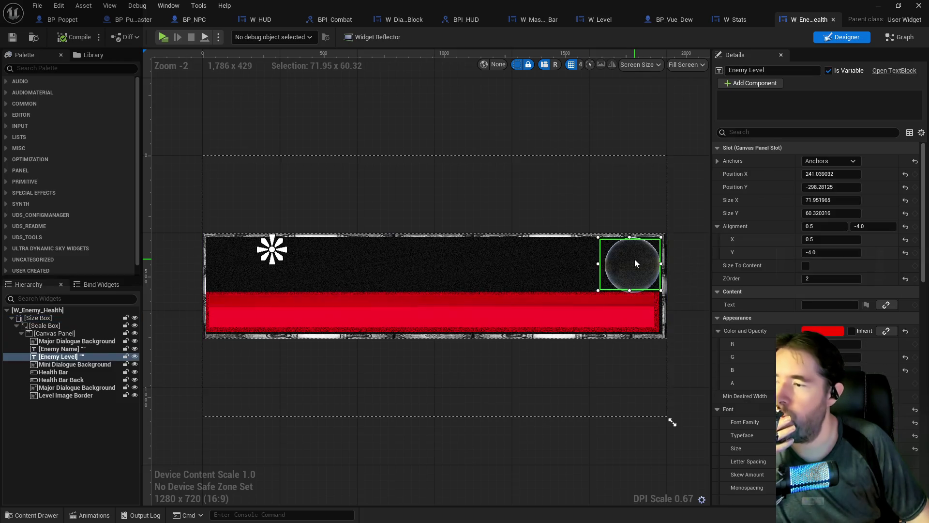
scroll(818, 242, down, 5)
scroll(818, 291, down, 5)
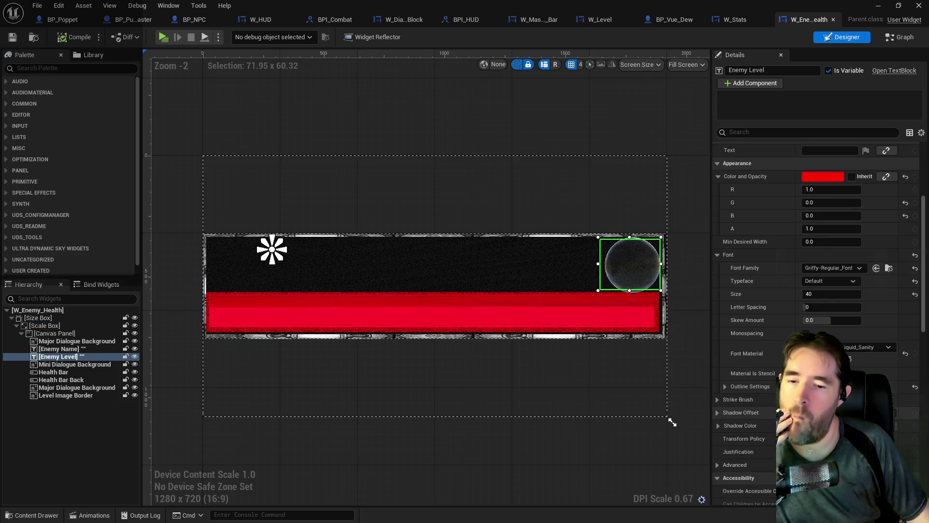
click(819, 404)
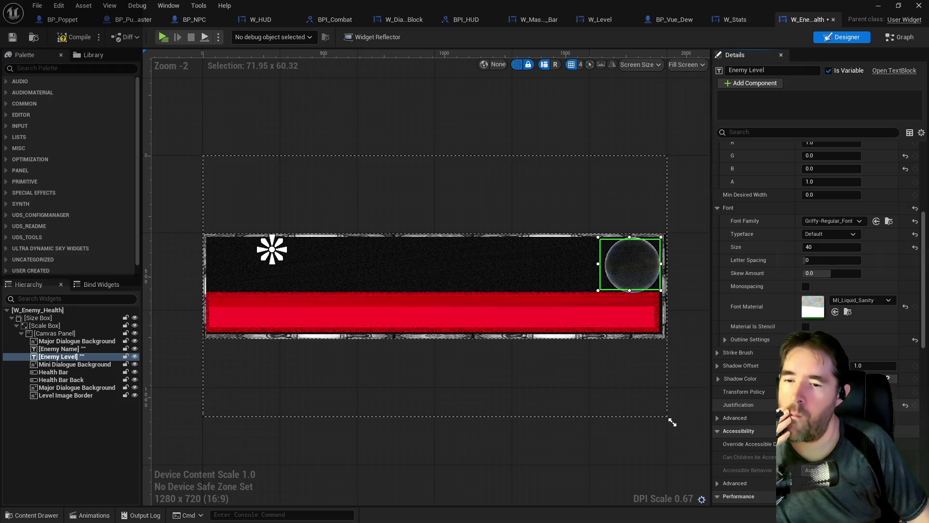
click(376, 268)
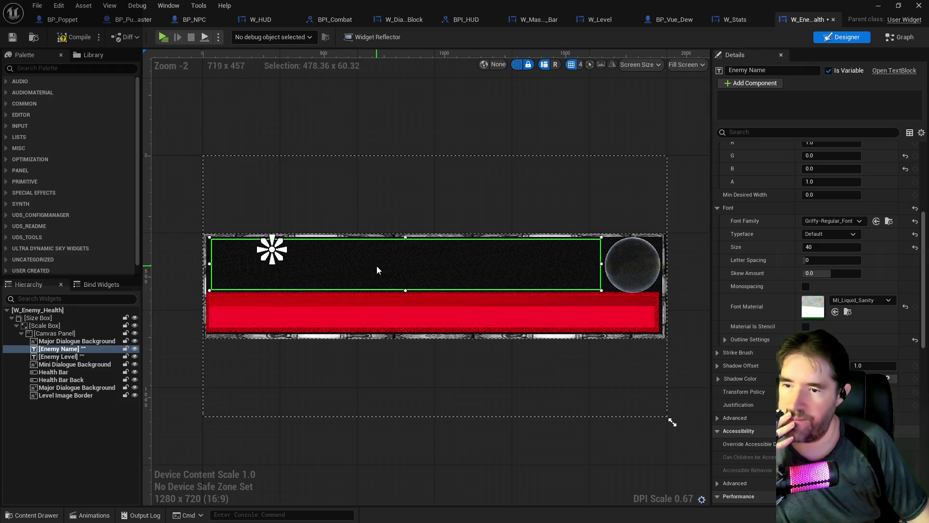
click(632, 273)
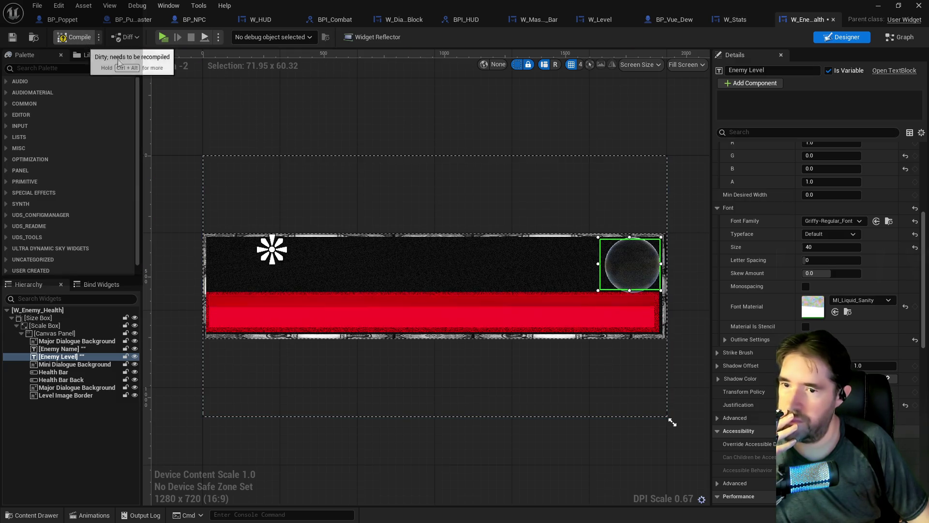
drag(599, 264, 605, 262)
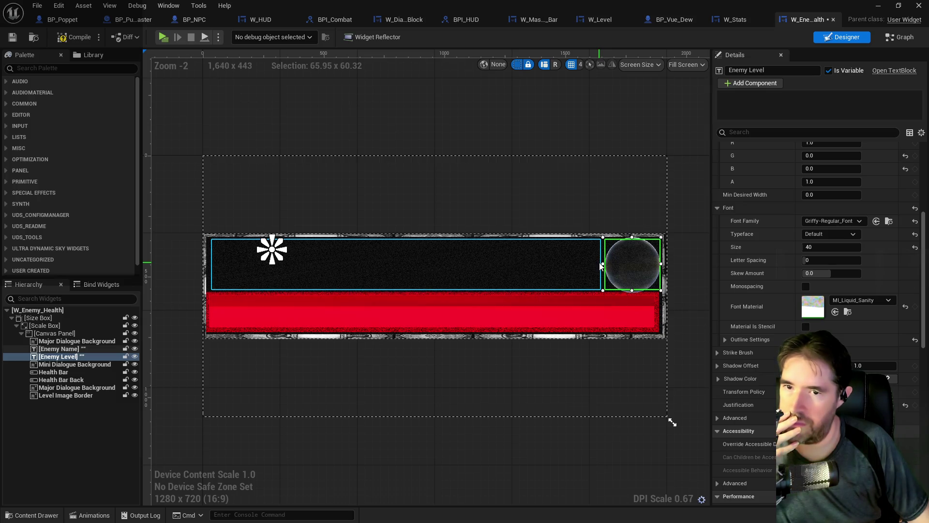
Size the Enemy Level circle to 65 by 65, adjust its Position Y, then compile and save
scroll(815, 237, up, 5)
scroll(814, 237, up, 3)
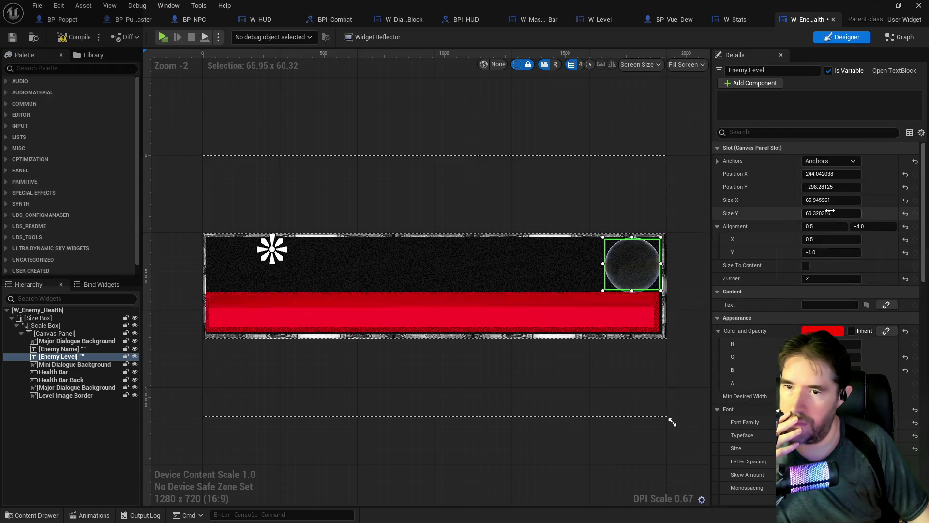
click(841, 201)
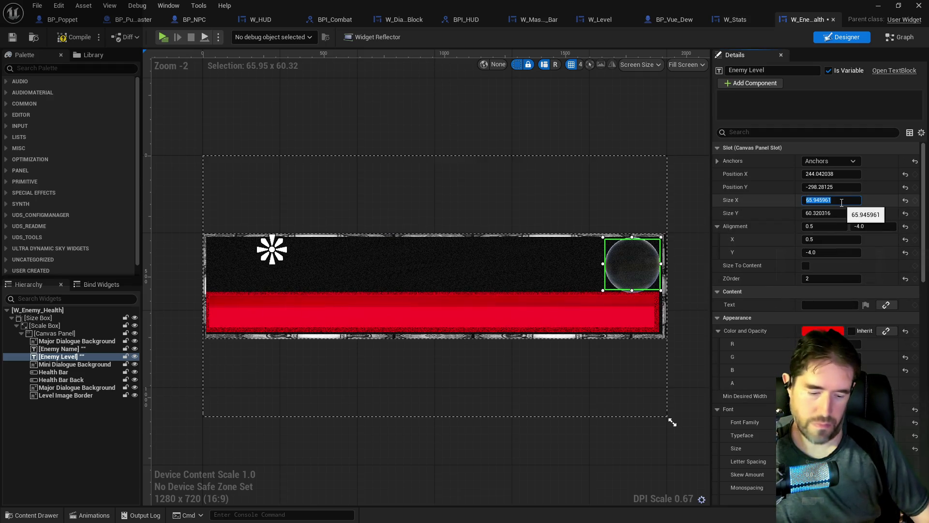
text(65)
key(Return)
click(840, 214)
text(65)
key(Return)
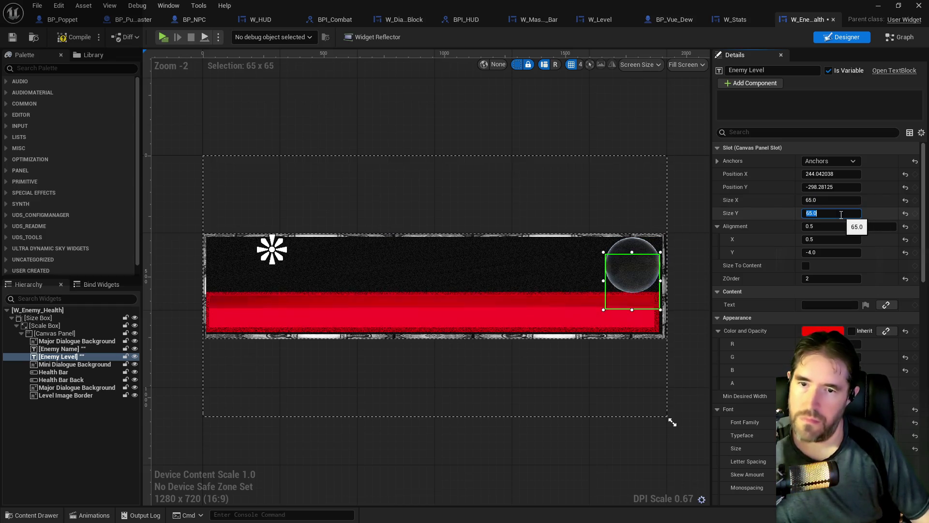
mouse_move(831, 187)
mouse_down()
mouse_move(853, 186)
mouse_move(818, 187)
mouse_up()
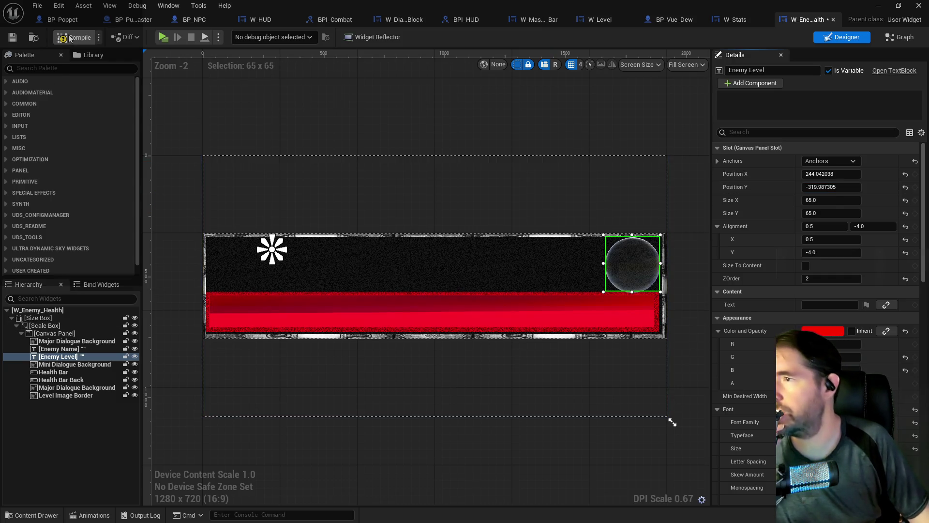
click(12, 37)
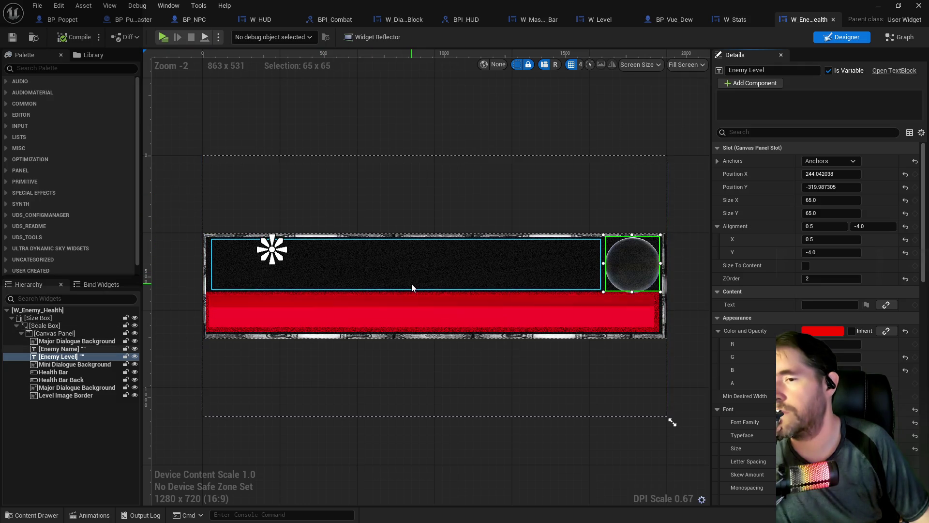
mouse_move(357, 9)
mouse_down()
mouse_move(695, 62)
mouse_move(928, 82)
mouse_up()
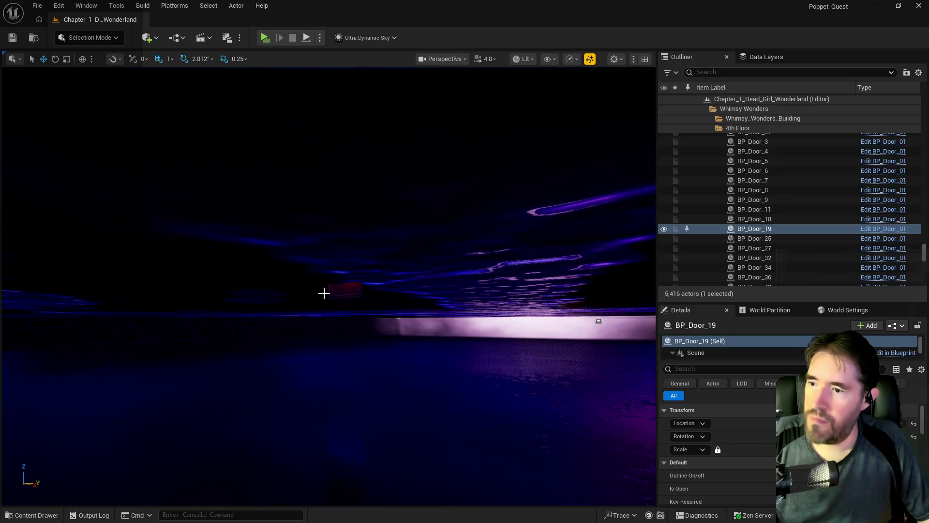
Select BP_Enemy_Spawner4 above the pentagram floor in the Forbidden Toys Room viewport
click(334, 288)
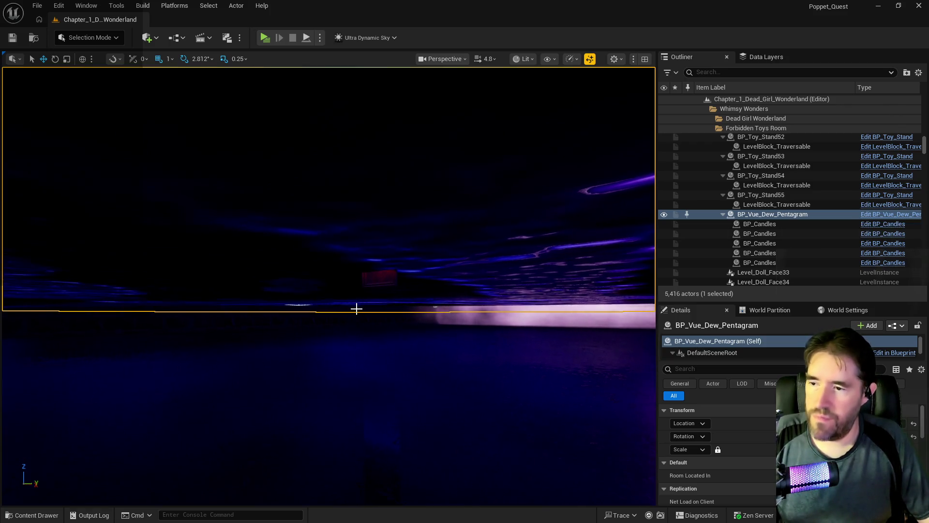
click(451, 272)
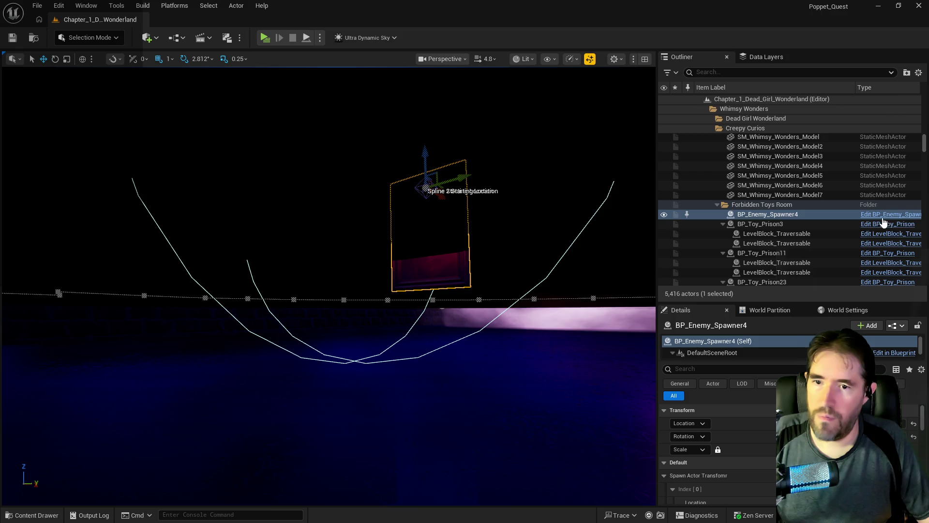
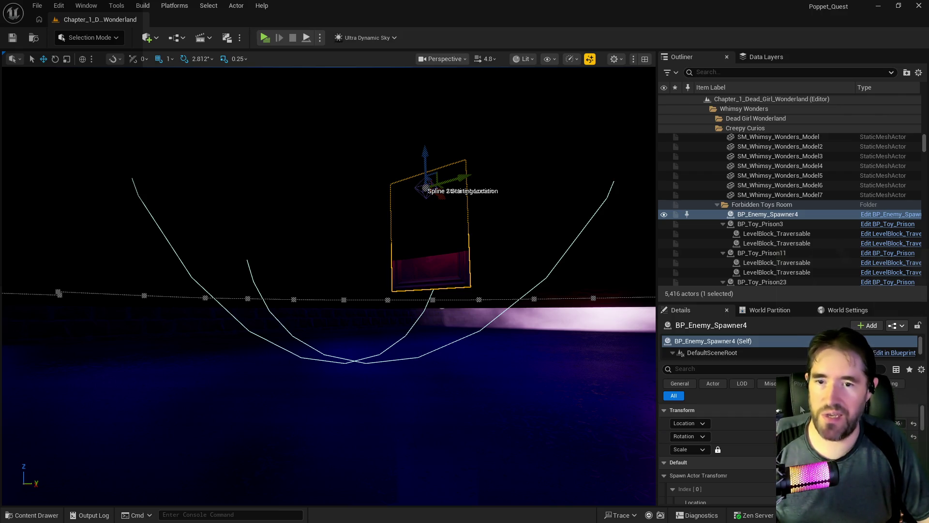
Open BP_Enemy_Spawner4's Blueprint using Edit BP_Enemy_Spawner from the level
scroll(702, 436, down, 3)
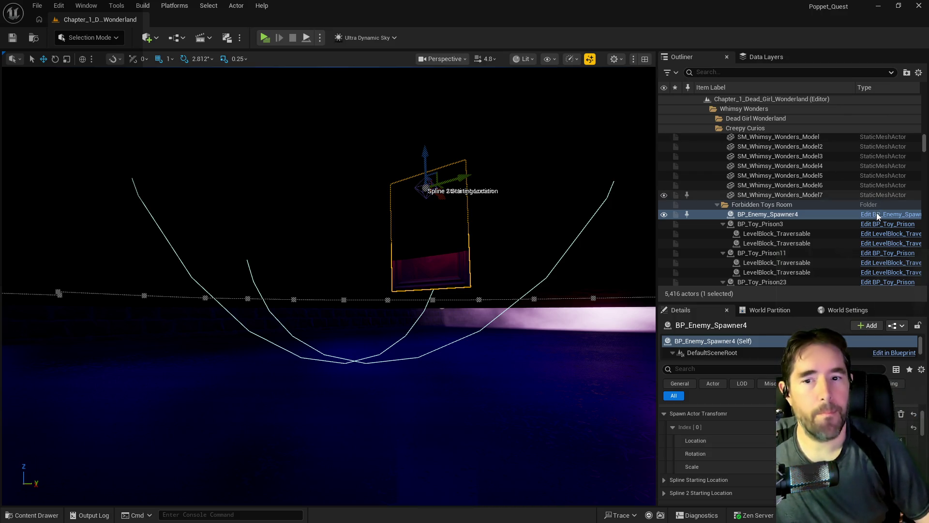
click(890, 214)
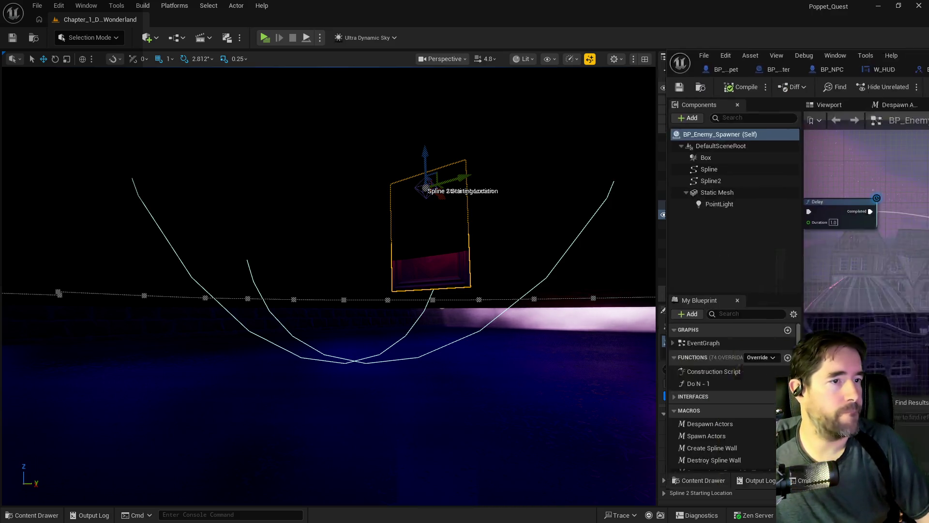
Zoom and pan across BP_Enemy_Spawner's EventGraph to survey its comment groups
scroll(458, 251, down, 2)
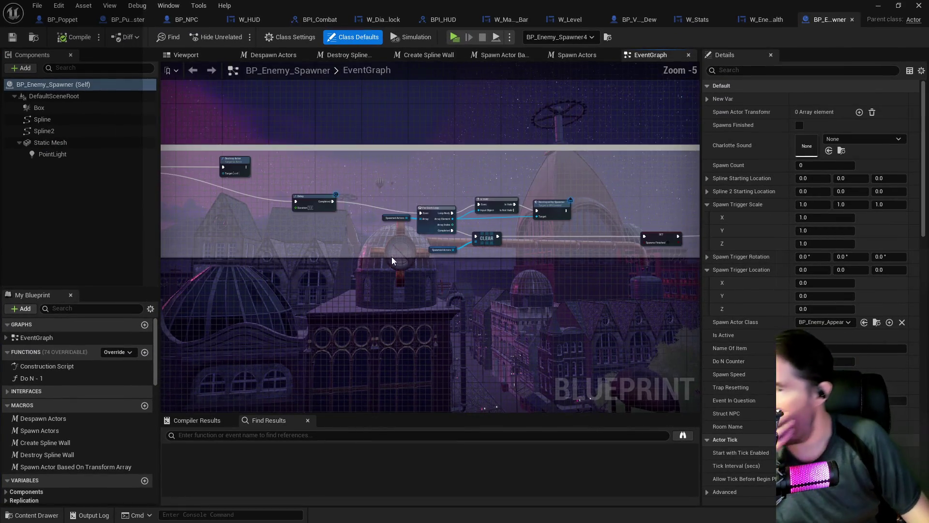
drag(307, 266, 467, 237)
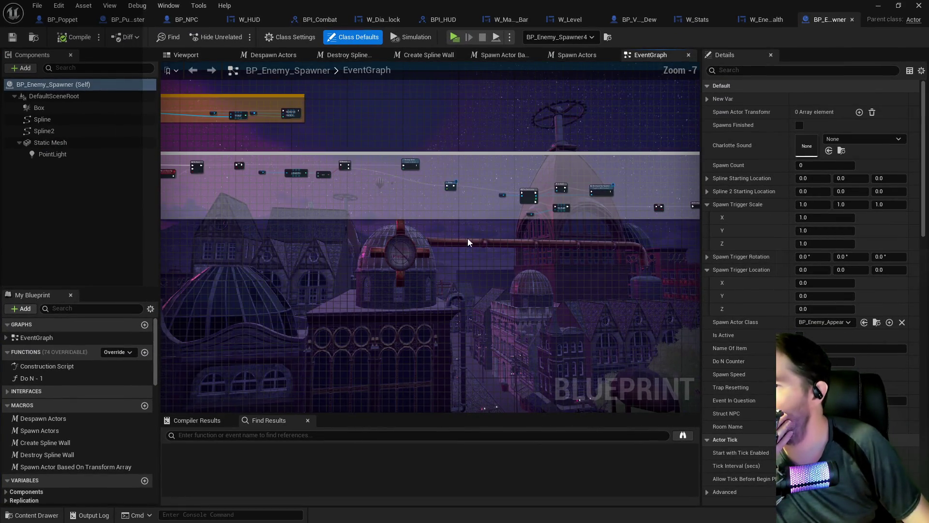
scroll(467, 238, down, 1)
scroll(286, 229, down, 1)
mouse_move(505, 178)
mouse_down()
mouse_move(473, 224)
mouse_move(331, 228)
mouse_move(242, 171)
mouse_move(500, 251)
mouse_up()
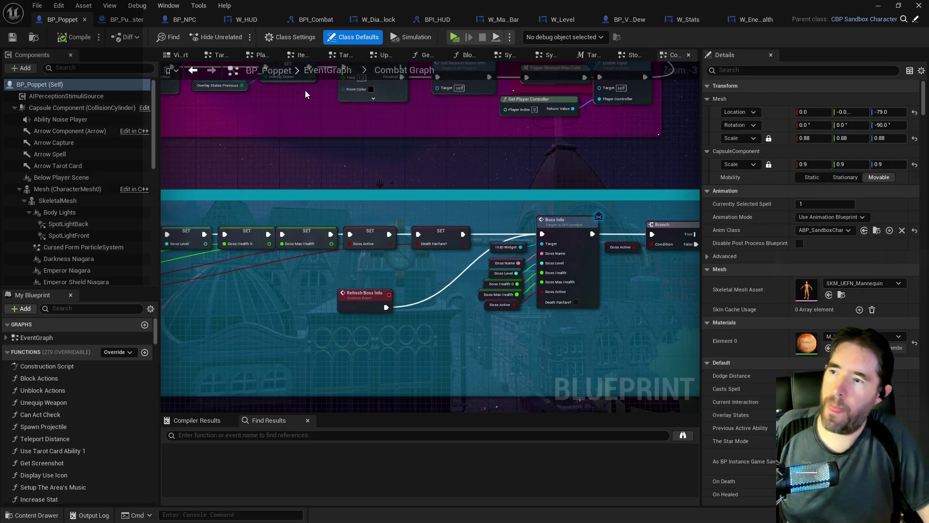
Go up to BP_Poppet's EventGraph, open the collapsed System Graph and pan through its groups
click(321, 71)
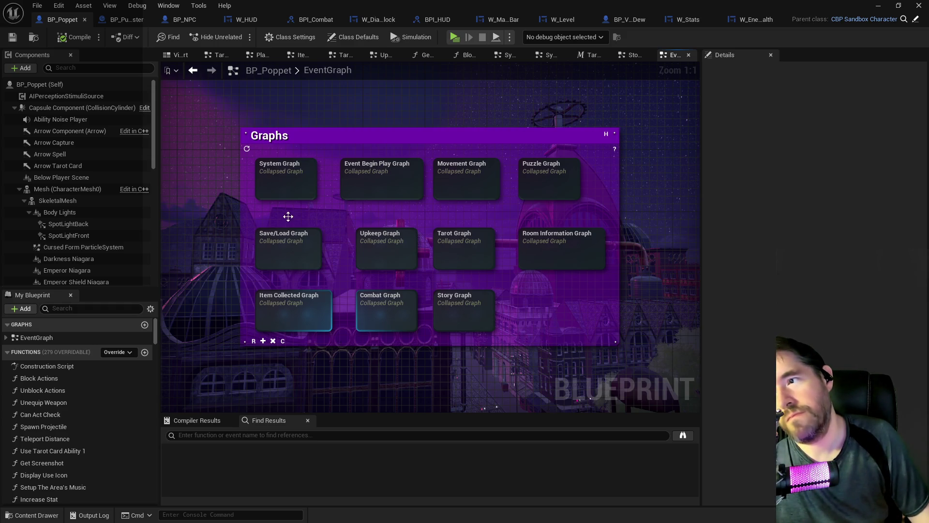
double_click(291, 196)
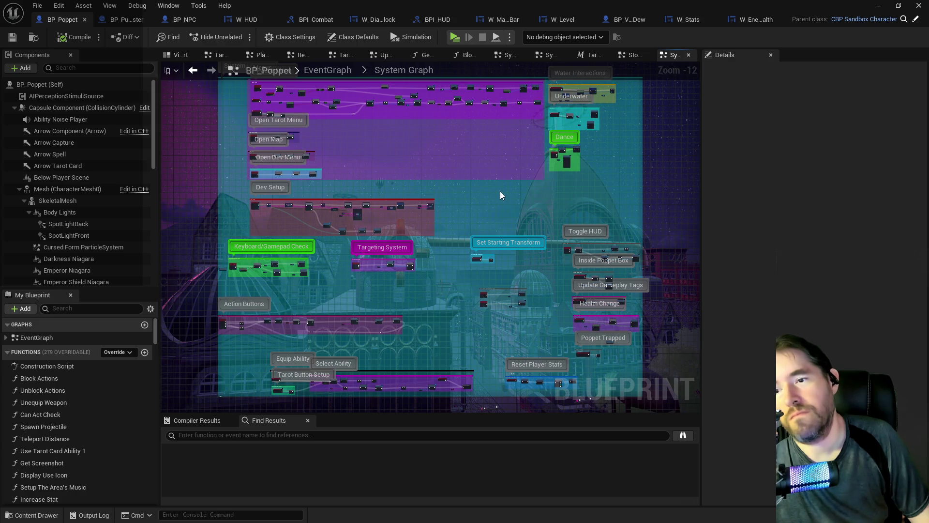
scroll(500, 197, up, 3)
mouse_move(499, 197)
mouse_down()
mouse_move(475, 331)
mouse_move(475, 243)
mouse_up()
scroll(474, 327, down, 2)
mouse_move(431, 326)
mouse_down()
mouse_move(435, 242)
mouse_move(507, 261)
mouse_up()
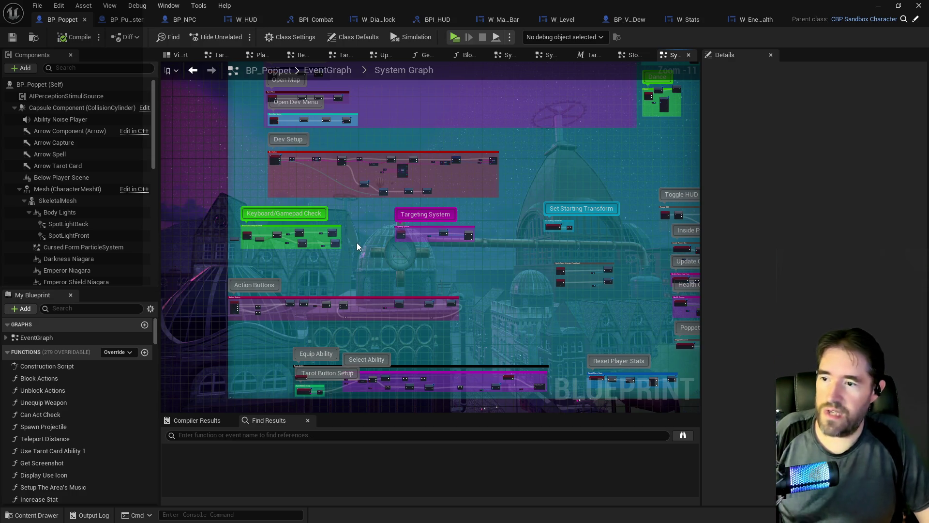
scroll(357, 243, up, 1)
drag(429, 254, 204, 234)
mouse_move(306, 223)
mouse_down()
mouse_move(342, 296)
mouse_move(377, 263)
mouse_move(494, 342)
mouse_up()
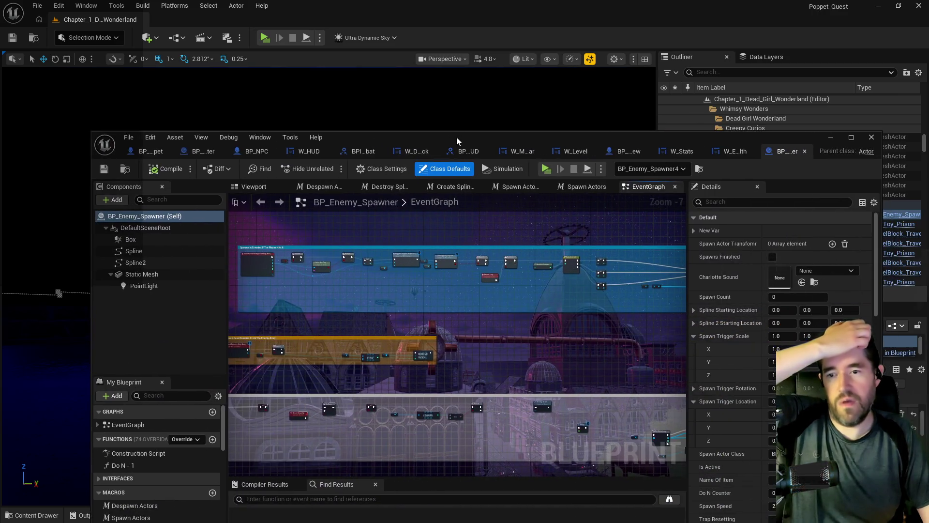
Reopen BP_Enemy_Spawner and follow the spawn chain to Trigger Special Music, Timeline and Spawn Actors
double_click(457, 137)
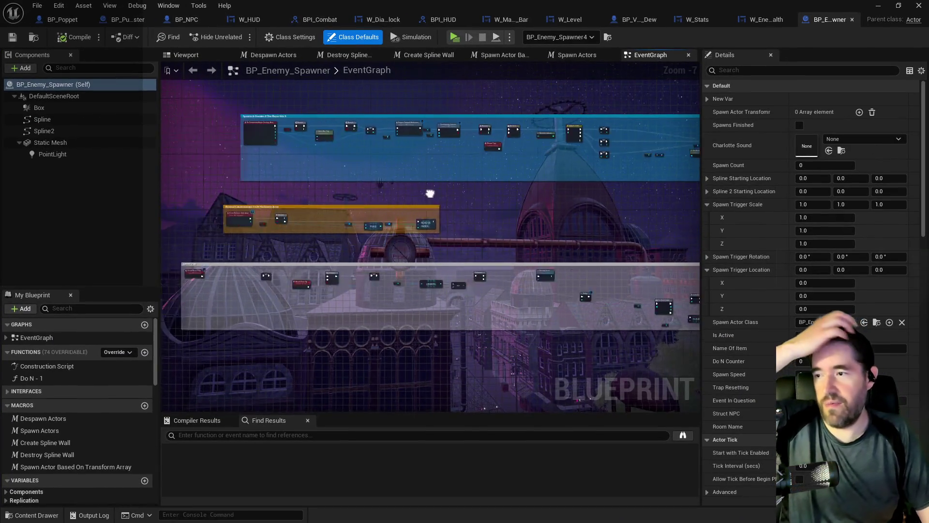
scroll(433, 251, up, 4)
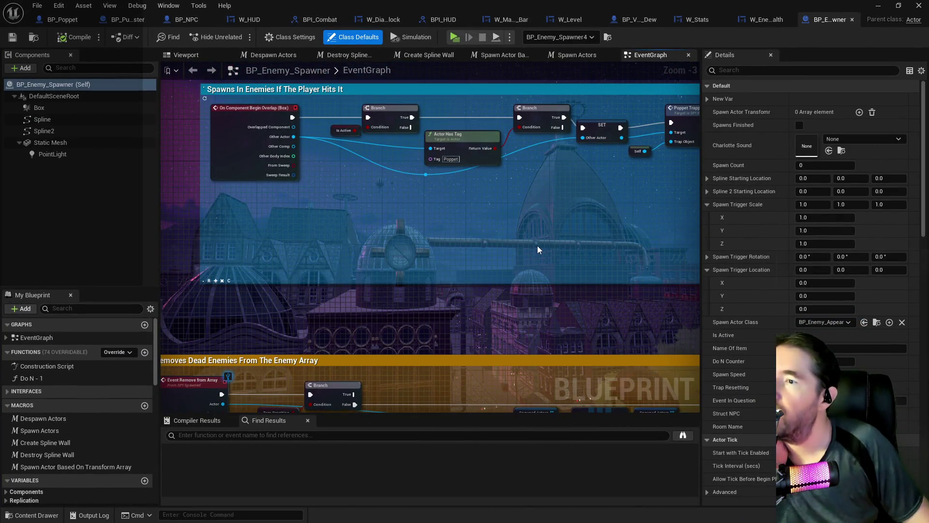
scroll(539, 245, down, 1)
drag(540, 246, 265, 234)
mouse_move(474, 205)
mouse_down()
mouse_move(396, 191)
mouse_move(495, 180)
mouse_move(416, 176)
mouse_move(402, 148)
mouse_move(172, 196)
mouse_move(146, 213)
mouse_up()
scroll(145, 213, down, 1)
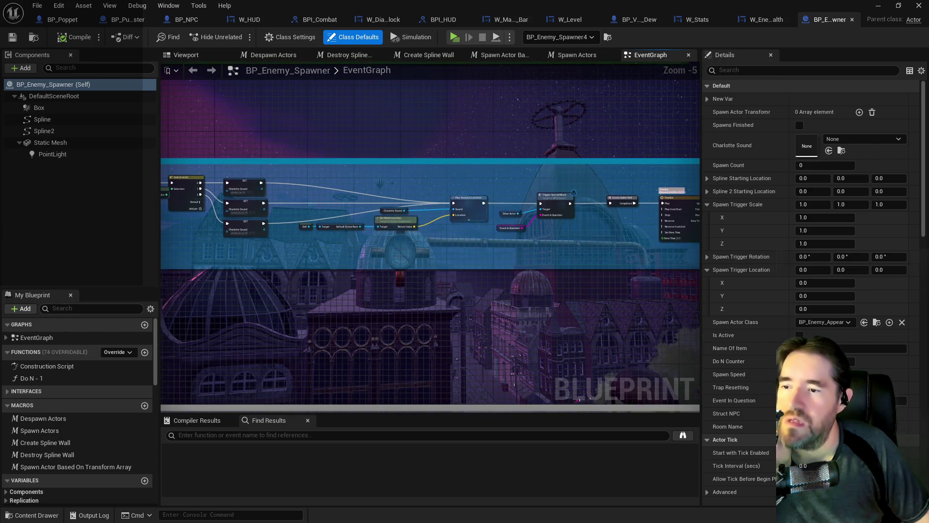
scroll(453, 216, up, 2)
mouse_move(452, 216)
mouse_down()
mouse_move(557, 242)
mouse_move(347, 219)
mouse_up()
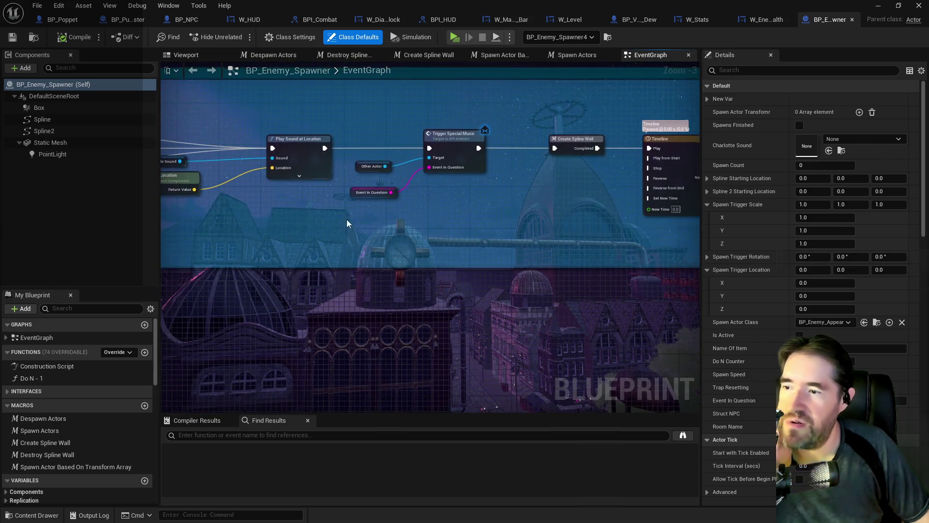
drag(492, 203, 315, 205)
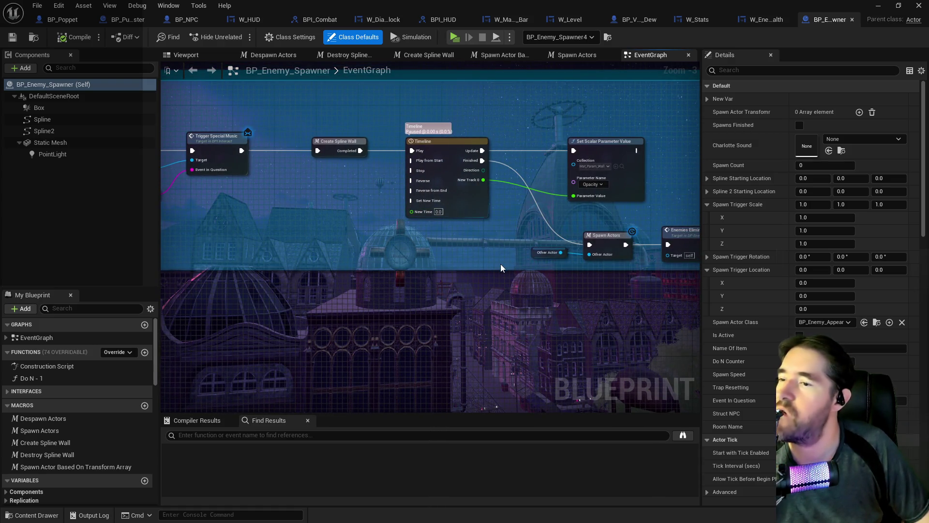
Pan over the Set, Play Sound, Remove Index and Branch nodes to the blue comment group
drag(501, 268, 404, 234)
scroll(402, 263, down, 2)
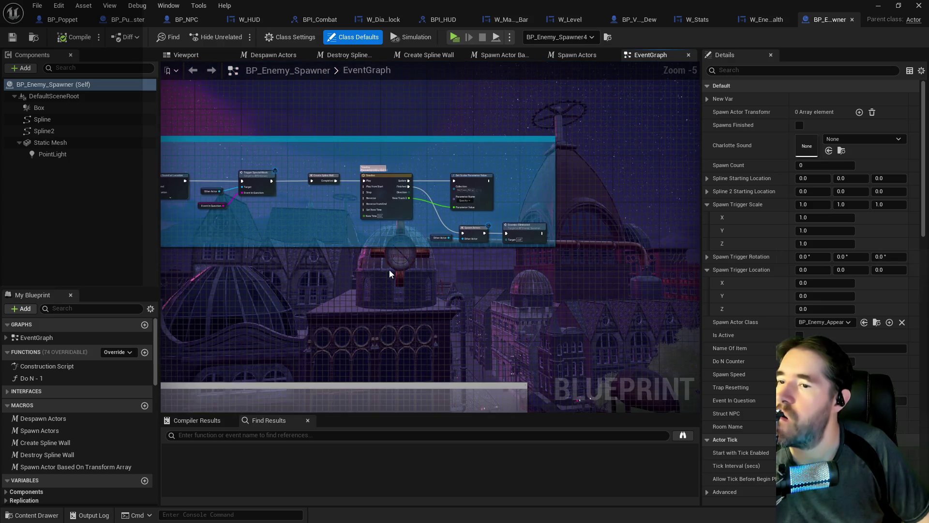
drag(378, 267, 611, 264)
mouse_move(409, 259)
mouse_down()
mouse_move(629, 232)
mouse_move(697, 192)
mouse_up()
drag(203, 251, 439, 239)
mouse_move(337, 189)
mouse_down()
mouse_move(382, 240)
mouse_move(405, 201)
mouse_up()
Trace from Event Begin Play and the spline-wall group through to Destroy Actor and Set Visibility
scroll(449, 229, down, 2)
drag(454, 248, 216, 345)
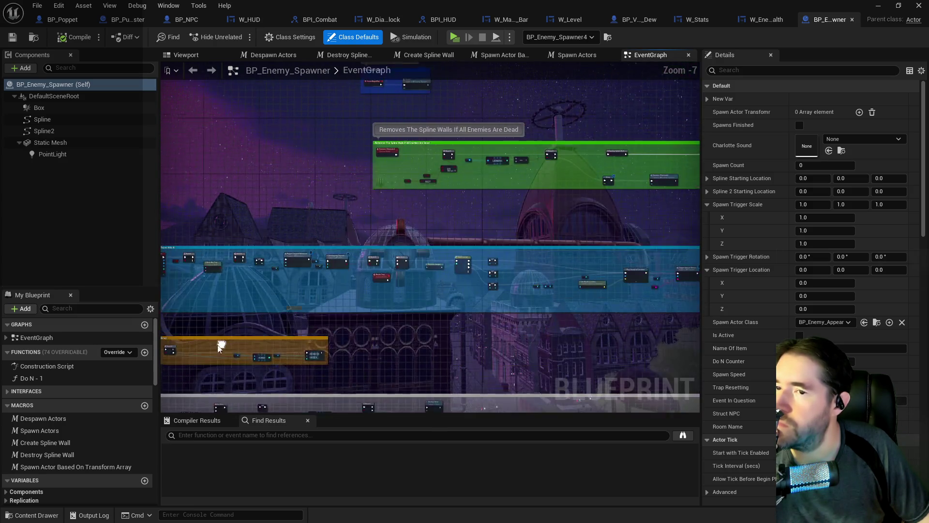
mouse_move(400, 209)
mouse_down()
mouse_move(442, 237)
mouse_move(435, 305)
mouse_move(337, 243)
mouse_move(398, 277)
mouse_move(126, 259)
mouse_up()
scroll(337, 243, up, 4)
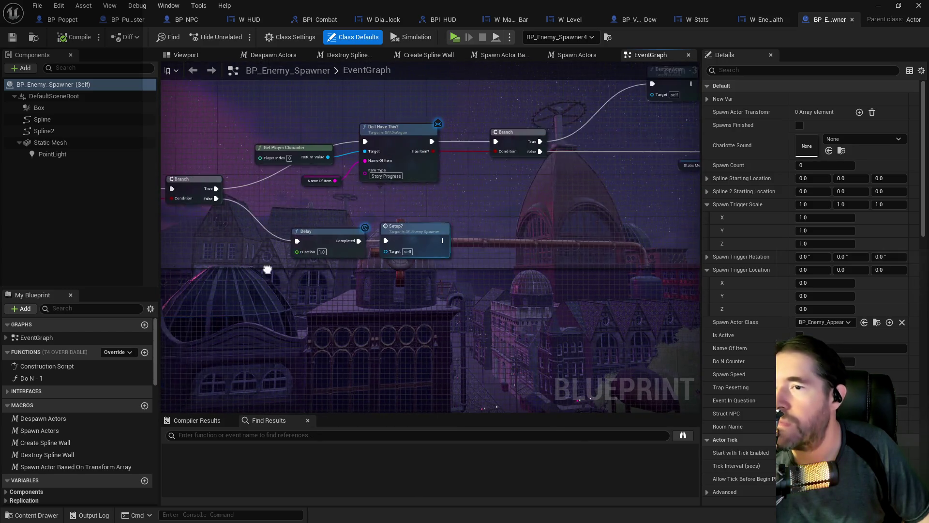
drag(463, 230, 366, 237)
drag(497, 237, 295, 251)
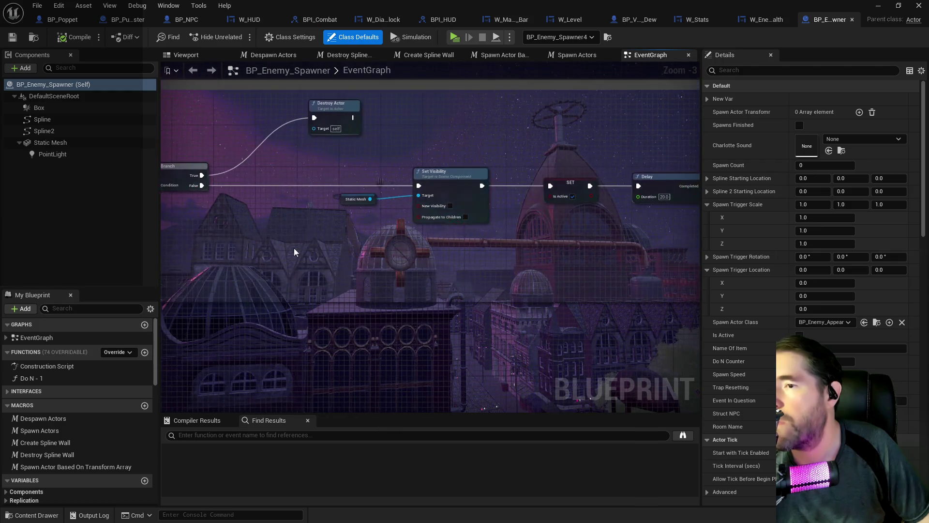
drag(437, 233, 256, 234)
right_click(453, 236)
Jump to the Setup? event definition and center it with Destroy Actor and Set Visibility
click(572, 225)
double_click(605, 168)
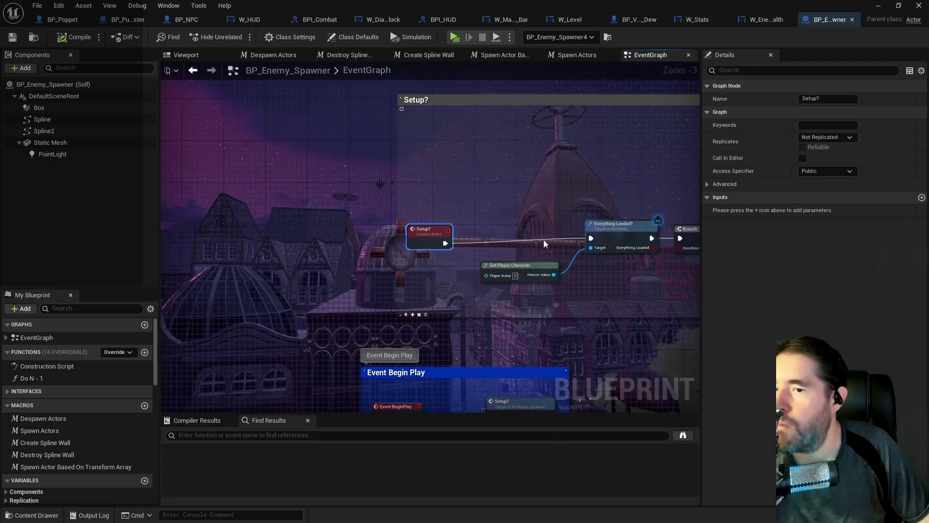
scroll(509, 310, down, 2)
mouse_move(344, 263)
mouse_down()
mouse_move(427, 297)
mouse_move(468, 267)
mouse_up()
scroll(524, 223, up, 2)
mouse_move(550, 312)
mouse_down()
mouse_move(364, 307)
mouse_move(411, 203)
mouse_move(451, 280)
mouse_up()
scroll(364, 306, down, 2)
Bring the enemy spawn/removal groups and Spawns In Enemies Branch and SET nodes into view
drag(503, 318, 590, 159)
mouse_move(349, 302)
mouse_down()
mouse_move(584, 281)
mouse_move(396, 357)
mouse_up()
scroll(407, 183, up, 2)
scroll(436, 223, down, 2)
drag(301, 274, 564, 206)
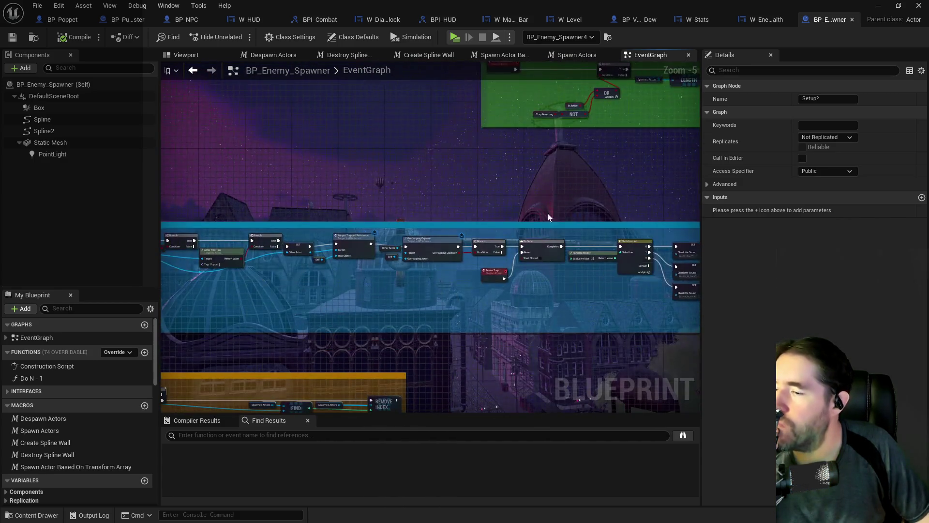
scroll(298, 262, up, 2)
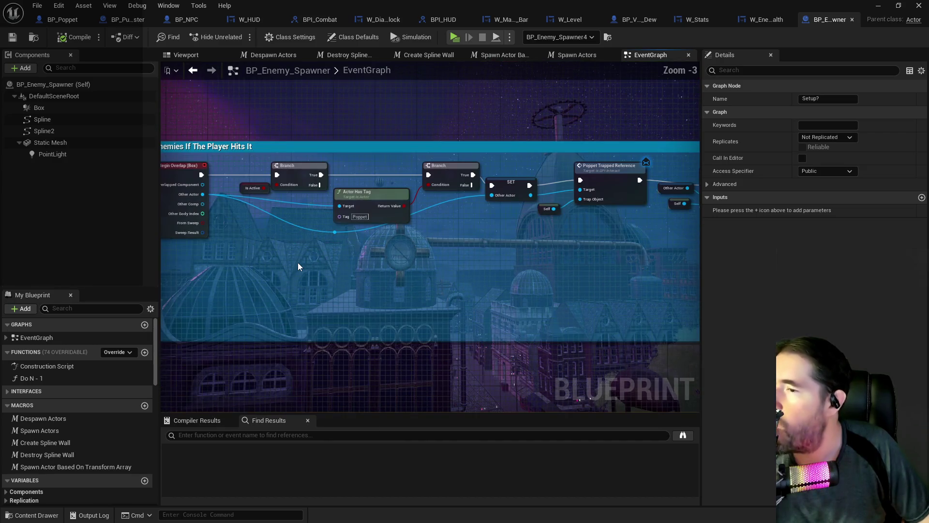
drag(495, 280, 350, 264)
Follow the chain past Rearm Trap and Play Sound to Trigger Special Music and Create Spline Wall
drag(475, 262, 315, 252)
drag(451, 252, 280, 249)
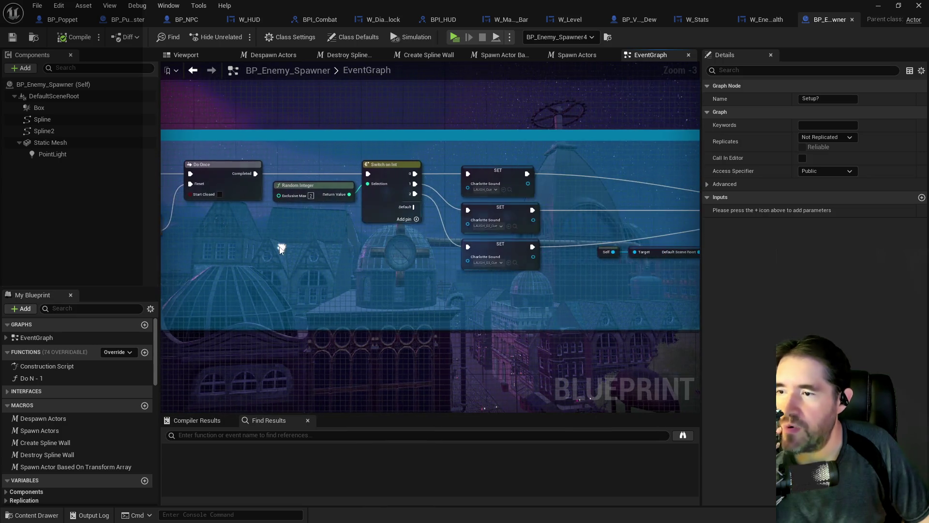
drag(400, 261, 282, 263)
drag(475, 299, 225, 269)
drag(463, 265, 281, 257)
drag(527, 251, 340, 248)
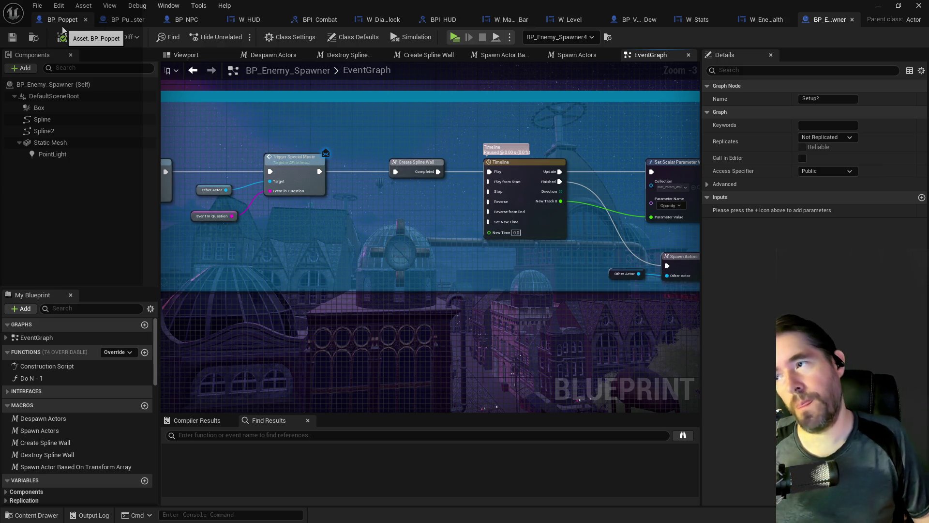
Find references to Trigger Special Music by name, review the results, then switch to BP_Poppet
click(301, 180)
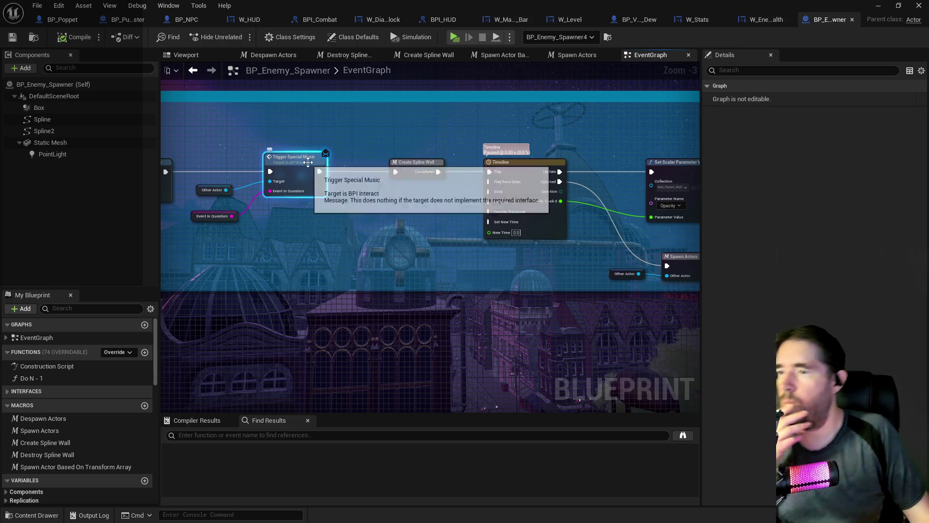
right_click(301, 176)
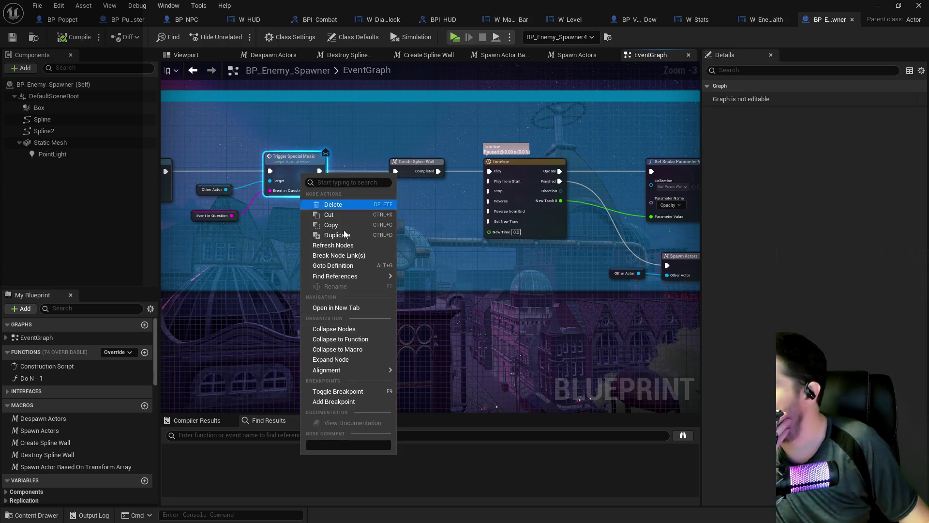
mouse_move(358, 276)
click(401, 282)
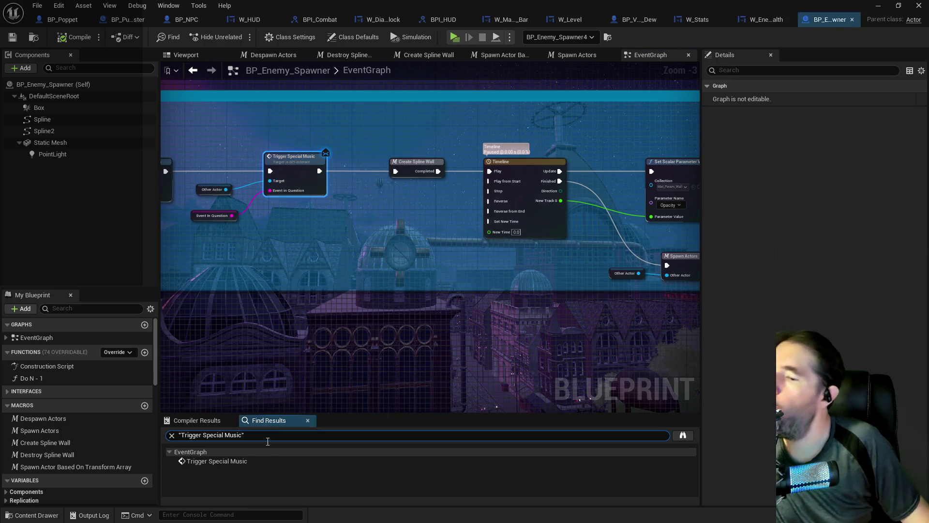
scroll(288, 285, down, 3)
scroll(288, 282, up, 2)
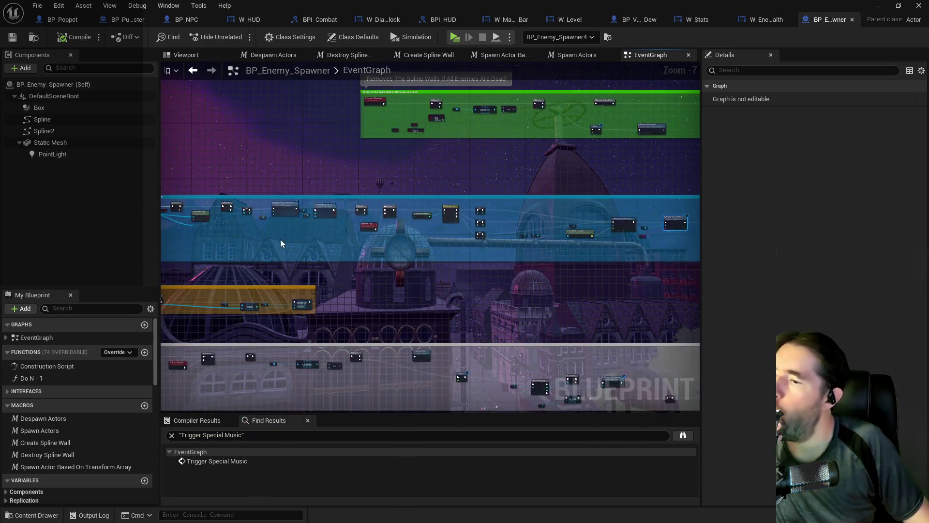
scroll(454, 283, down, 4)
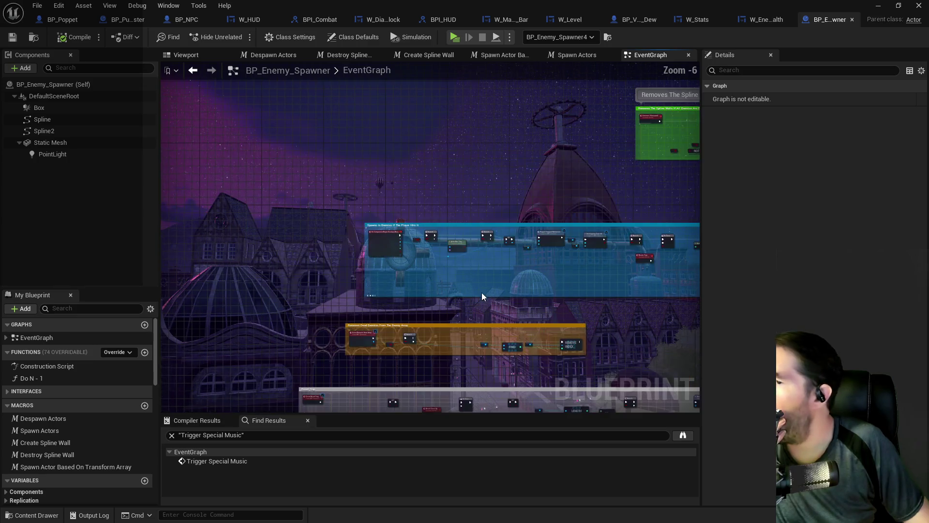
scroll(481, 293, up, 2)
click(75, 22)
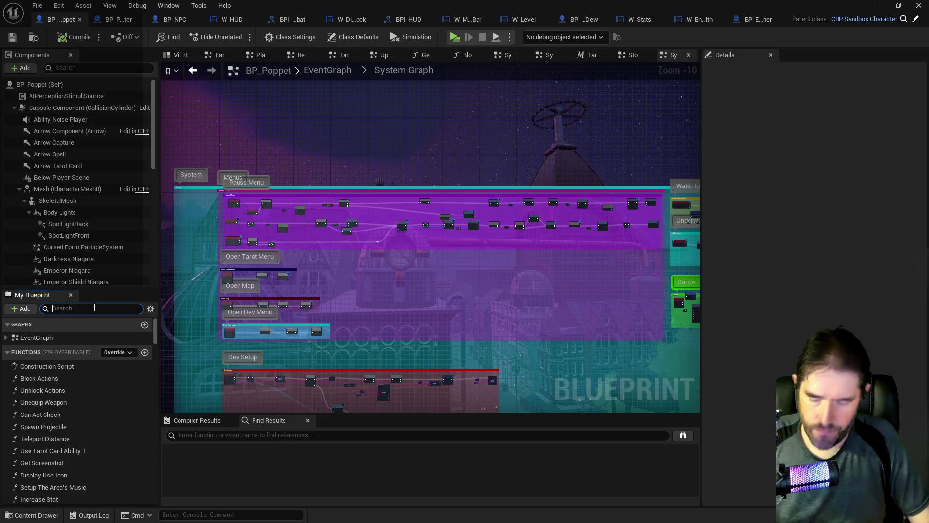
Jump to the Event Trigger Special Music handler and inspect its Switch on String and SET nodes
text(trigger spe)
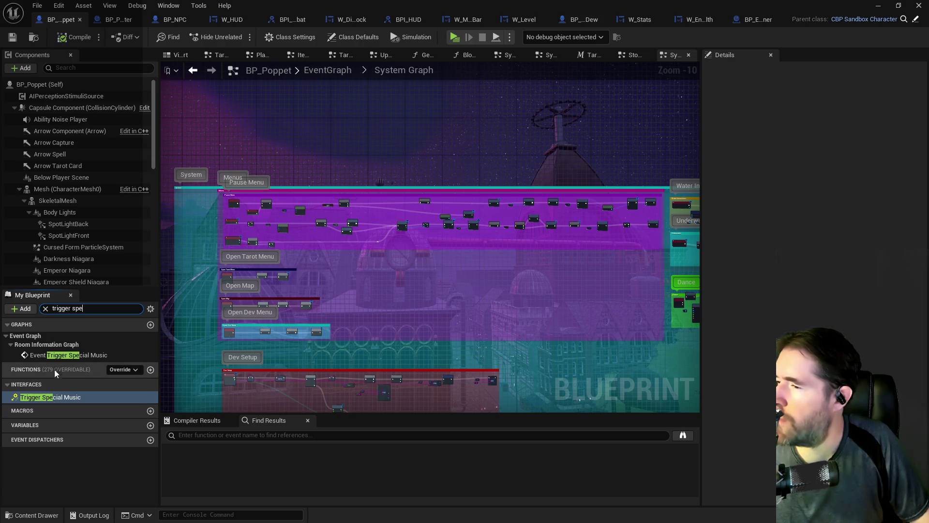
double_click(56, 357)
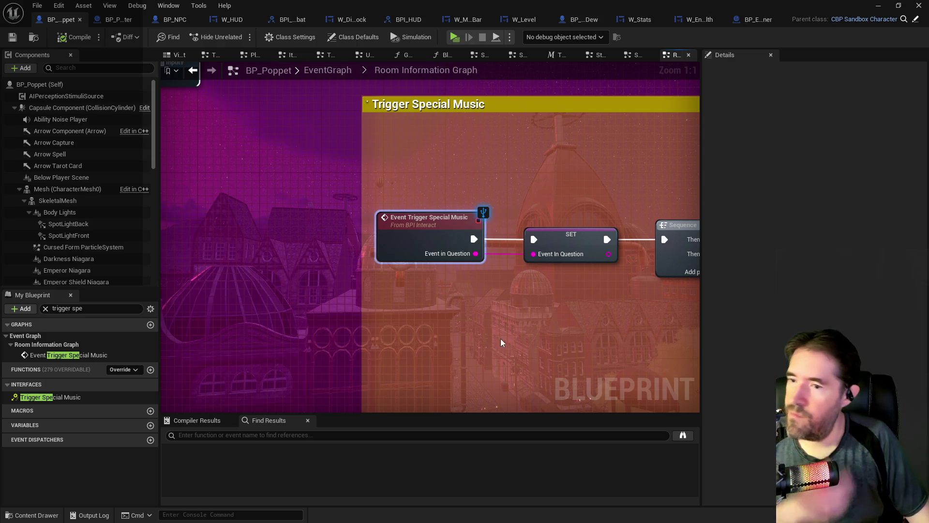
drag(500, 343, 270, 269)
scroll(444, 318, down, 4)
scroll(429, 311, up, 2)
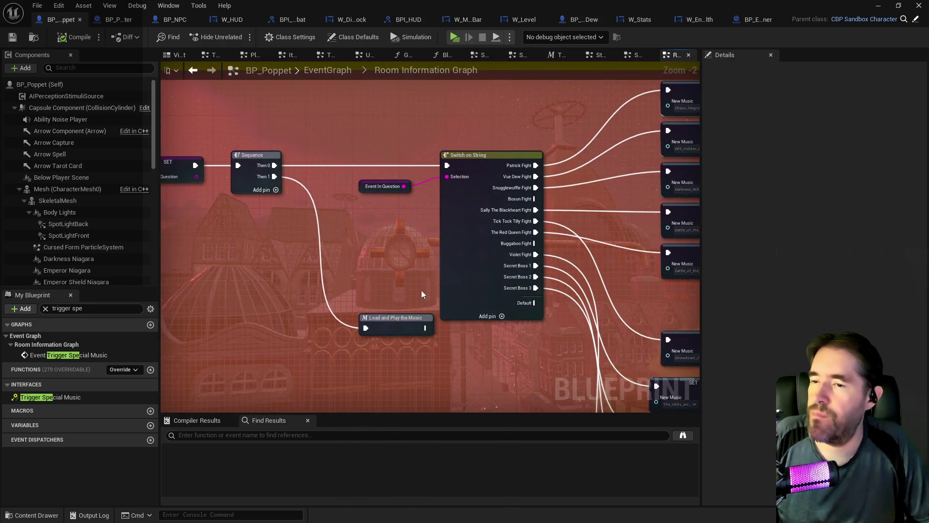
drag(535, 289, 440, 262)
mouse_move(550, 270)
mouse_down()
mouse_move(389, 272)
mouse_move(396, 202)
mouse_up()
Zoom around the Do I Have This? and Branch nodes, then overview the graph's comment boxes
scroll(384, 277, down, 2)
scroll(395, 255, down, 1)
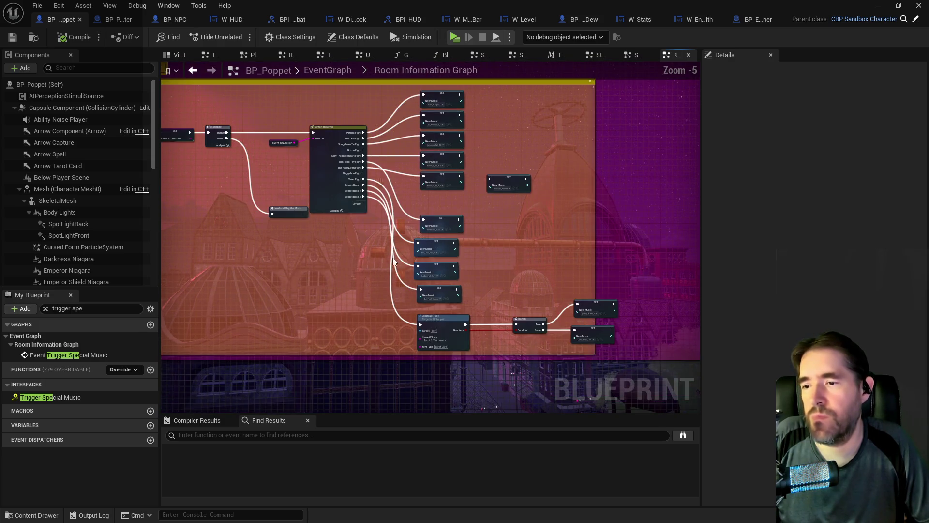
scroll(448, 354, up, 2)
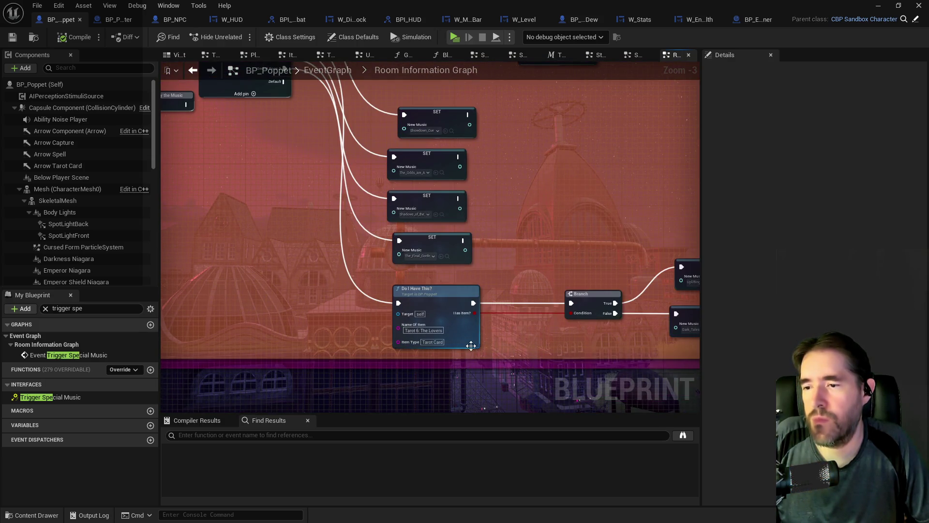
scroll(448, 354, down, 2)
drag(518, 233, 538, 350)
scroll(433, 227, down, 2)
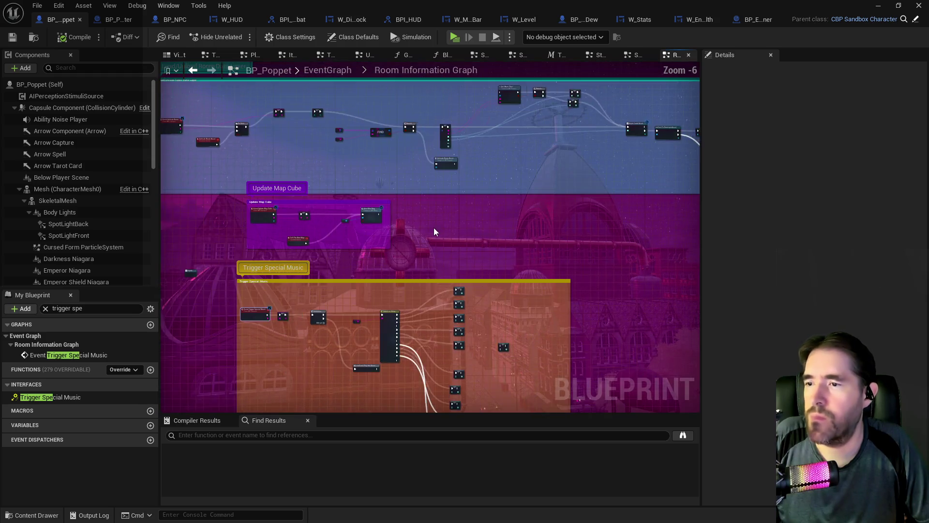
drag(431, 241, 411, 256)
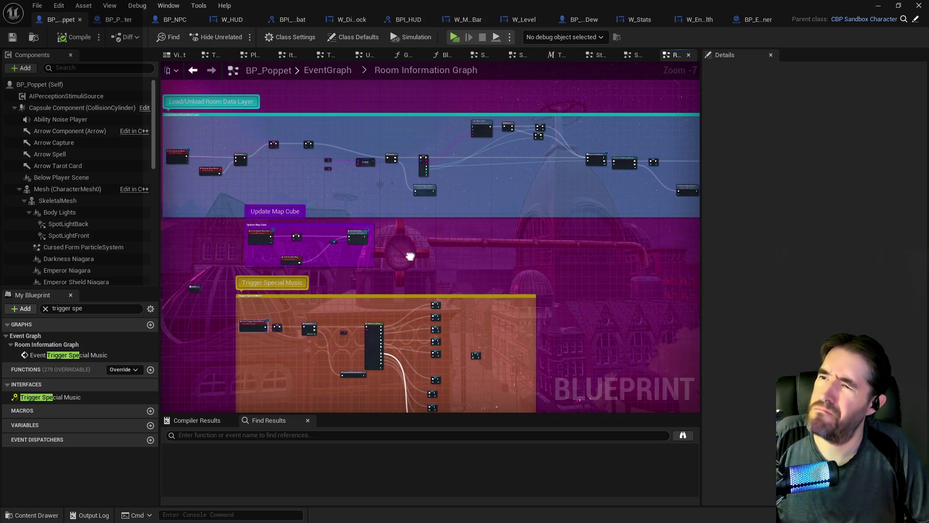
mouse_move(410, 257)
mouse_down()
mouse_move(420, 255)
mouse_move(421, 241)
mouse_up()
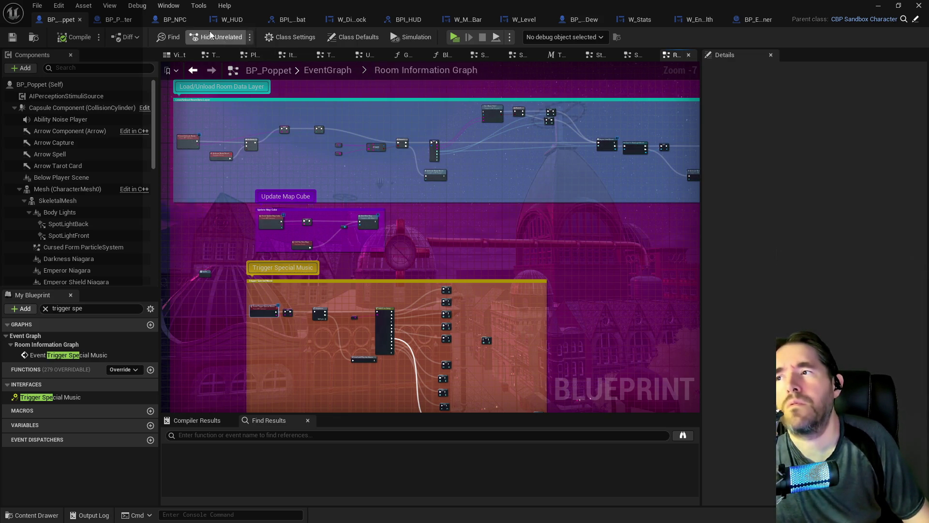
In BP_NPC, close the Setup Heath Bar Level and Setup Character Info tabs and return to EventGraph
click(182, 22)
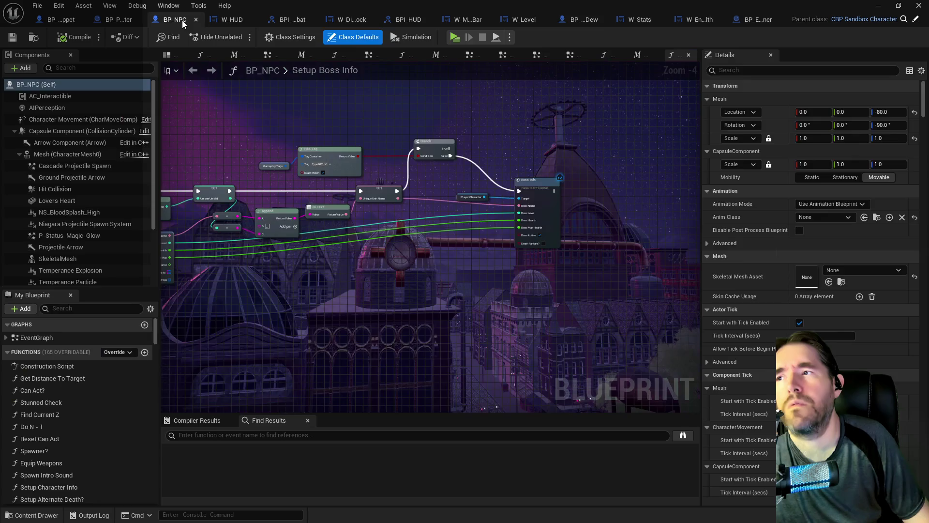
click(670, 55)
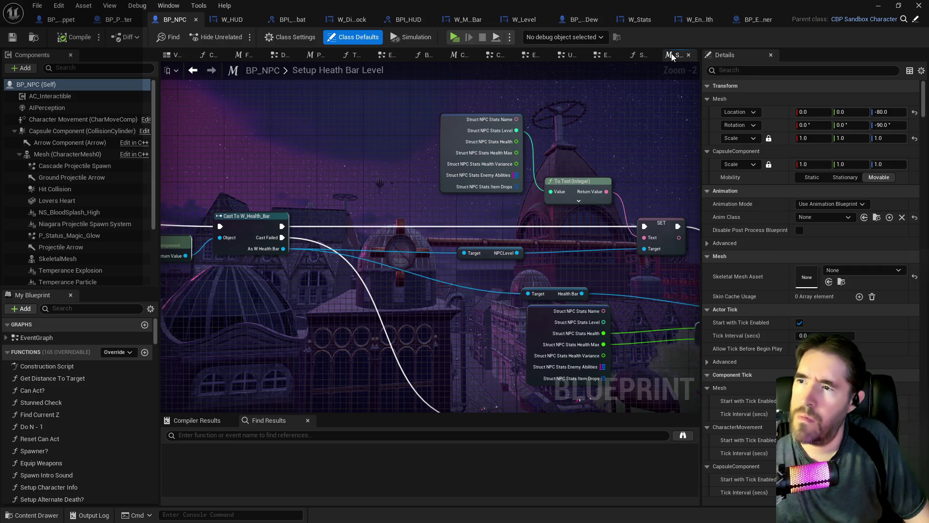
middle_click(672, 55)
middle_click(676, 57)
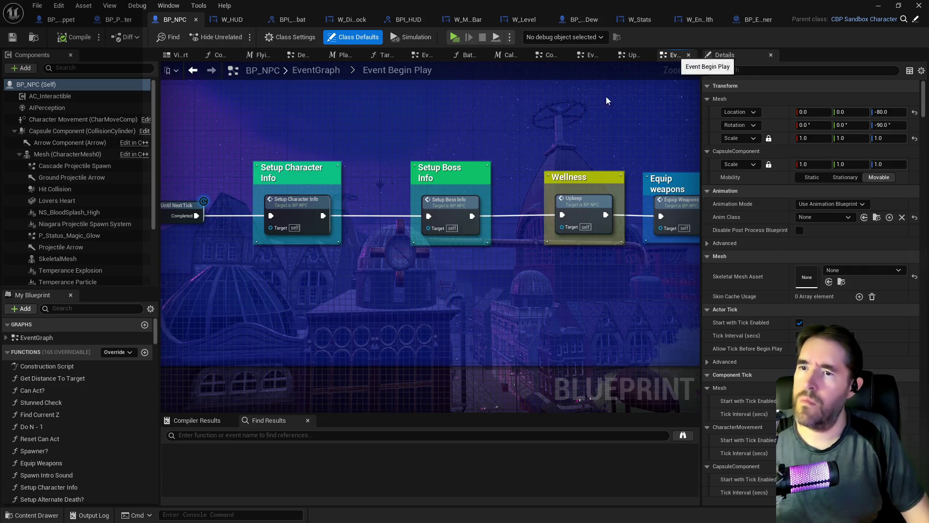
click(316, 71)
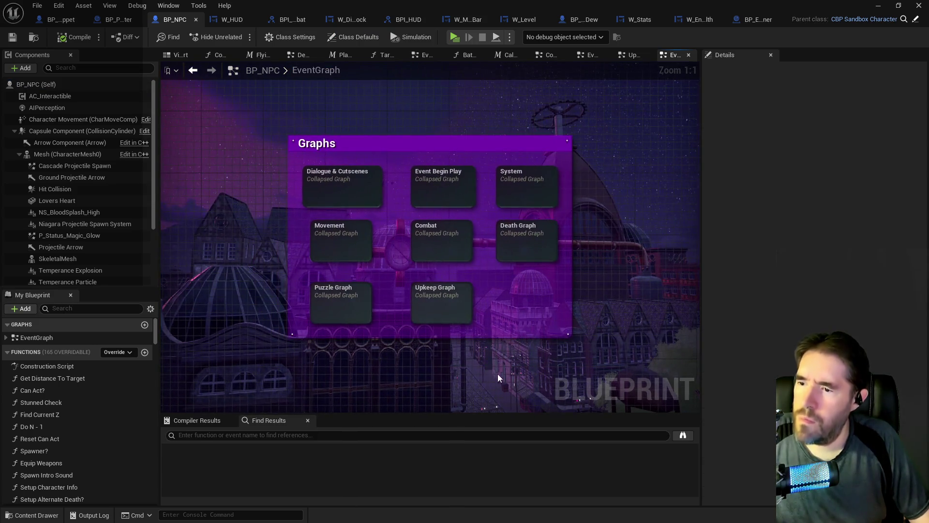
Open BP_NPC's Death Graph and view the Dead, Alternate Death and death animation nodes
double_click(510, 254)
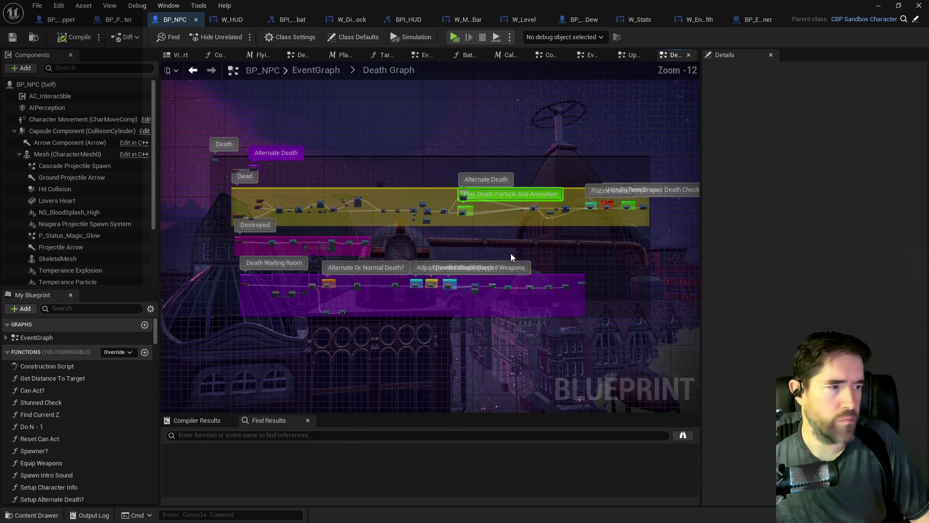
scroll(285, 283, up, 4)
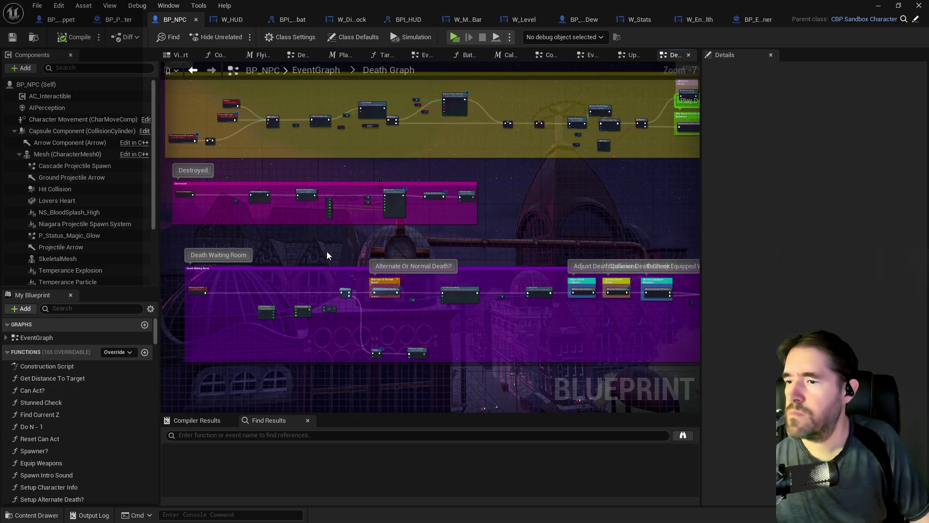
scroll(334, 262, down, 4)
scroll(310, 238, up, 7)
mouse_move(486, 329)
mouse_down()
mouse_move(282, 266)
mouse_move(291, 227)
mouse_move(342, 249)
mouse_up()
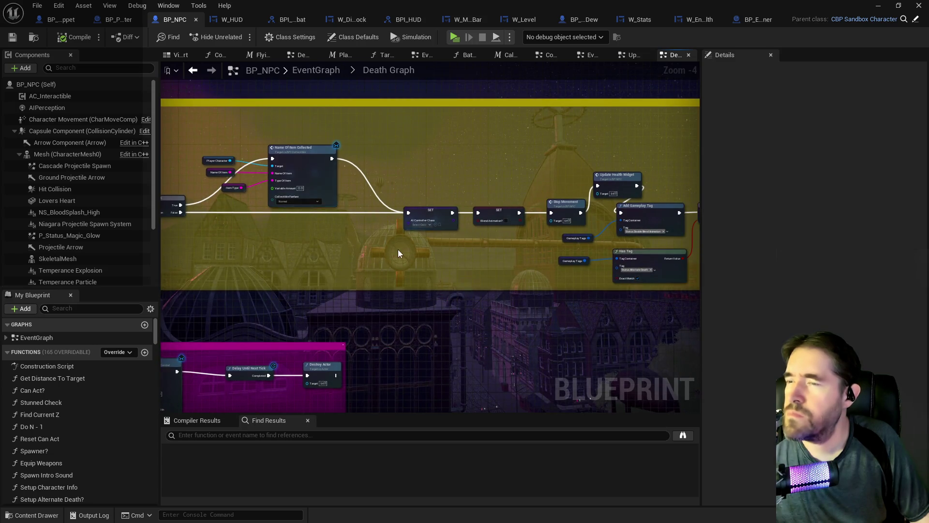
drag(399, 249, 353, 233)
drag(409, 201, 281, 203)
scroll(342, 193, up, 1)
Follow the chain past Puzzle Check and Handle Item Drops to the Death Waiting Room comment
mouse_move(457, 298)
mouse_down()
mouse_move(357, 263)
mouse_move(290, 257)
mouse_up()
drag(653, 242, 295, 235)
drag(482, 225, 365, 221)
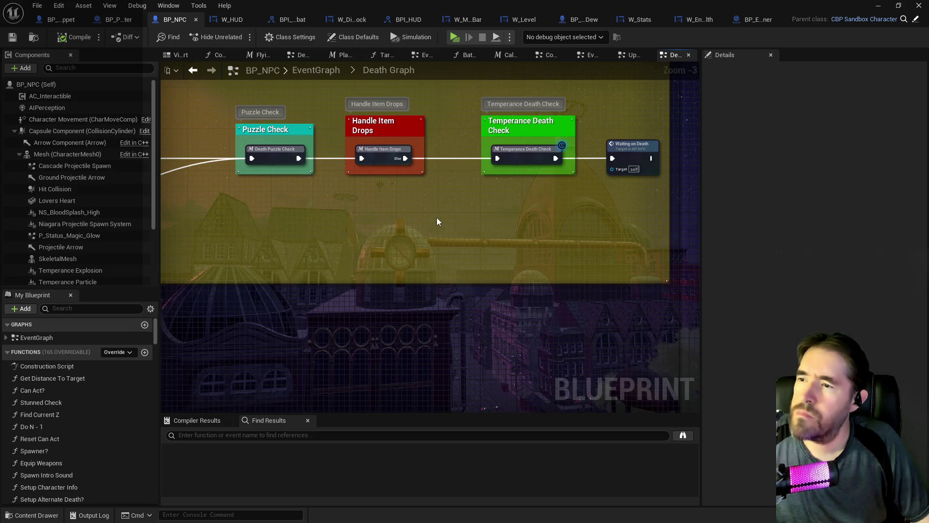
drag(442, 222, 373, 207)
scroll(373, 237, down, 4)
mouse_move(350, 255)
mouse_down()
mouse_move(493, 213)
mouse_move(386, 234)
mouse_up()
scroll(386, 234, up, 2)
drag(337, 212, 348, 212)
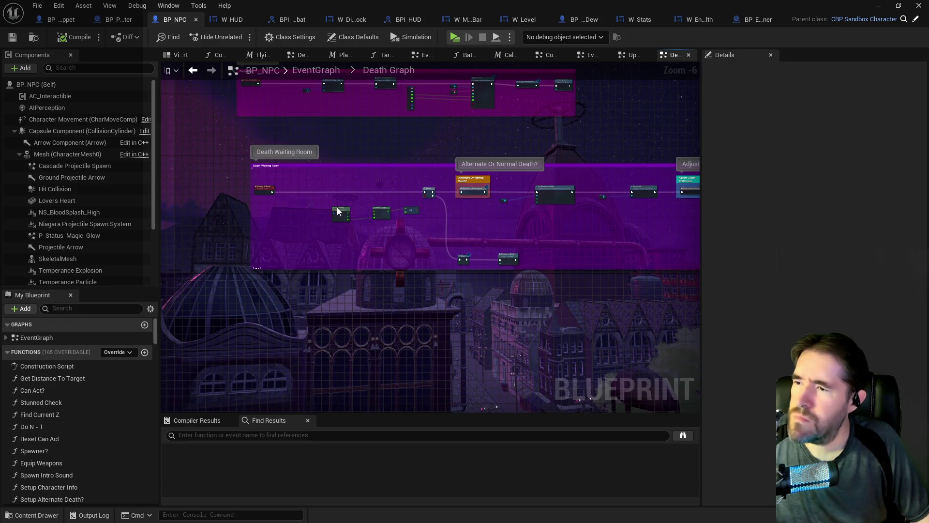
scroll(351, 216, up, 2)
Trace Adjust Death Collisions, Spawner Death Check and Has Tag through to the final Destroy Actor
drag(575, 239, 295, 237)
mouse_move(407, 239)
mouse_down()
mouse_move(199, 238)
mouse_move(286, 227)
mouse_move(268, 225)
mouse_up()
drag(457, 222, 320, 222)
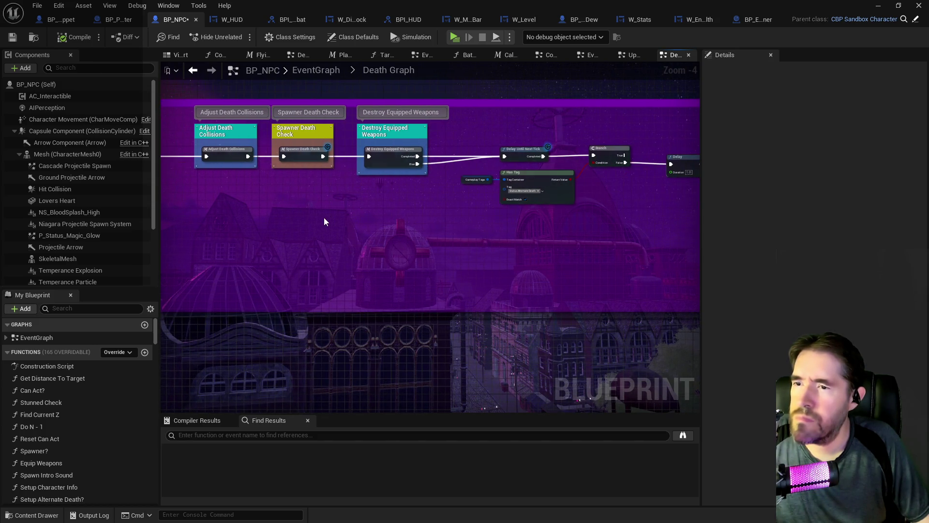
drag(571, 213, 386, 199)
scroll(386, 199, up, 2)
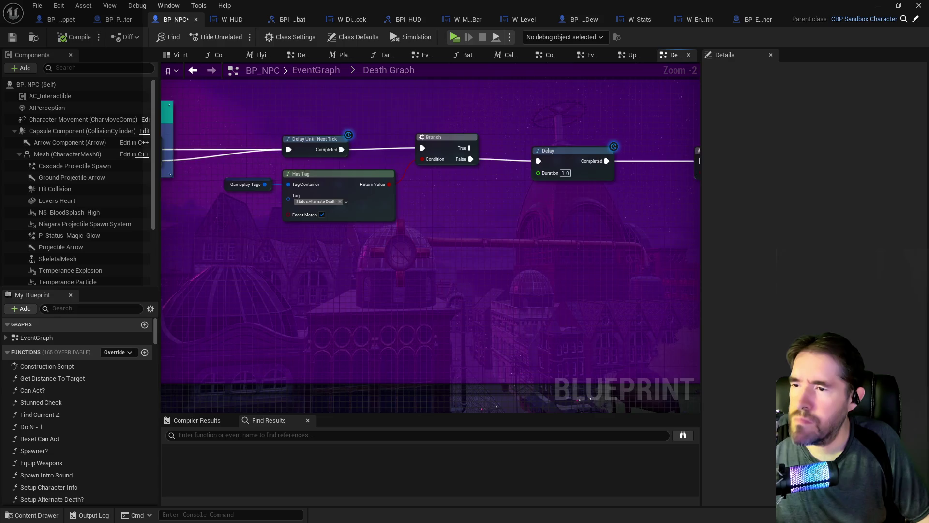
drag(489, 227, 197, 225)
drag(502, 235, 324, 234)
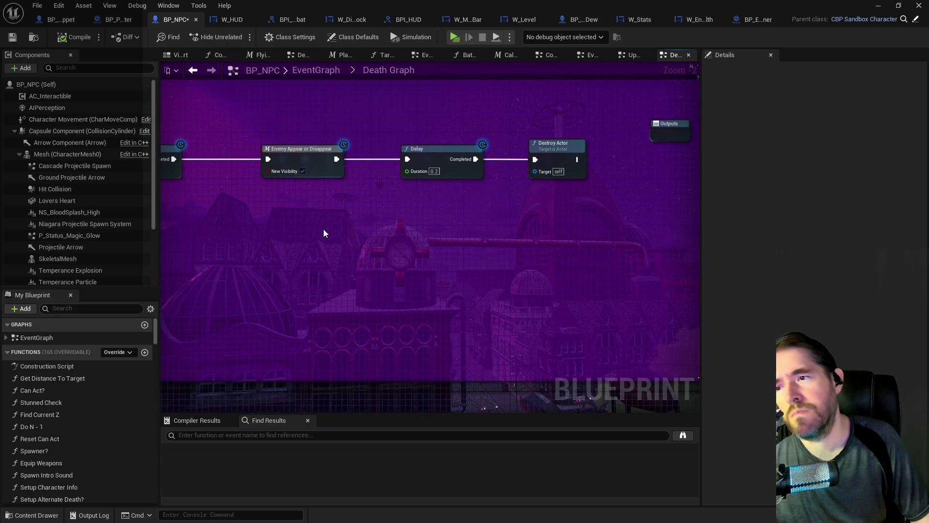
Open the Alternate Or Normal Death? macro
scroll(352, 247, down, 4)
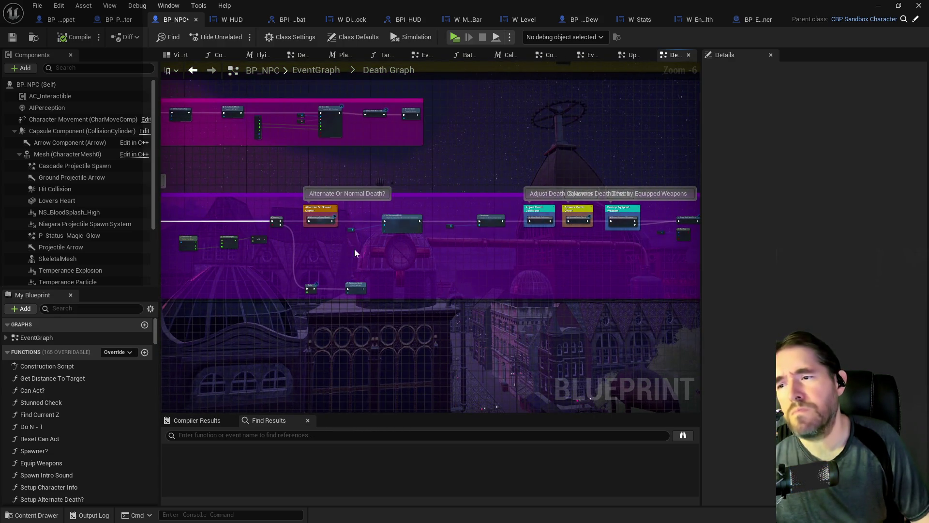
scroll(359, 251, up, 3)
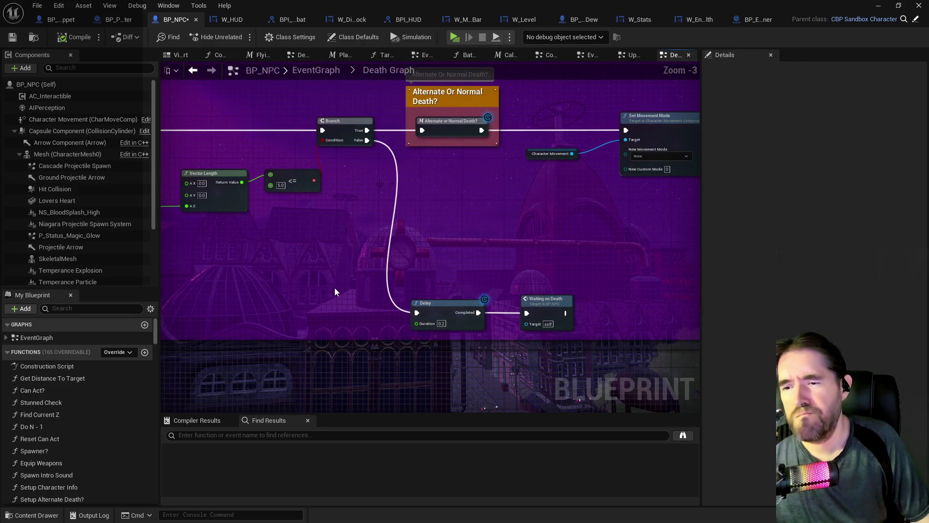
scroll(334, 288, down, 1)
scroll(324, 235, up, 2)
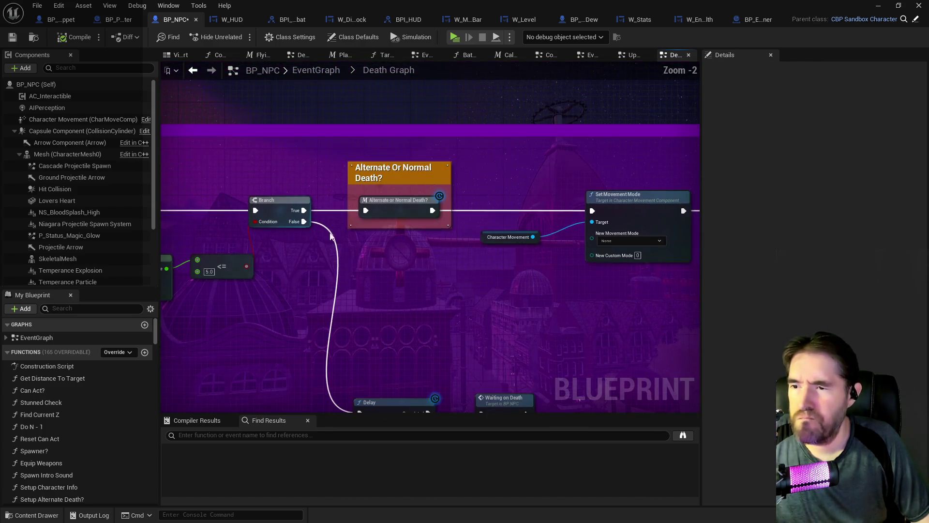
double_click(404, 207)
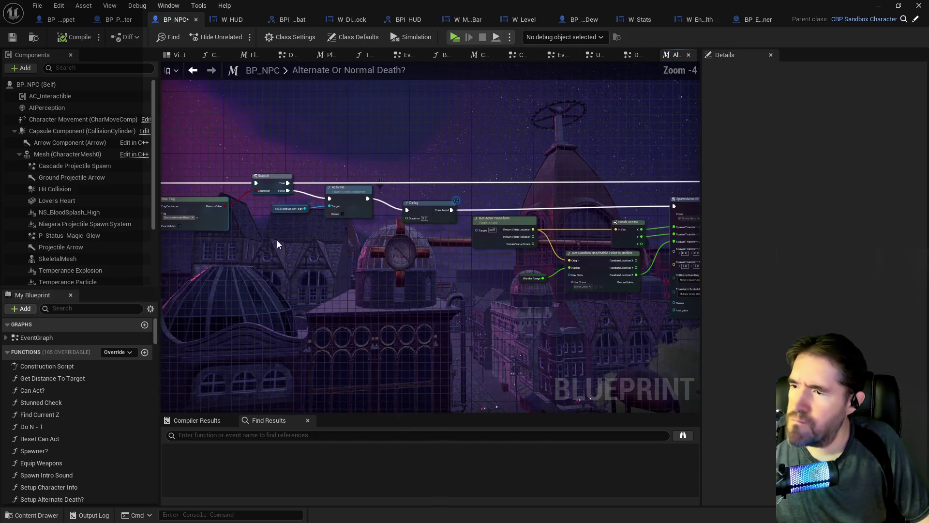
Pan through the macro past SpawnActor BP Bloody Mess, save BP_NPC, and return to BP_Poppet
drag(409, 278, 172, 265)
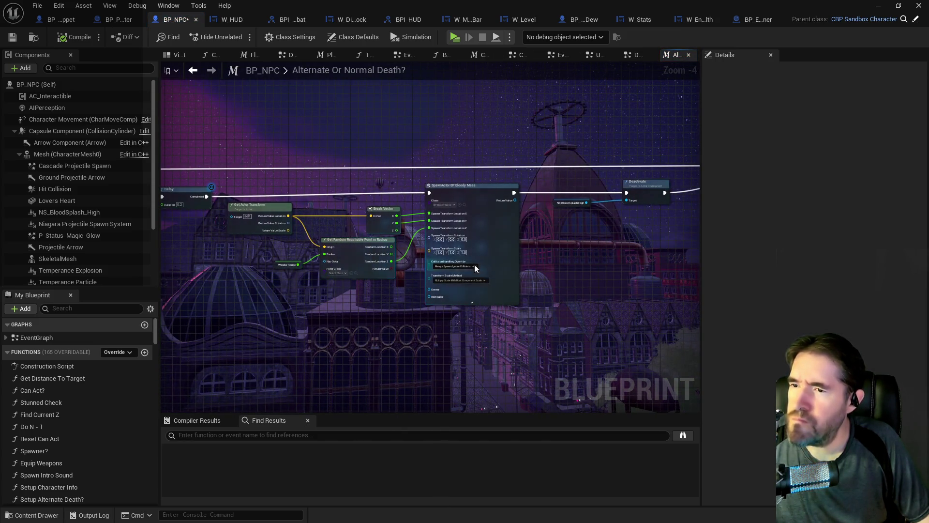
mouse_move(578, 259)
mouse_down()
mouse_move(323, 248)
mouse_move(696, 265)
mouse_up()
drag(356, 257, 412, 253)
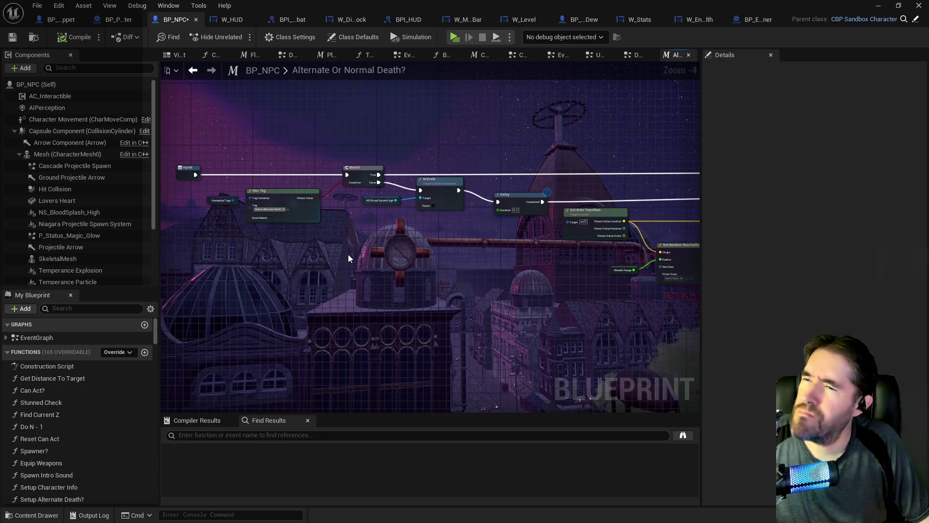
click(12, 37)
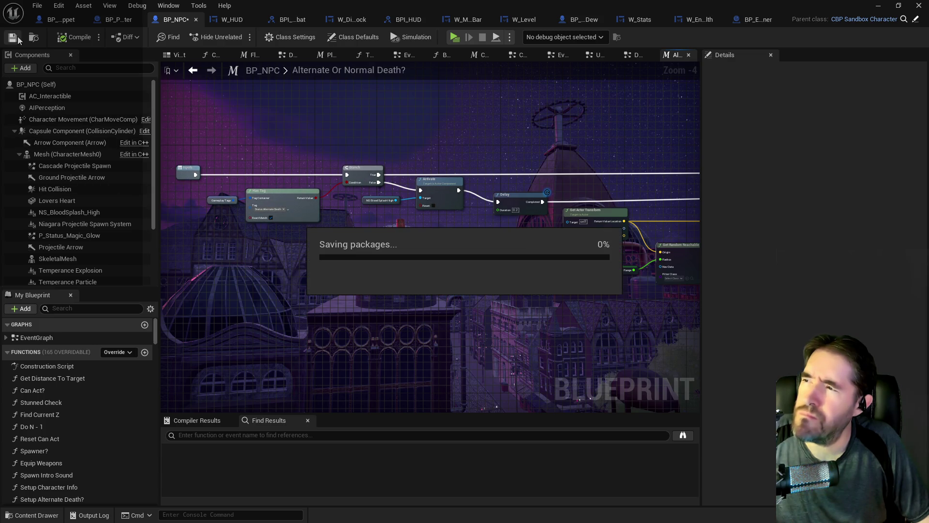
click(52, 22)
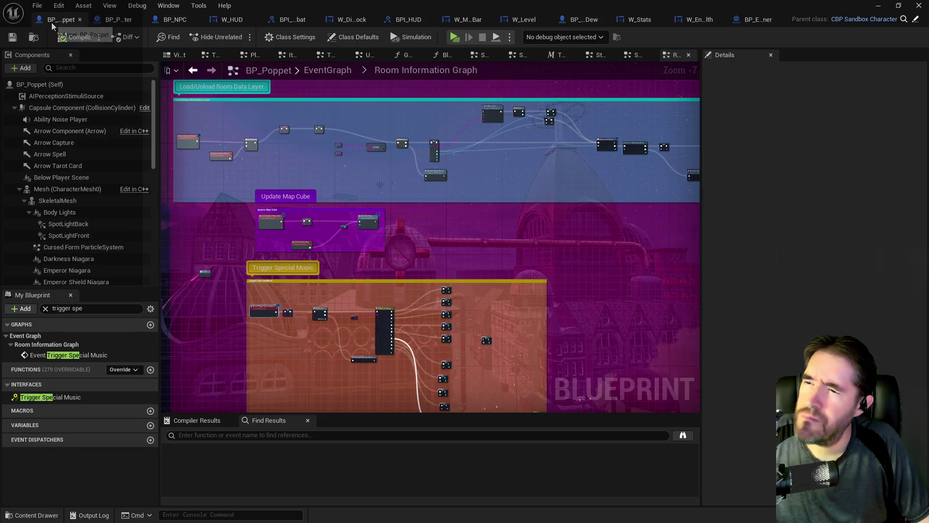
scroll(199, 133, up, 5)
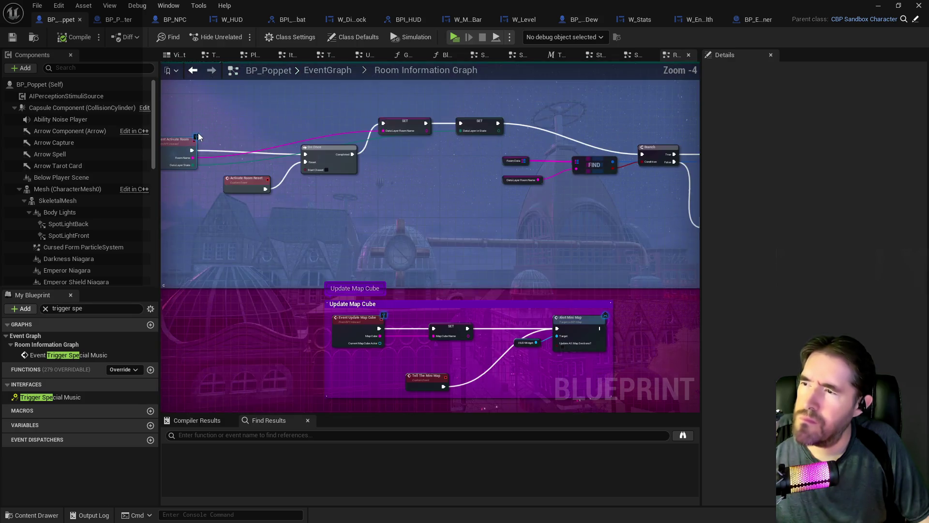
scroll(266, 260, down, 2)
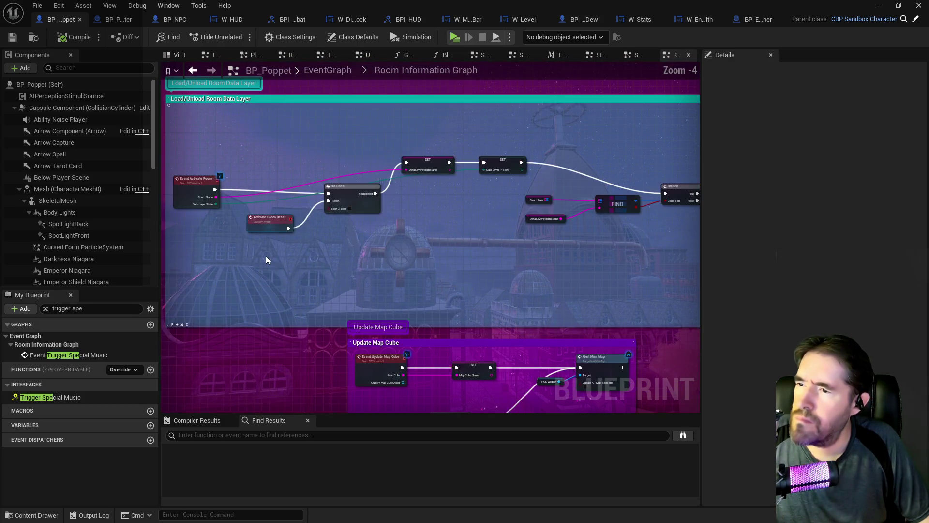
scroll(515, 231, up, 1)
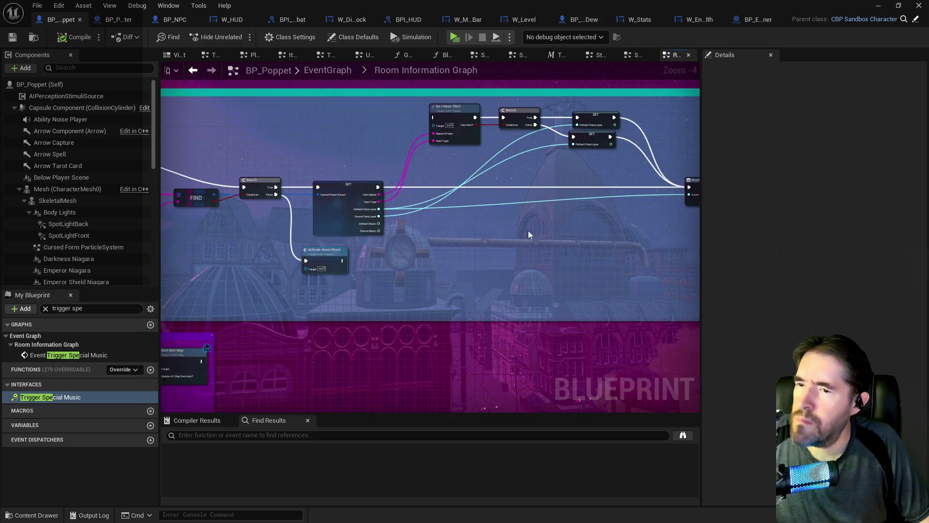
scroll(672, 218, down, 1)
drag(574, 222, 366, 224)
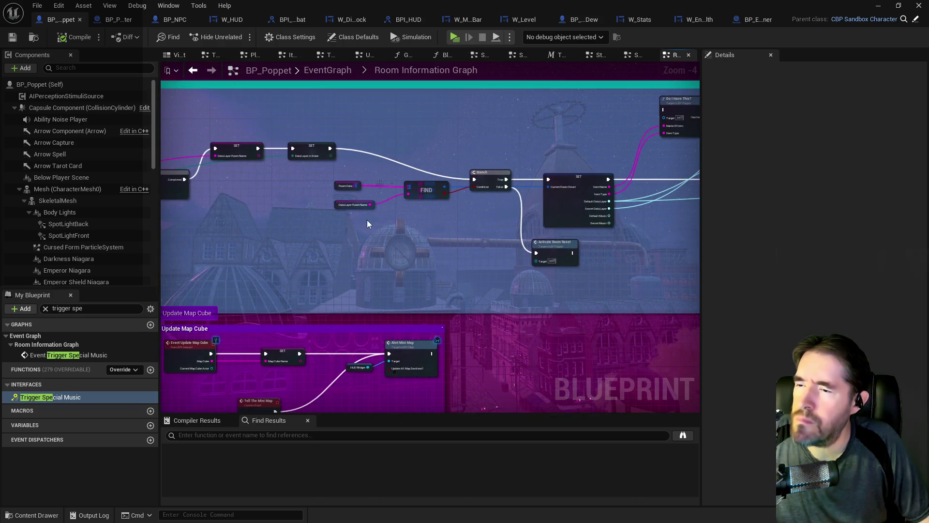
mouse_move(475, 227)
mouse_down()
mouse_move(748, 237)
mouse_move(565, 227)
mouse_move(617, 222)
mouse_up()
scroll(272, 217, up, 1)
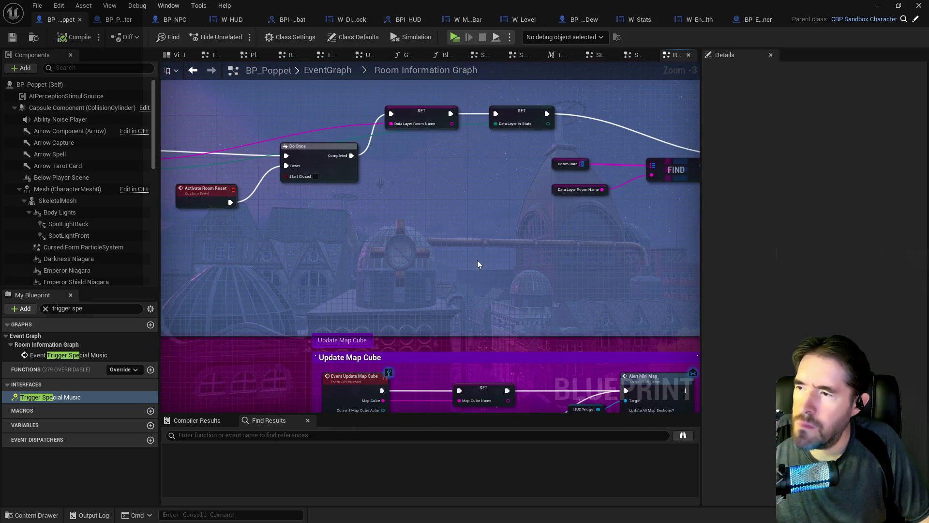
scroll(477, 260, down, 3)
mouse_move(377, 234)
mouse_down()
mouse_move(251, 231)
mouse_move(371, 194)
mouse_up()
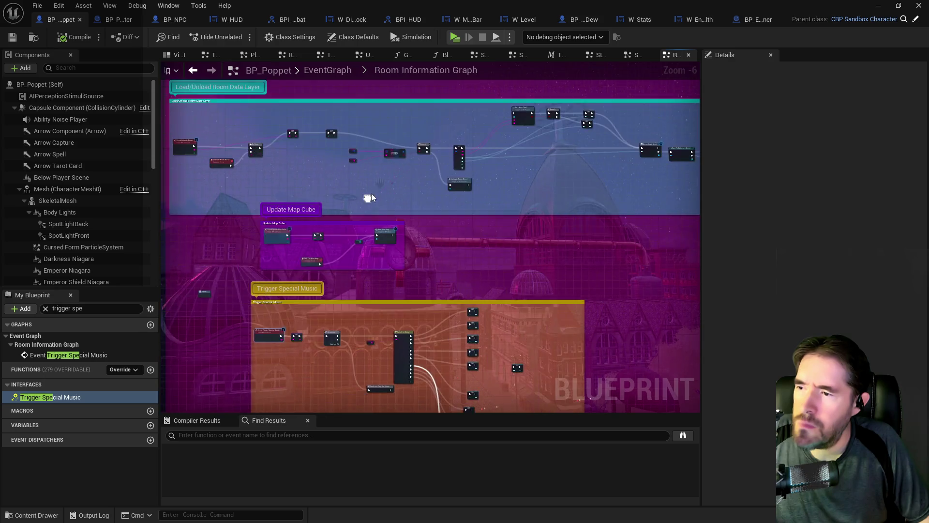
scroll(305, 247, up, 3)
mouse_move(267, 210)
mouse_down()
mouse_move(303, 330)
mouse_move(360, 364)
mouse_move(418, 364)
mouse_up()
mouse_move(477, 216)
mouse_down()
mouse_move(325, 262)
mouse_move(324, 236)
mouse_up()
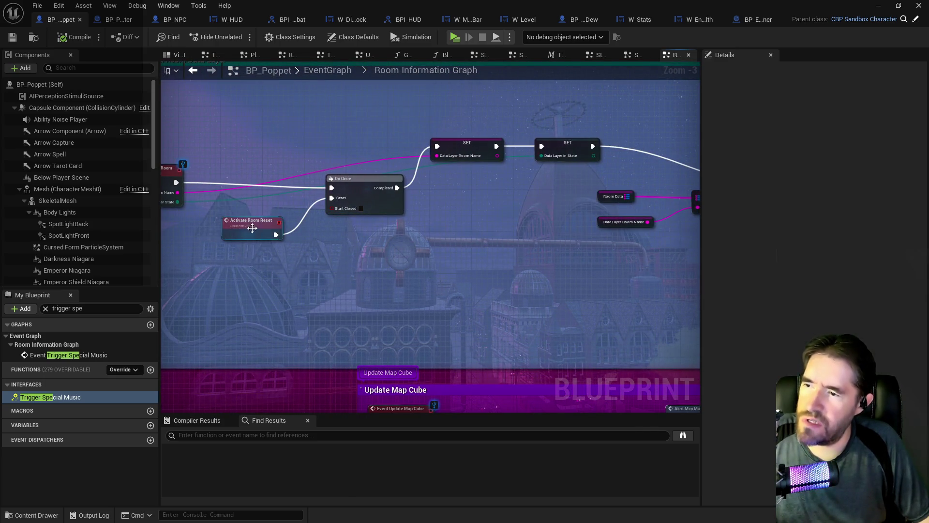
Find all references to Activate Room Reset by name and jump to the first result
right_click(252, 228)
mouse_move(279, 425)
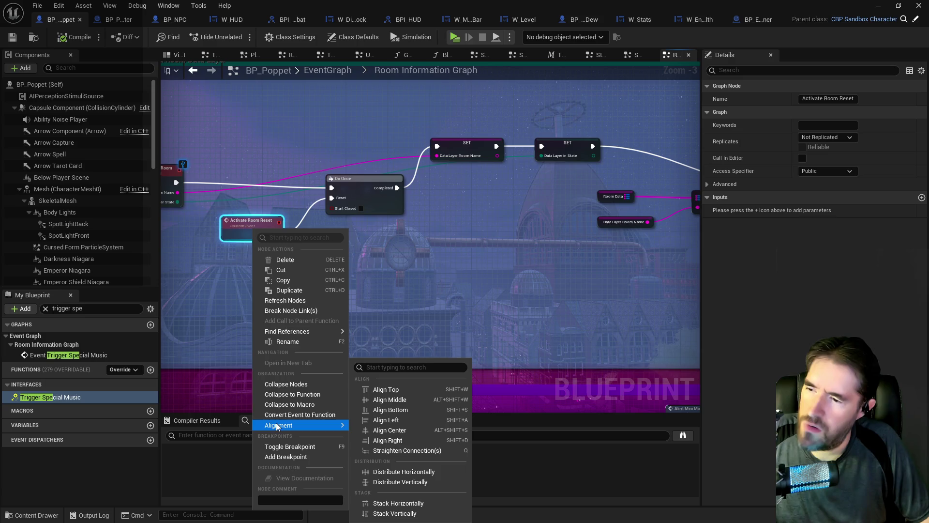
mouse_move(318, 331)
click(383, 336)
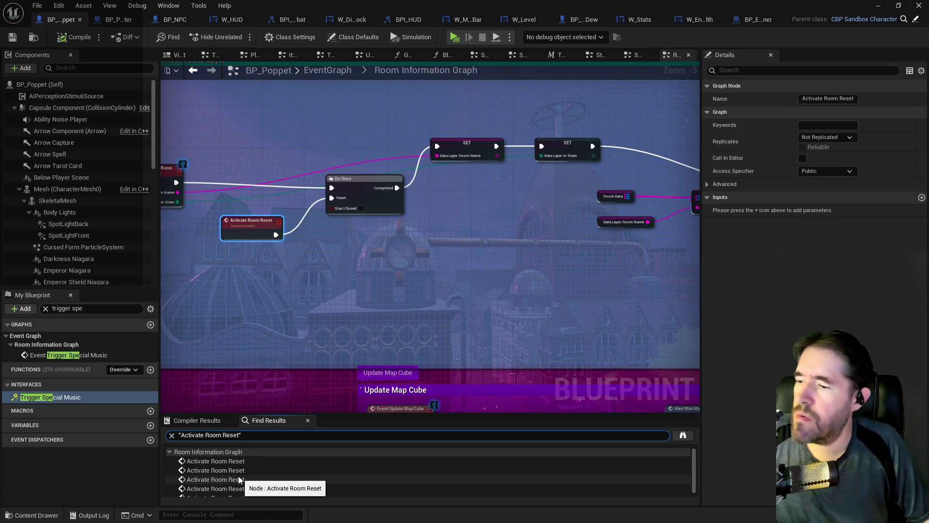
click(230, 463)
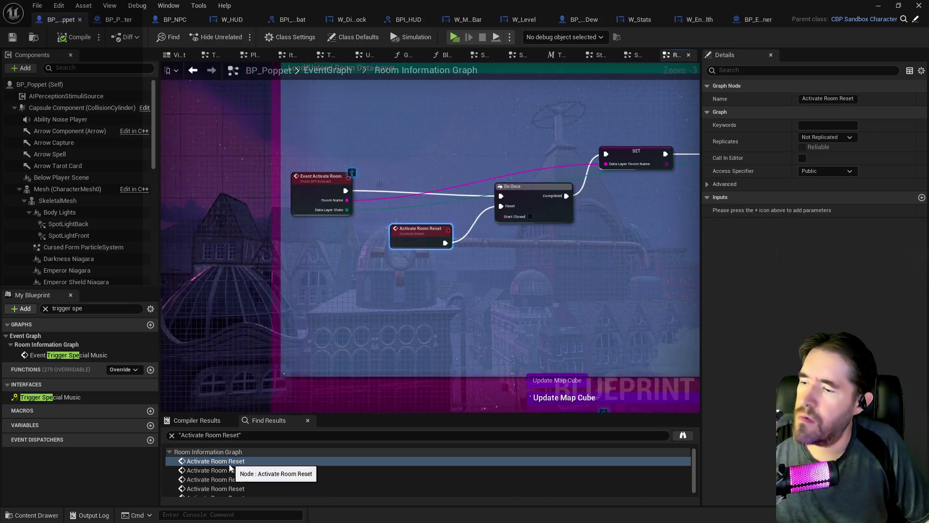
Inspect the Activate Room Reset calls near the Do Once, SET and Trigger Special Music nodes
scroll(437, 336, down, 4)
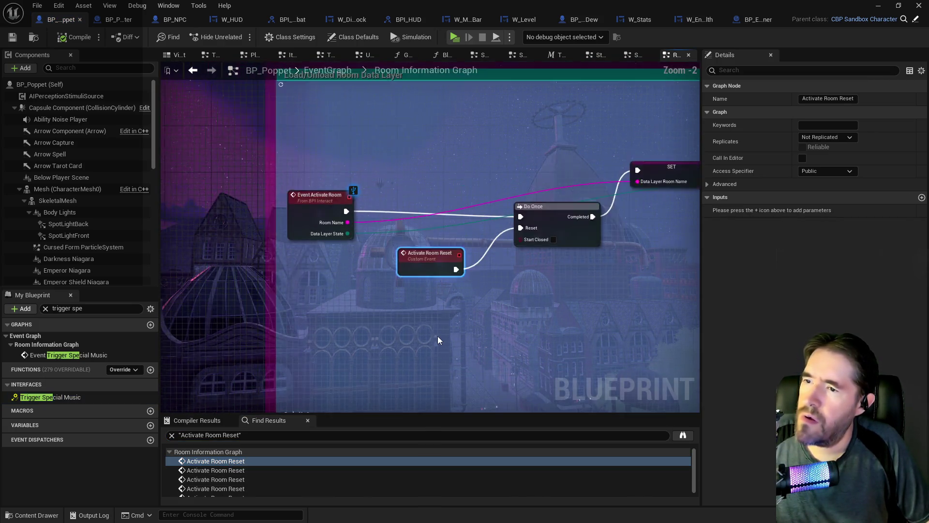
drag(516, 338, 311, 289)
scroll(258, 253, up, 2)
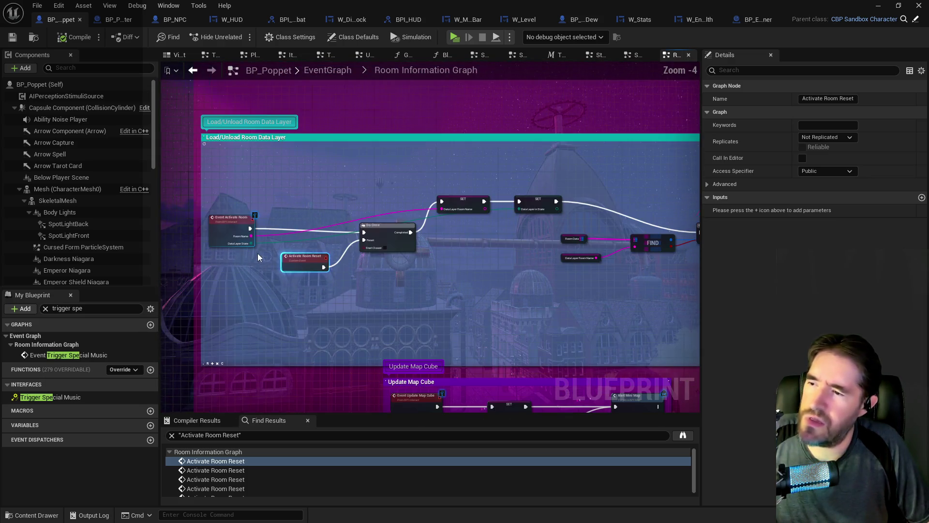
mouse_move(399, 287)
mouse_down()
mouse_move(259, 257)
mouse_move(160, 257)
mouse_up()
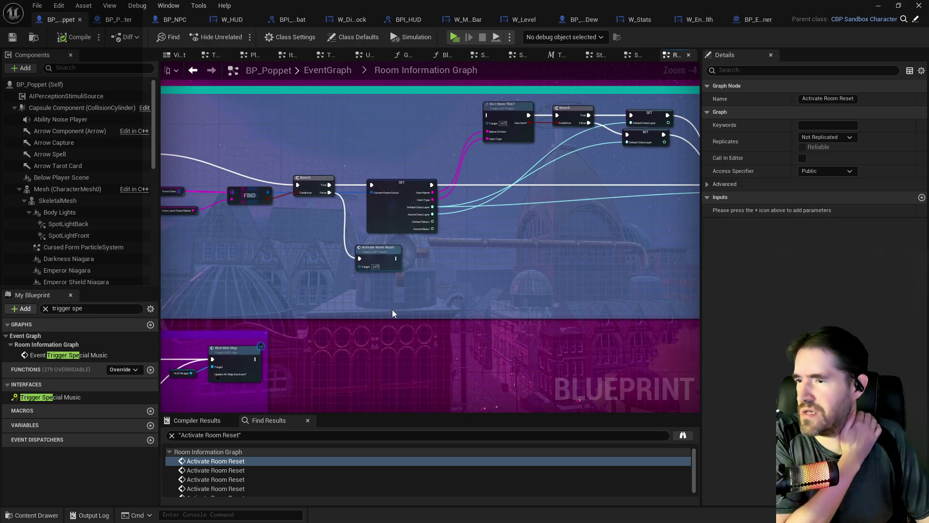
scroll(392, 309, down, 3)
drag(433, 283, 526, 170)
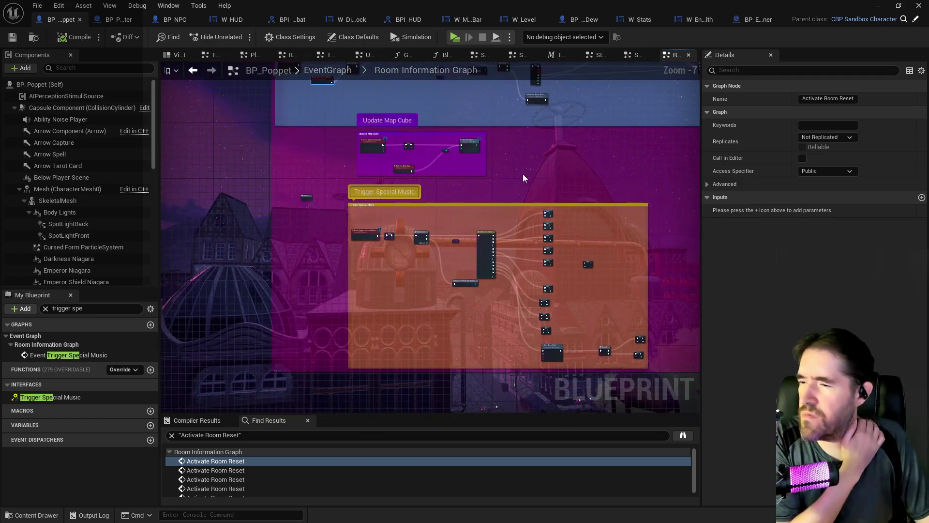
scroll(436, 247, up, 2)
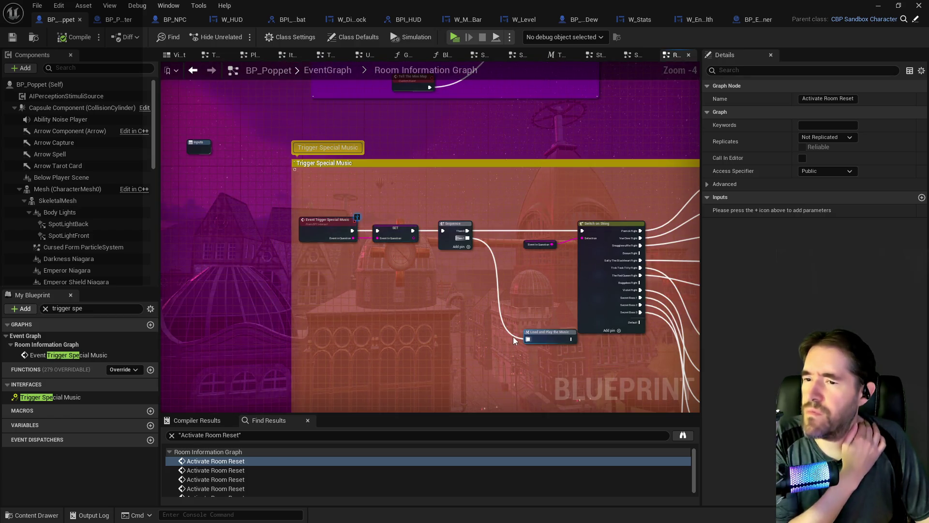
scroll(513, 336, up, 1)
mouse_move(485, 312)
mouse_down()
mouse_move(381, 191)
mouse_move(360, 143)
mouse_move(244, 448)
mouse_move(339, 242)
mouse_move(647, 291)
mouse_move(376, 275)
mouse_up()
Inspect the remaining Activate Room Reset calls by the data layer loop and Do I Have This? branch
mouse_move(476, 283)
mouse_down()
mouse_move(163, 255)
mouse_move(415, 248)
mouse_move(160, 237)
mouse_up()
mouse_move(604, 233)
mouse_down()
mouse_move(466, 223)
mouse_move(305, 230)
mouse_move(537, 230)
mouse_move(257, 229)
mouse_move(536, 241)
mouse_up()
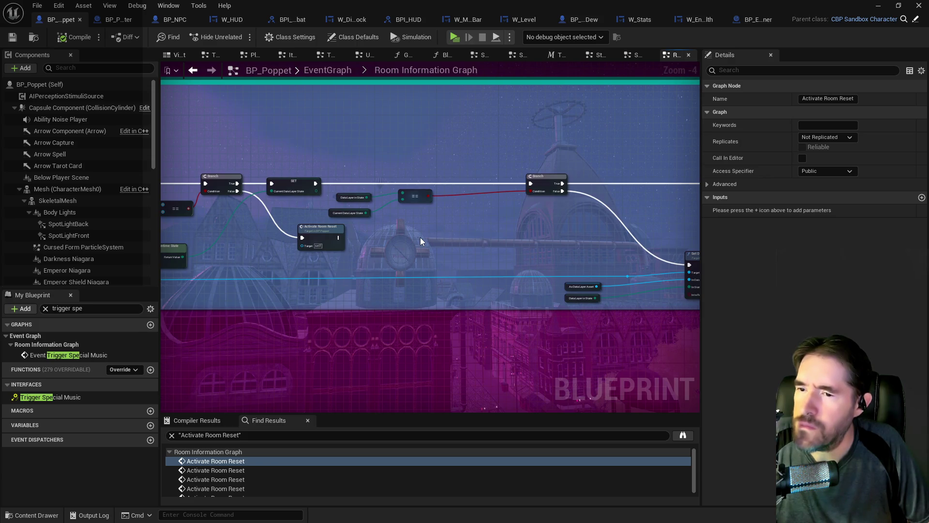
mouse_move(420, 237)
mouse_down()
mouse_move(508, 271)
mouse_move(644, 274)
mouse_up()
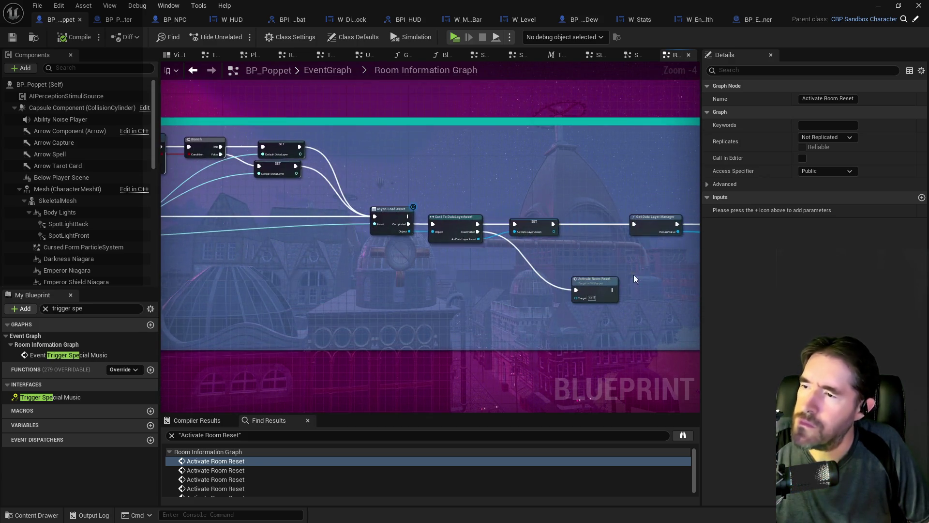
mouse_move(425, 270)
mouse_down()
mouse_move(608, 265)
mouse_move(294, 270)
mouse_move(544, 266)
mouse_up()
double_click(341, 263)
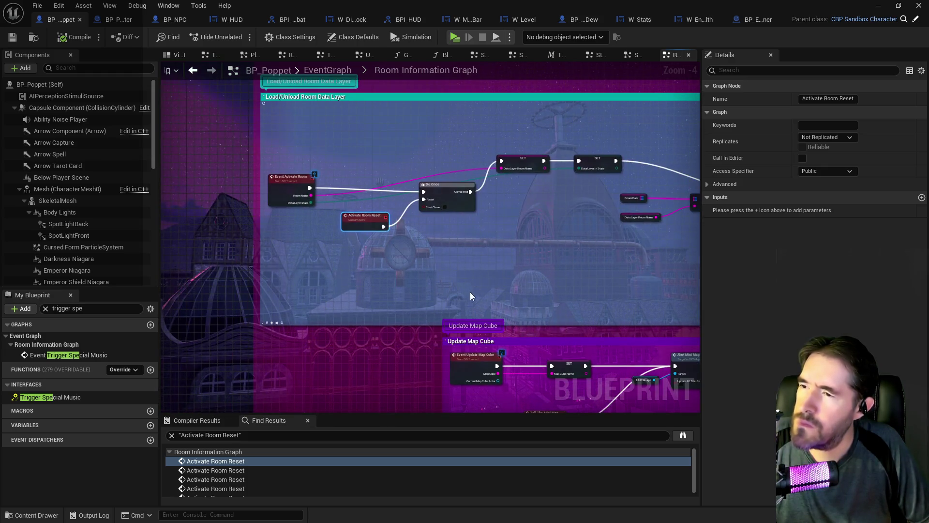
scroll(474, 289, down, 2)
mouse_move(409, 342)
mouse_down()
mouse_move(247, 231)
mouse_move(290, 339)
mouse_move(320, 251)
mouse_move(344, 214)
mouse_up()
scroll(247, 230, down, 3)
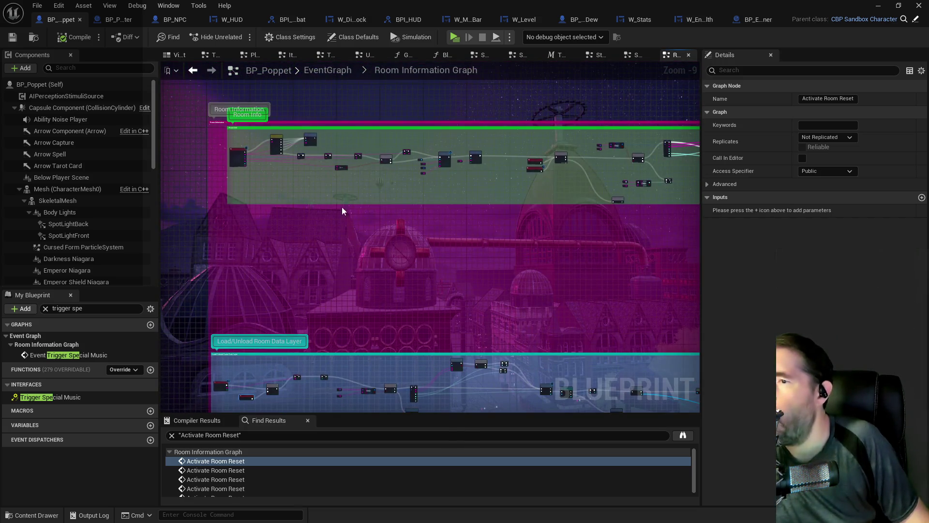
scroll(390, 178, up, 5)
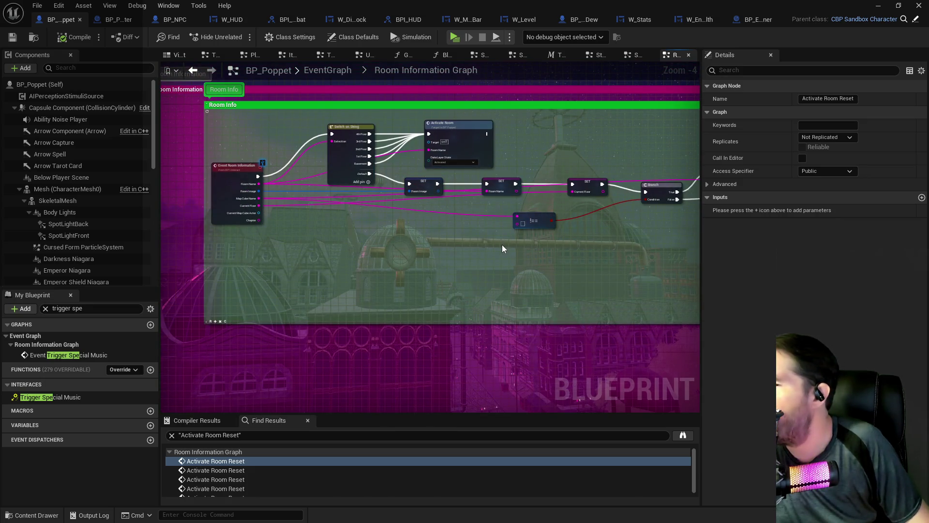
mouse_move(594, 285)
mouse_down()
mouse_move(465, 271)
mouse_move(405, 234)
mouse_up()
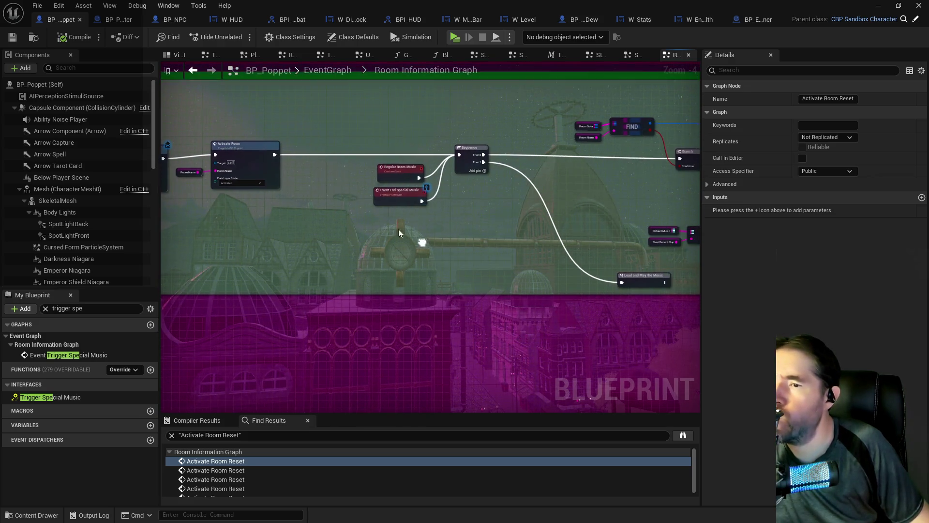
scroll(405, 234, up, 2)
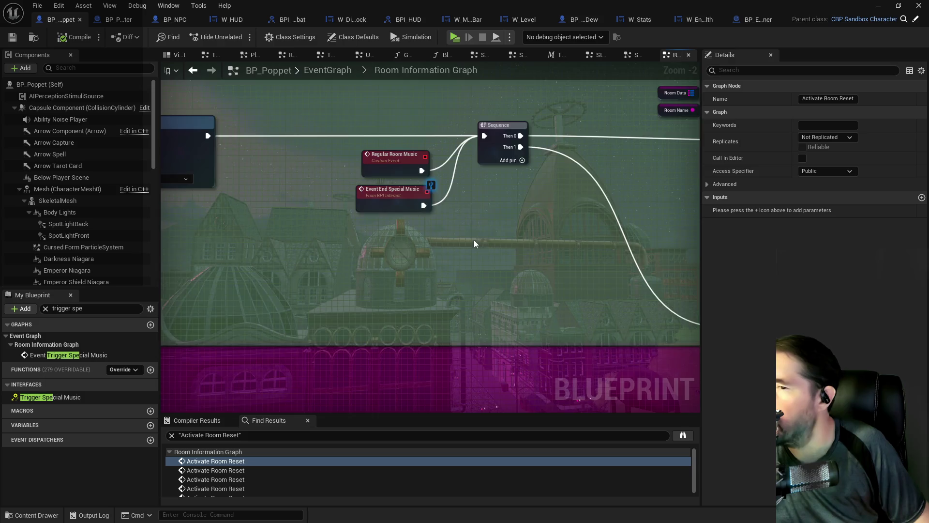
drag(481, 239, 373, 222)
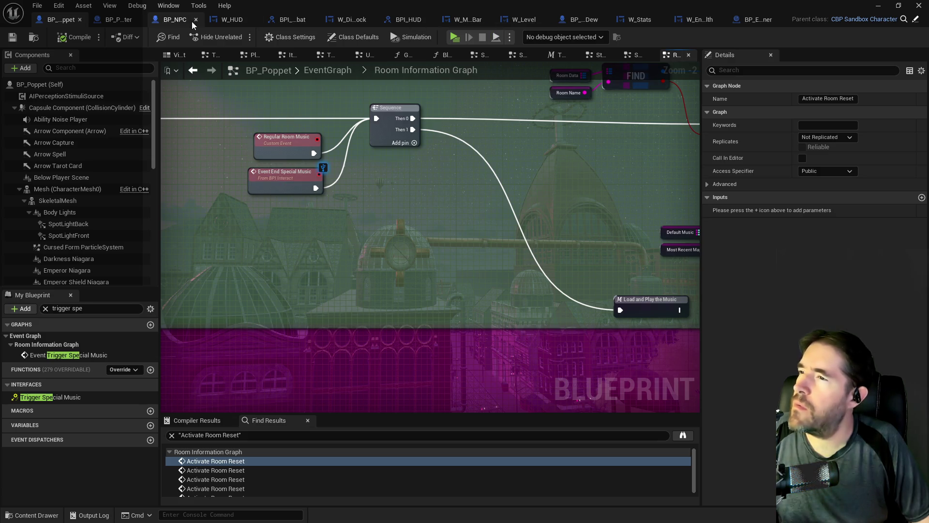
click(176, 21)
click(86, 308)
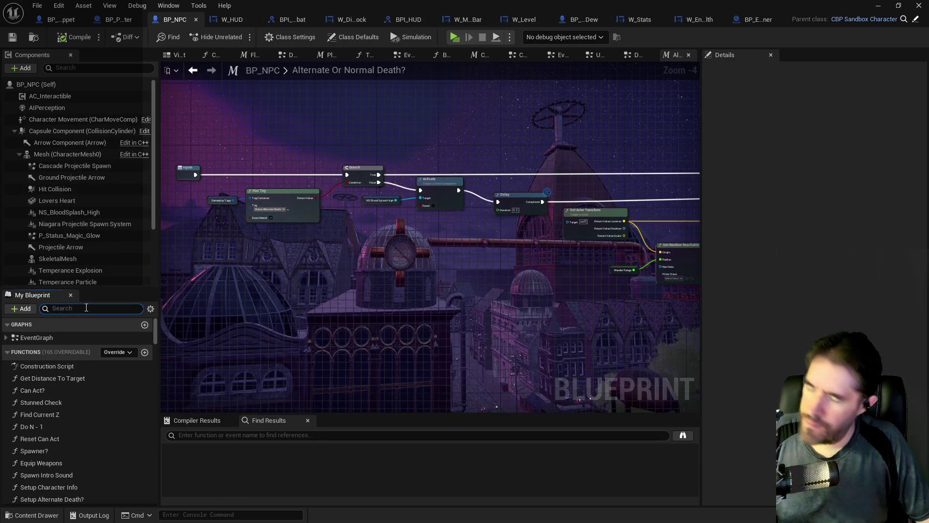
text(end special)
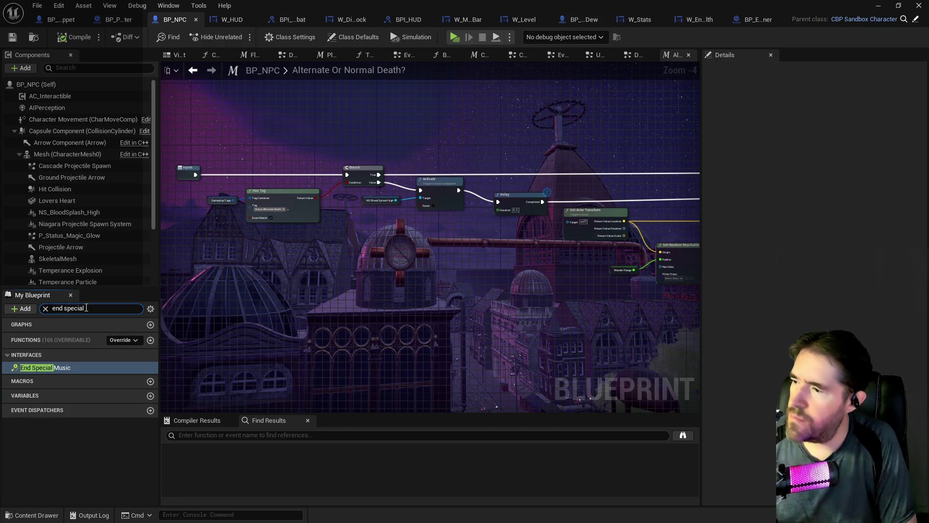
double_click(53, 366)
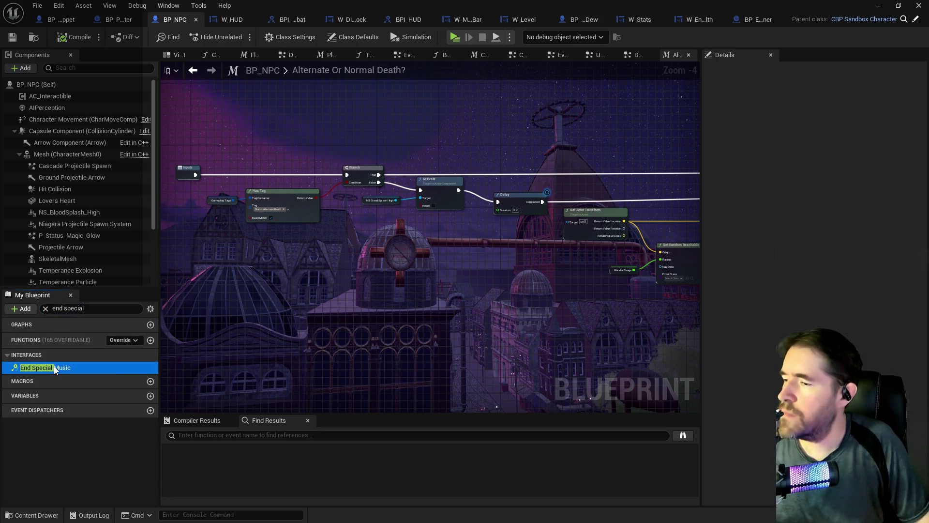
click(58, 5)
key(Escape)
key(ctrl+z)
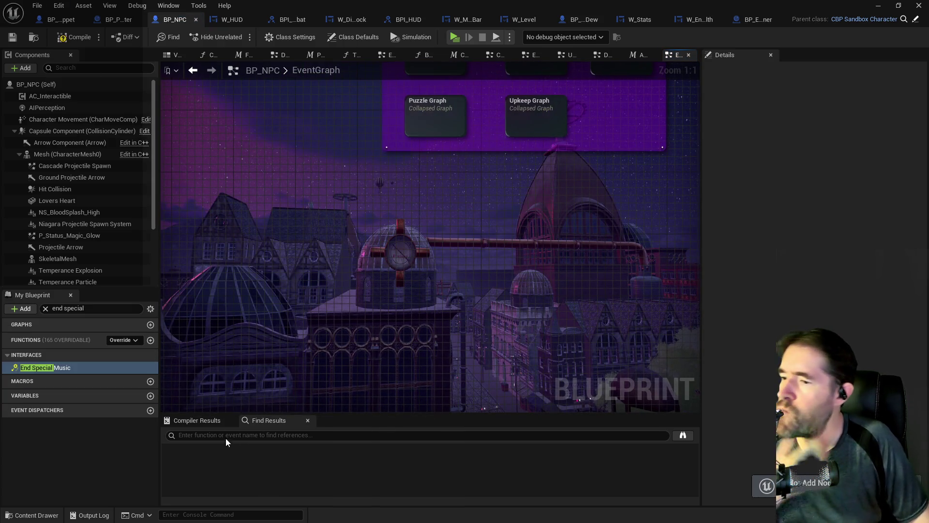
click(221, 434)
text(end special music)
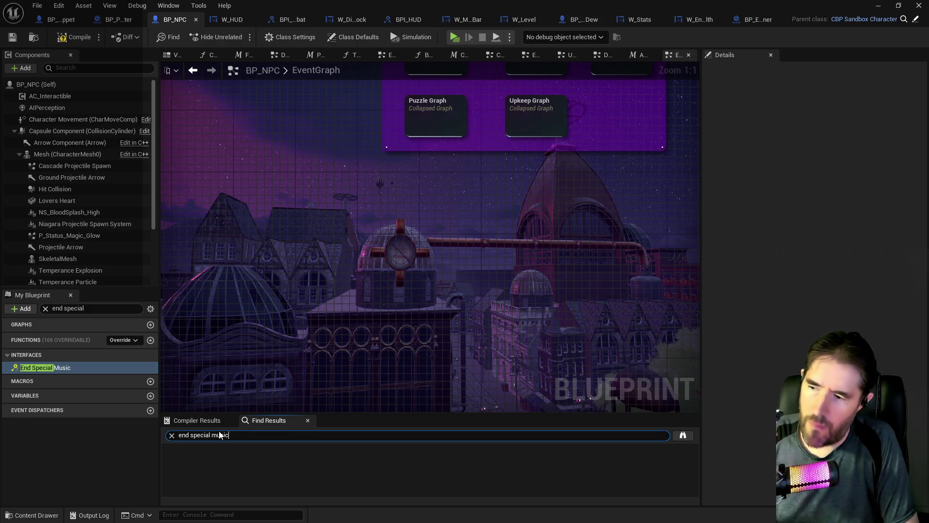
key(Return)
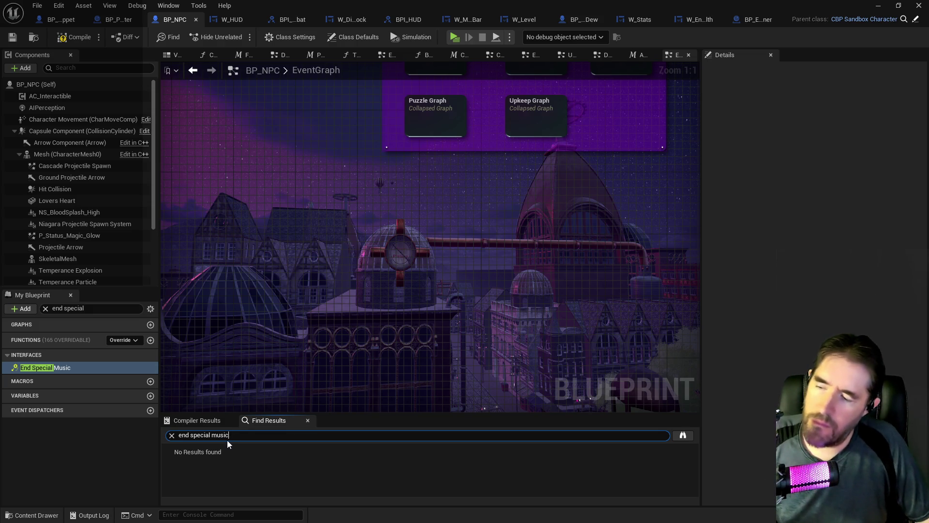
scroll(454, 303, down, 1)
drag(454, 303, 306, 399)
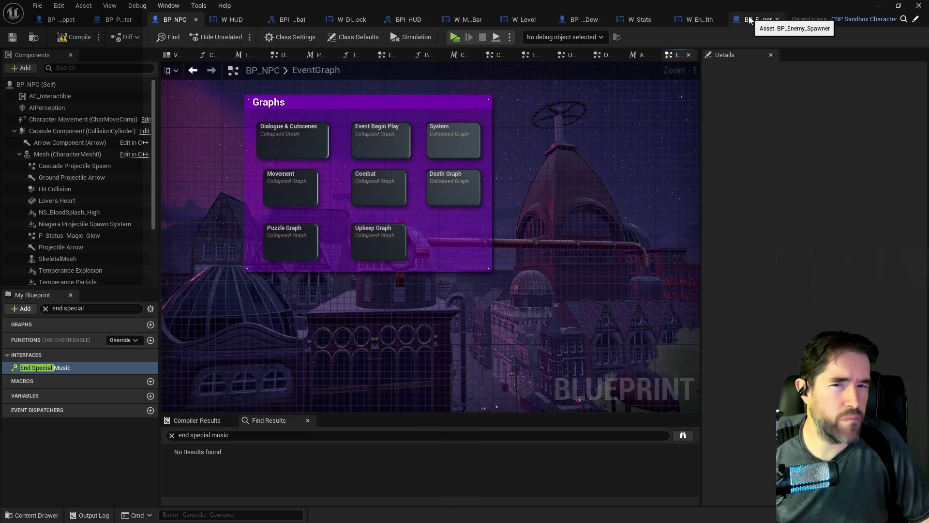
click(56, 20)
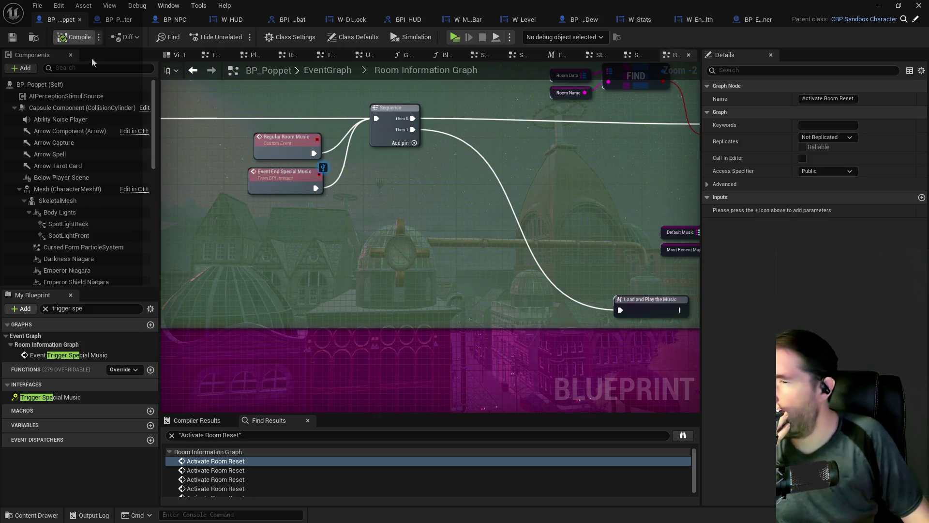
right_click(276, 182)
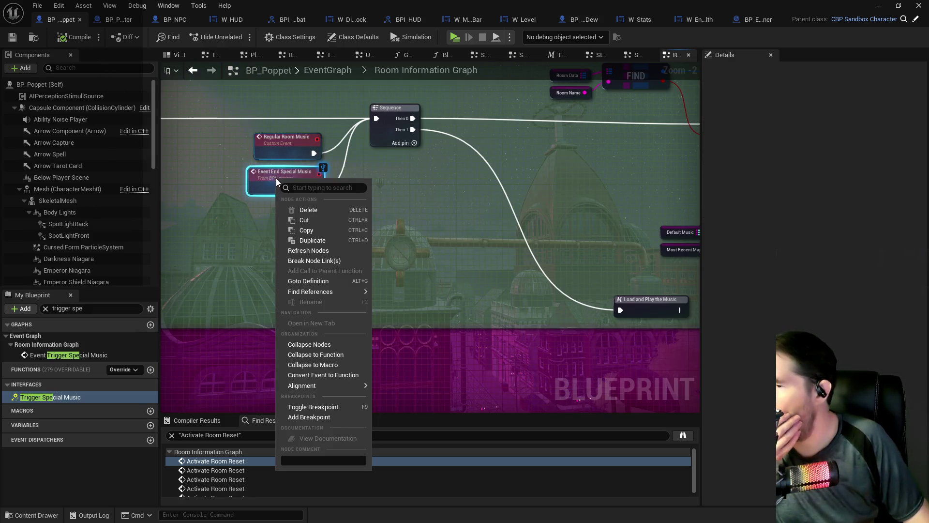
mouse_move(338, 292)
click(400, 294)
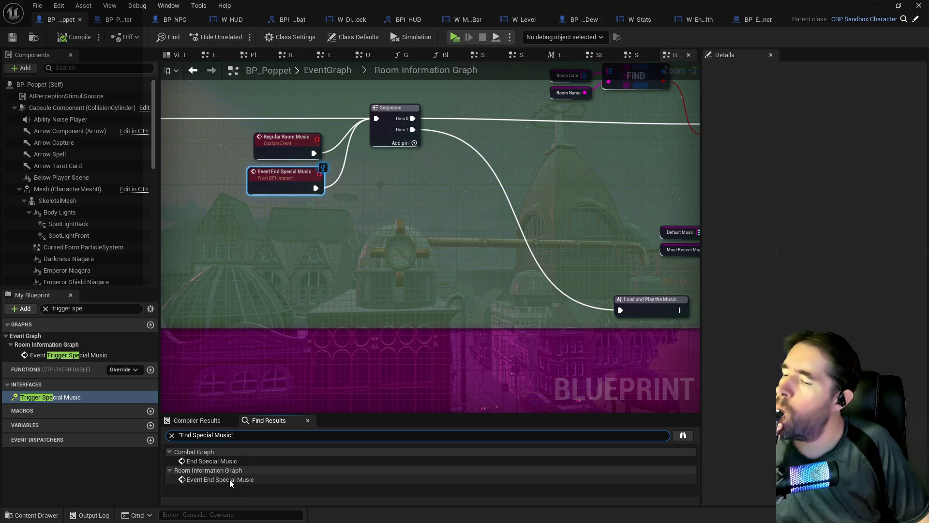
click(209, 461)
double_click(209, 461)
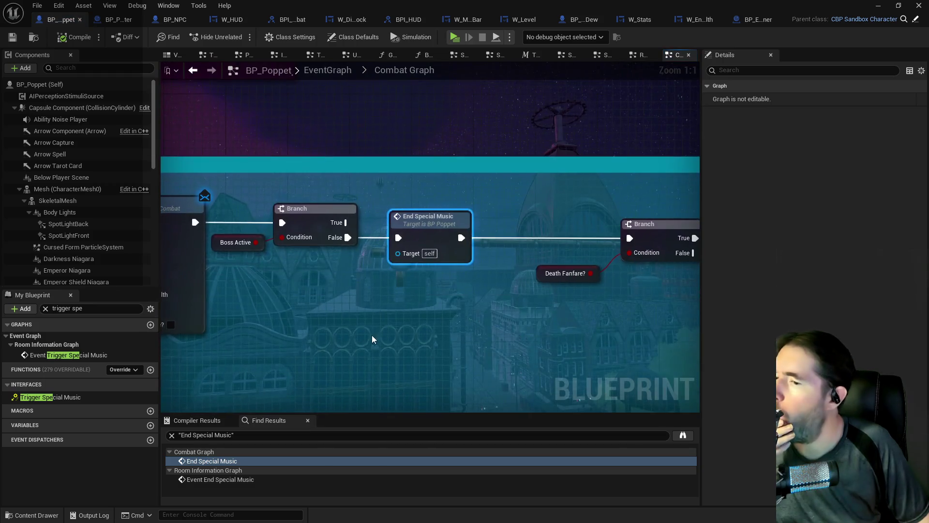
drag(333, 345, 572, 287)
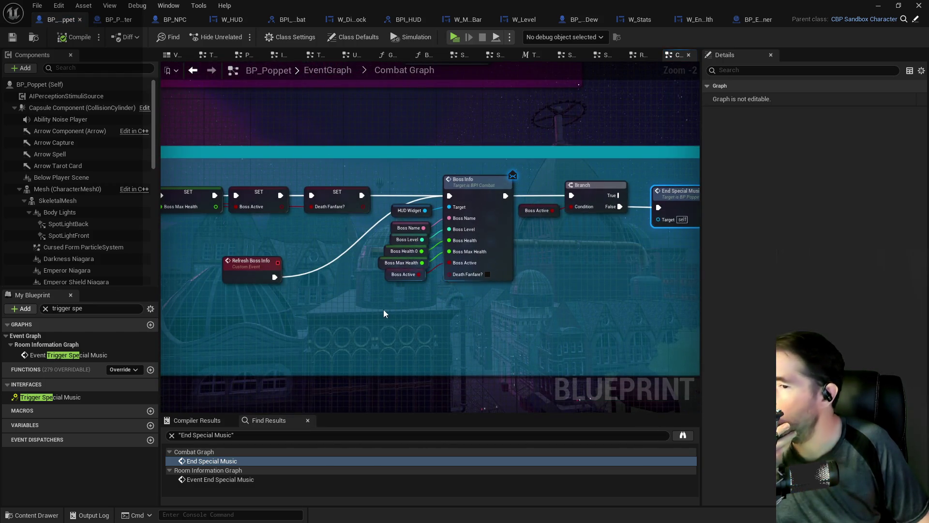
mouse_move(381, 311)
mouse_down()
mouse_move(440, 274)
mouse_move(506, 274)
mouse_up()
scroll(506, 274, down, 2)
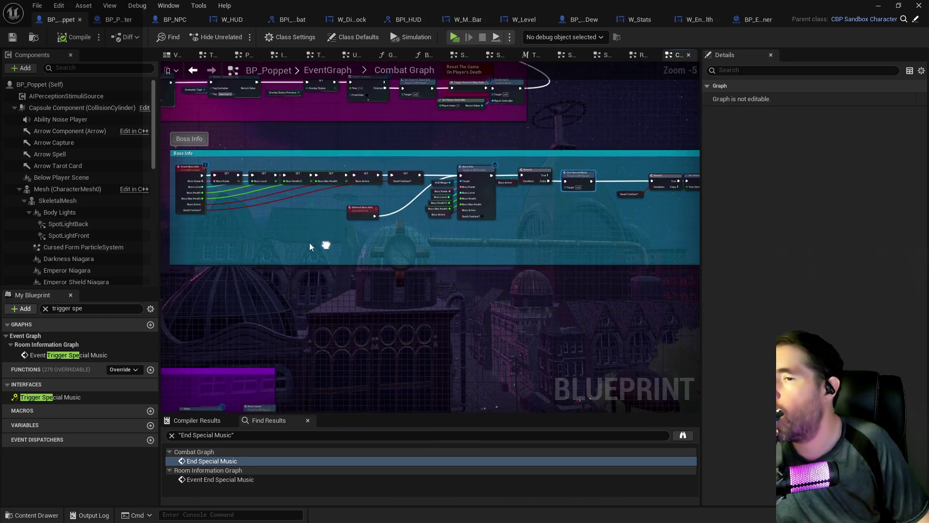
scroll(387, 228, up, 1)
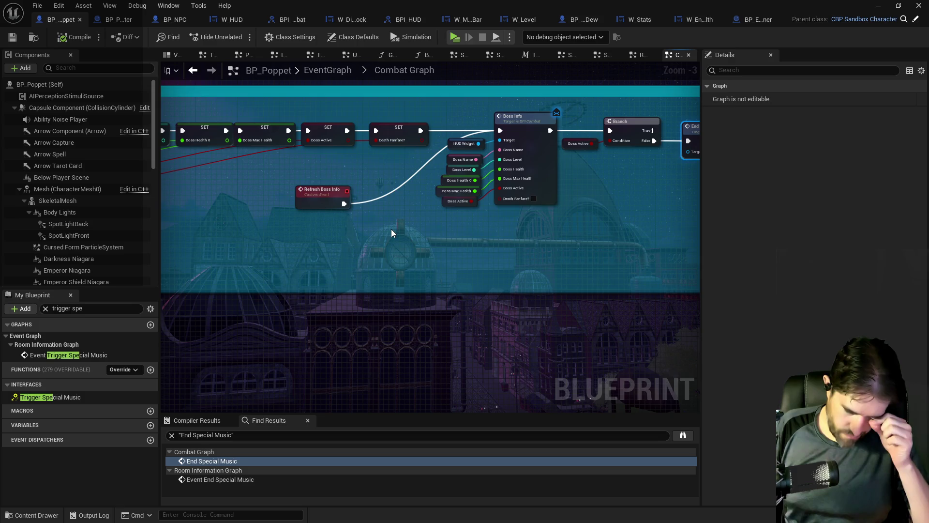
drag(397, 230, 309, 215)
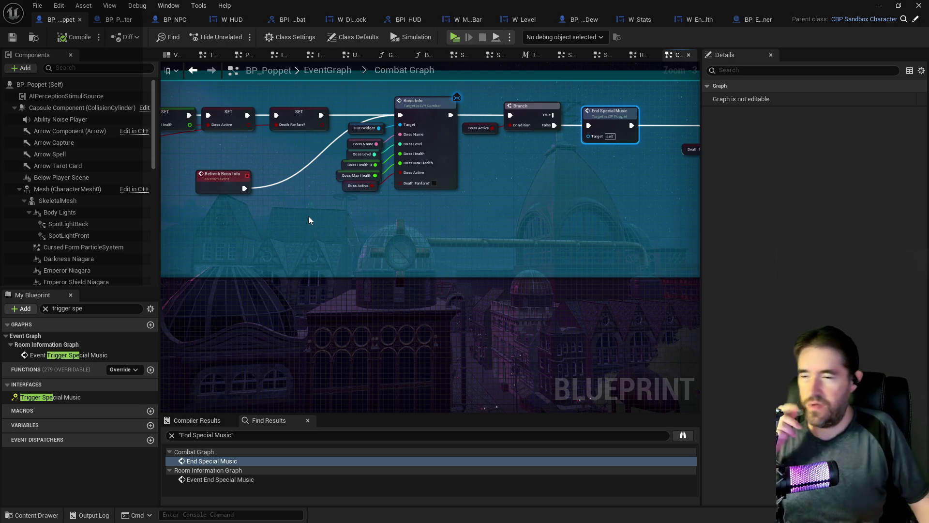
mouse_move(461, 233)
mouse_down()
mouse_move(321, 207)
mouse_move(367, 109)
mouse_up()
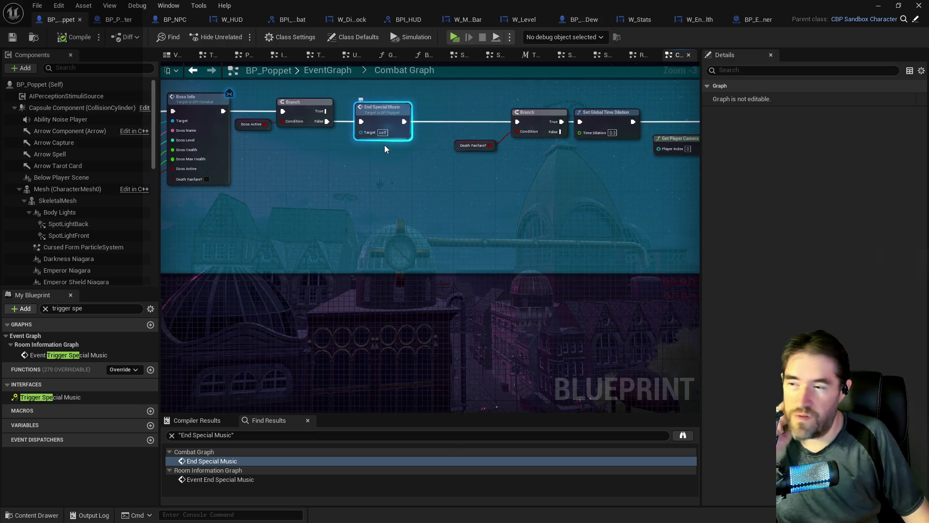
drag(385, 153, 324, 195)
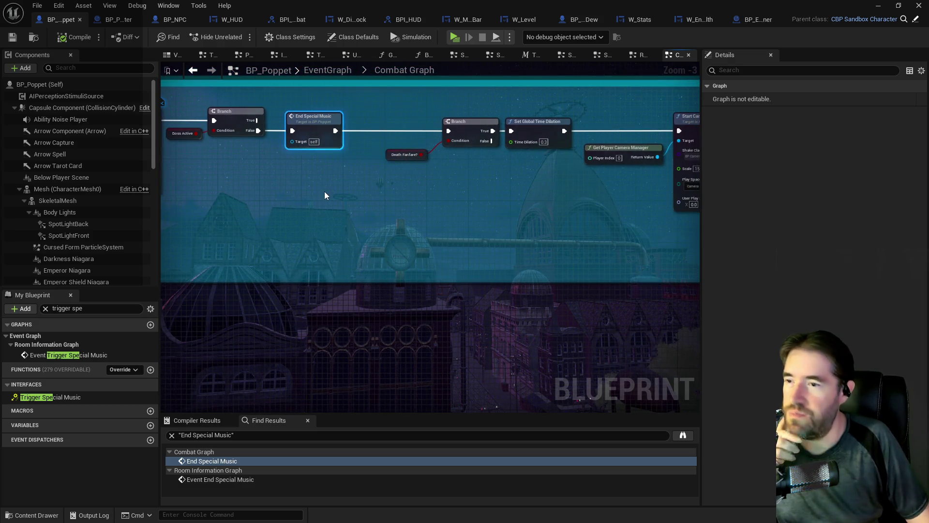
drag(260, 233, 413, 232)
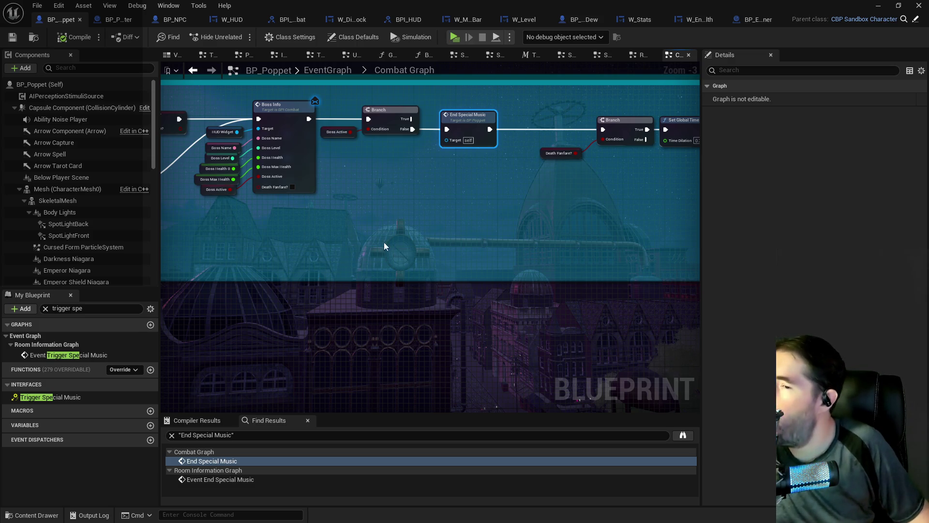
drag(382, 244, 169, 246)
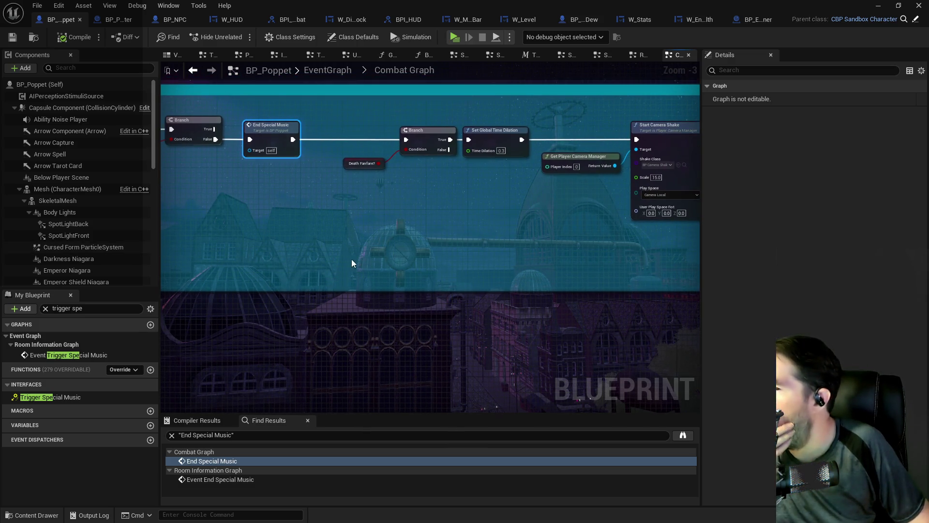
drag(422, 254, 212, 253)
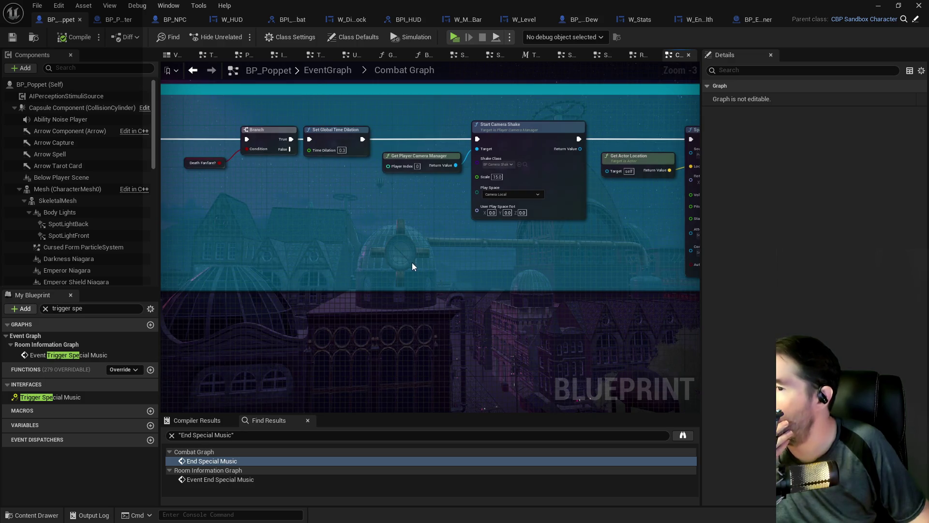
drag(411, 263, 201, 254)
drag(370, 249, 186, 249)
scroll(390, 230, down, 2)
mouse_move(386, 231)
mouse_down()
mouse_move(346, 226)
mouse_move(445, 213)
mouse_up()
scroll(429, 190, up, 1)
scroll(467, 204, up, 2)
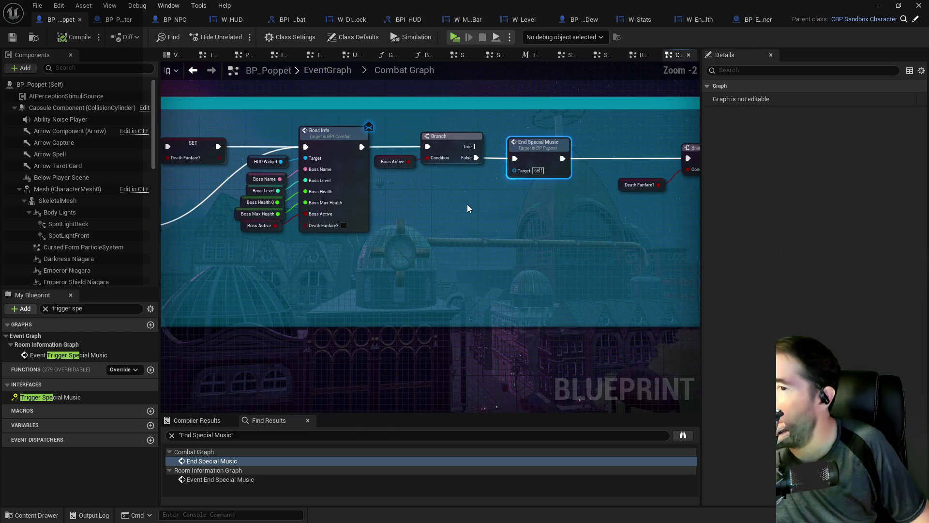
scroll(466, 208, down, 1)
drag(267, 224, 581, 223)
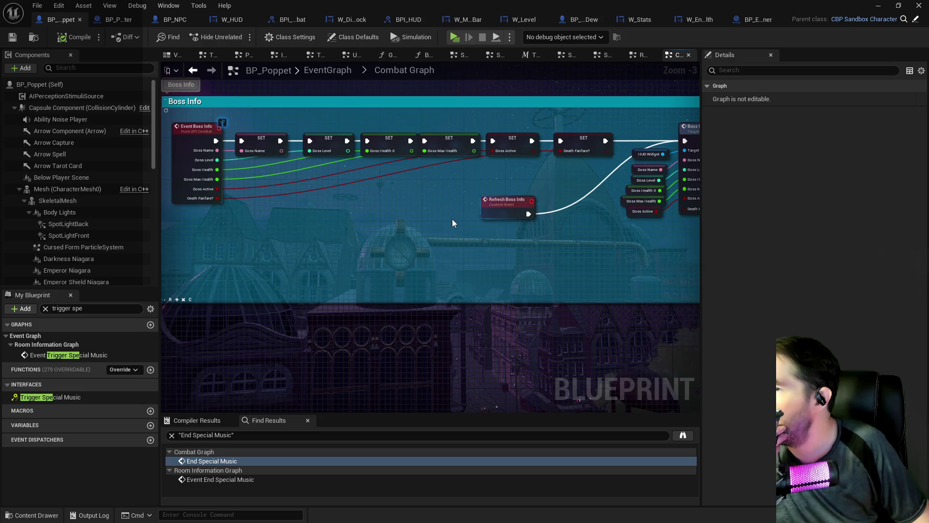
drag(441, 227, 140, 225)
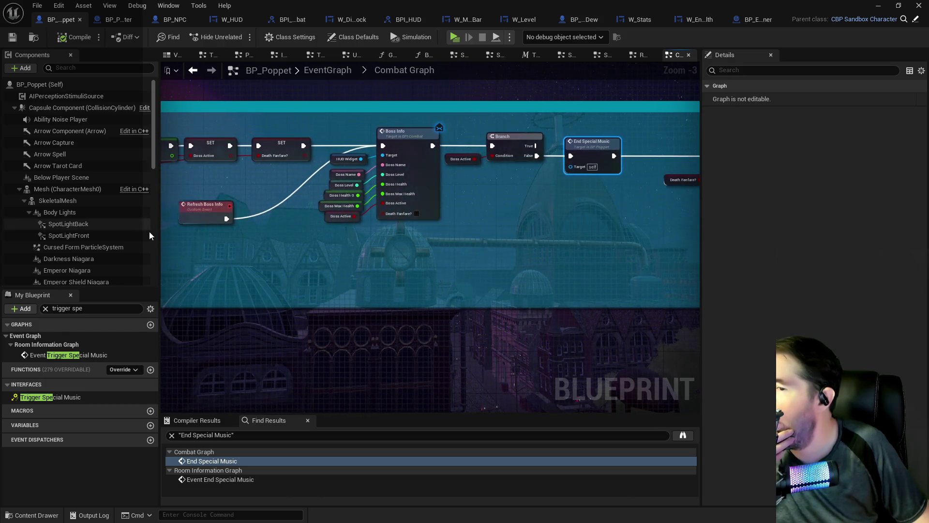
mouse_move(427, 240)
mouse_down()
mouse_move(452, 224)
mouse_move(231, 216)
mouse_up()
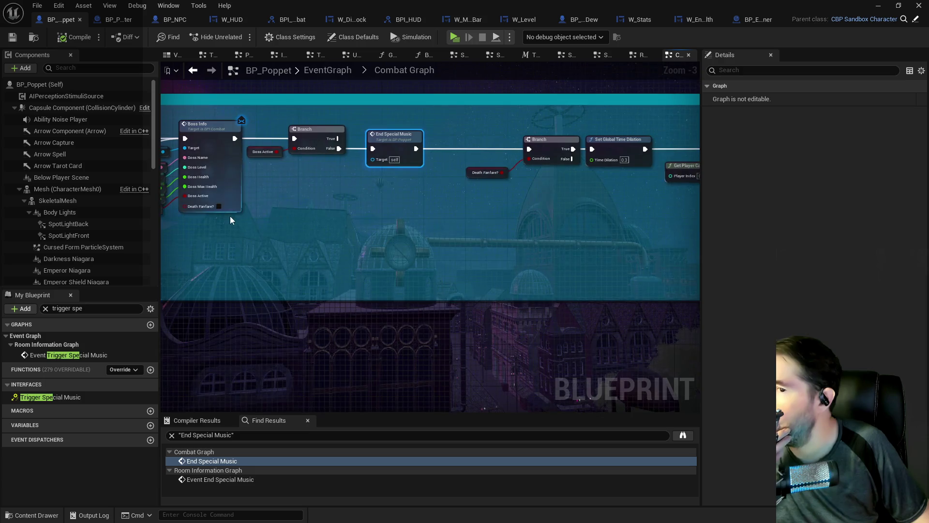
mouse_move(358, 221)
mouse_down()
mouse_move(166, 216)
mouse_move(213, 218)
mouse_move(175, 215)
mouse_up()
key(alt+Left)
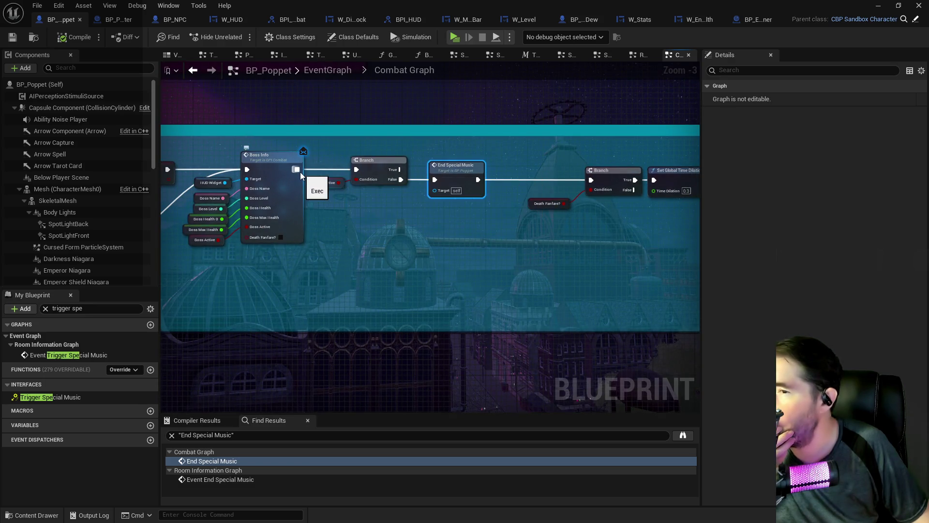
Check the Event Boss Info implementation, then wire Boss Info directly into the second Branch
double_click(271, 156)
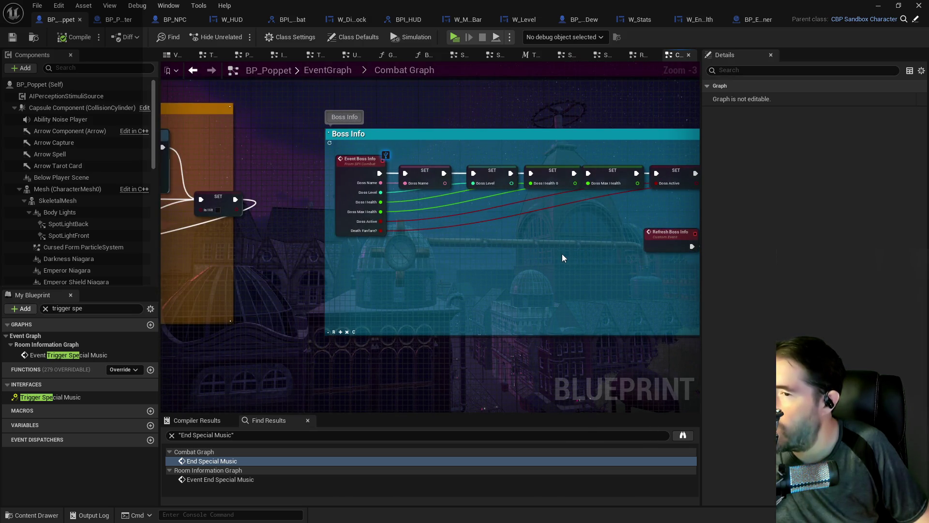
key(alt+Left)
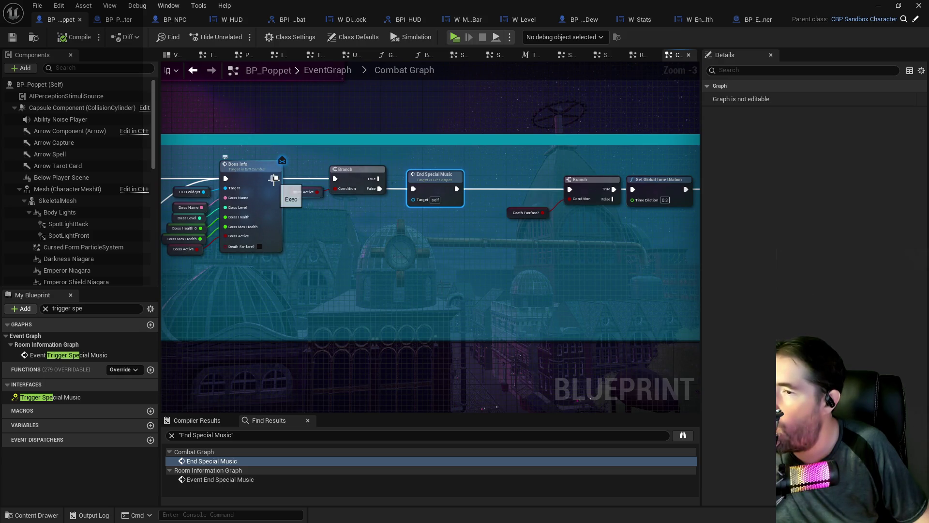
mouse_move(275, 179)
mouse_down()
mouse_move(499, 204)
mouse_move(571, 189)
mouse_up()
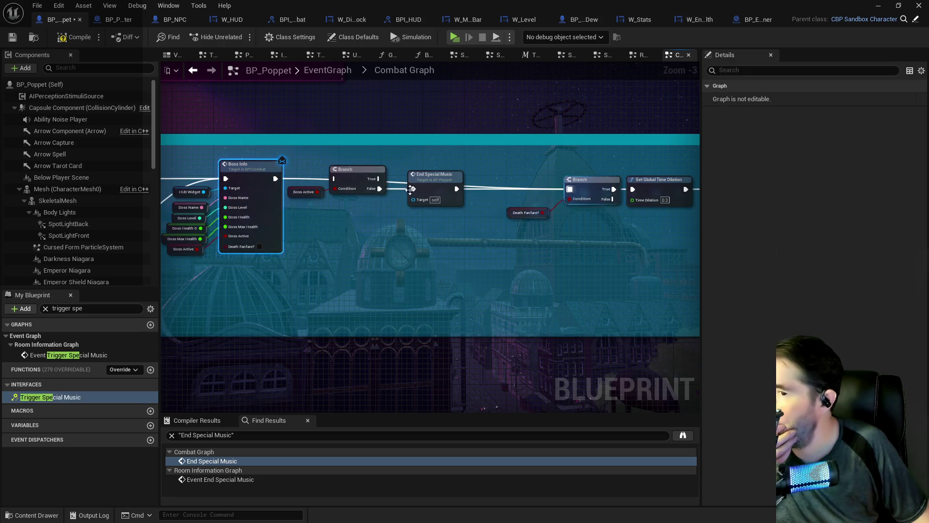
Delete the boss-active check, its Branch and the End Special Music node
drag(324, 166, 428, 201)
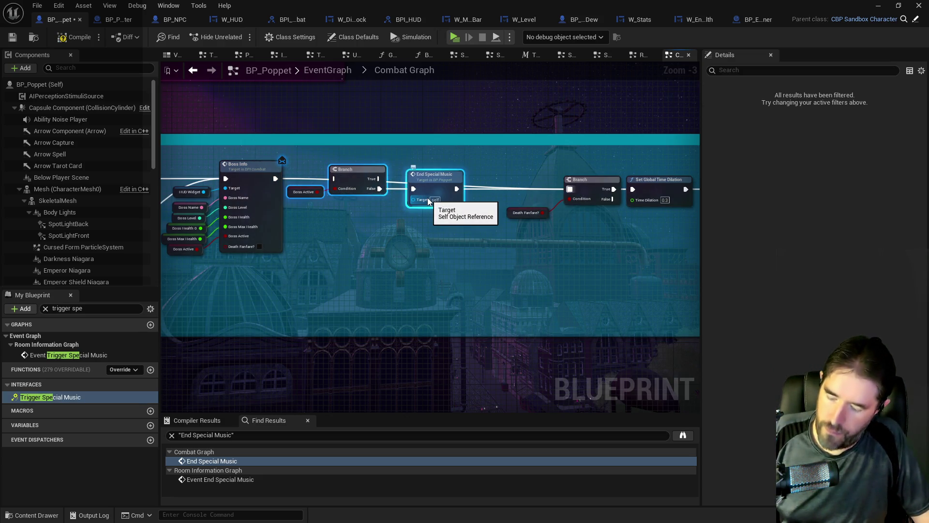
key(Delete)
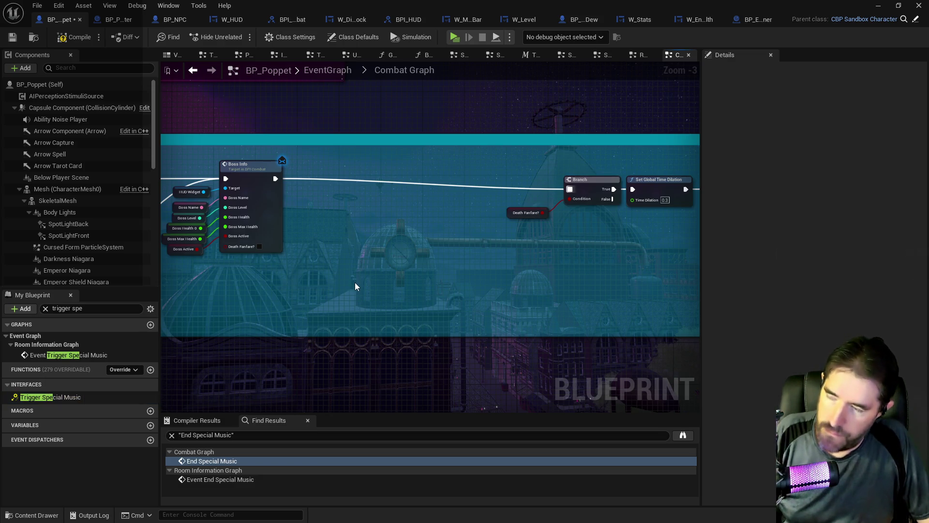
key(ctrl+v)
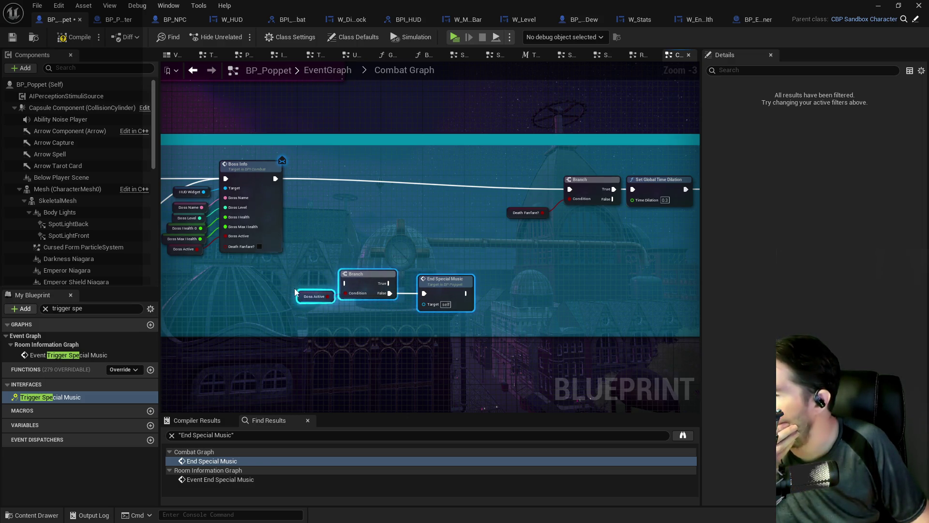
drag(297, 277, 437, 310)
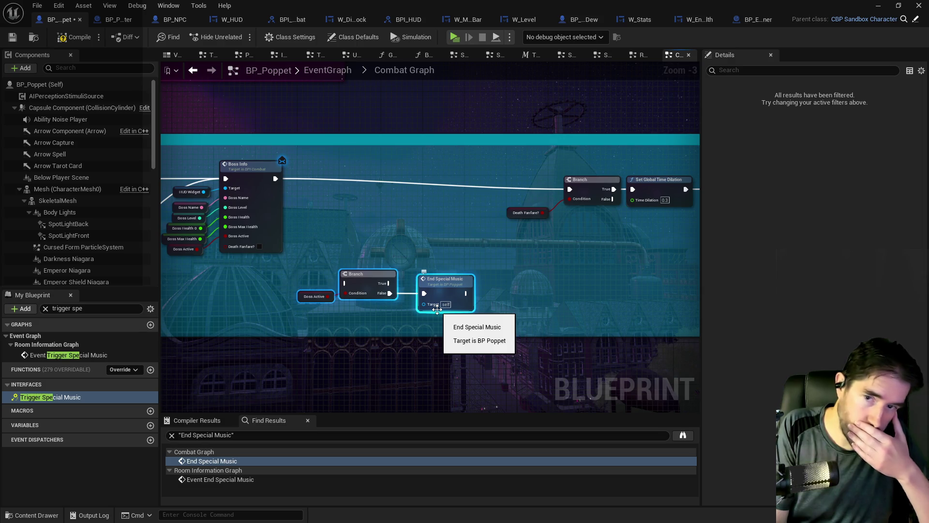
key(Delete)
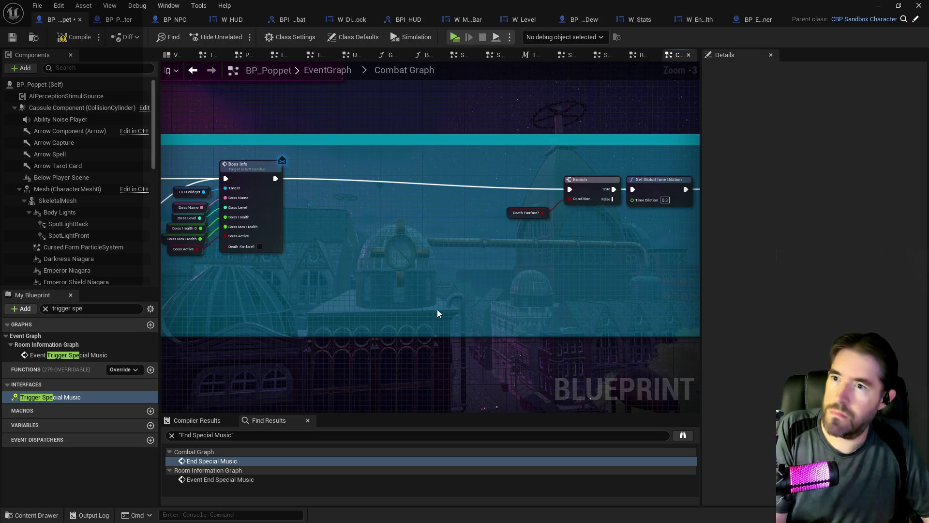
Filter My Blueprint for 'special mu' and open the End Special Music interface implementation
double_click(61, 308)
key(BackSpace)
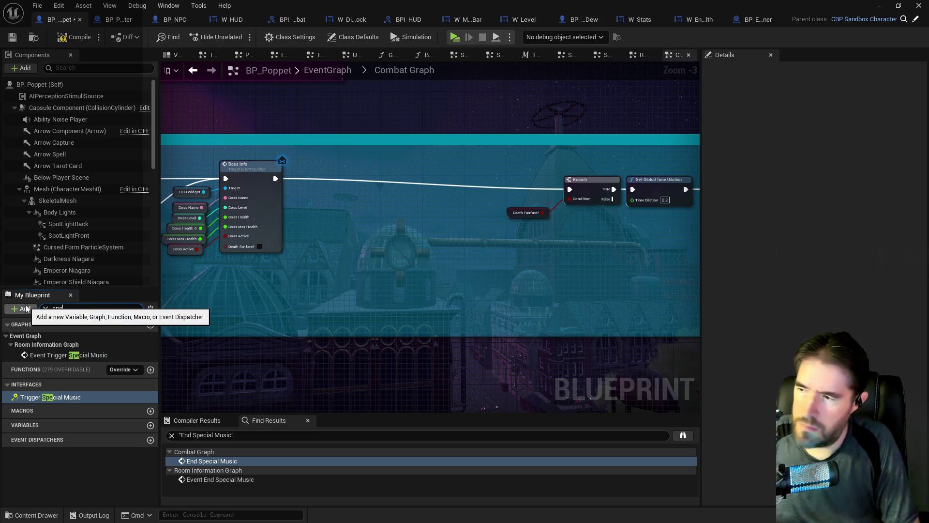
text(cial mu)
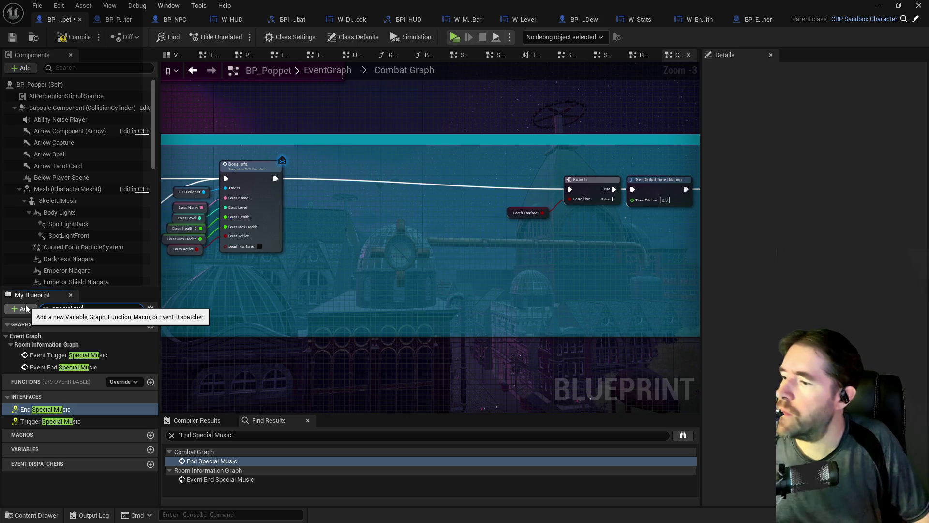
click(27, 410)
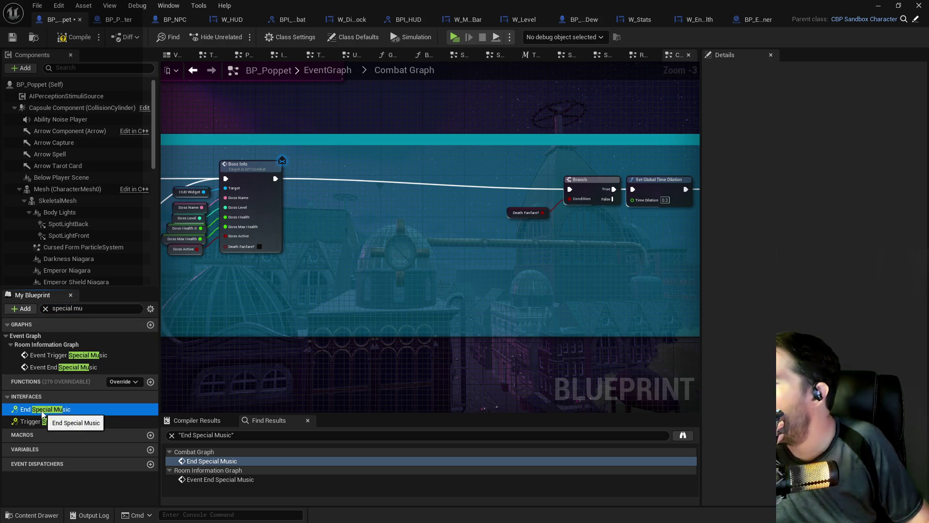
double_click(42, 410)
Compile and save BP_Poppet
scroll(443, 299, down, 1)
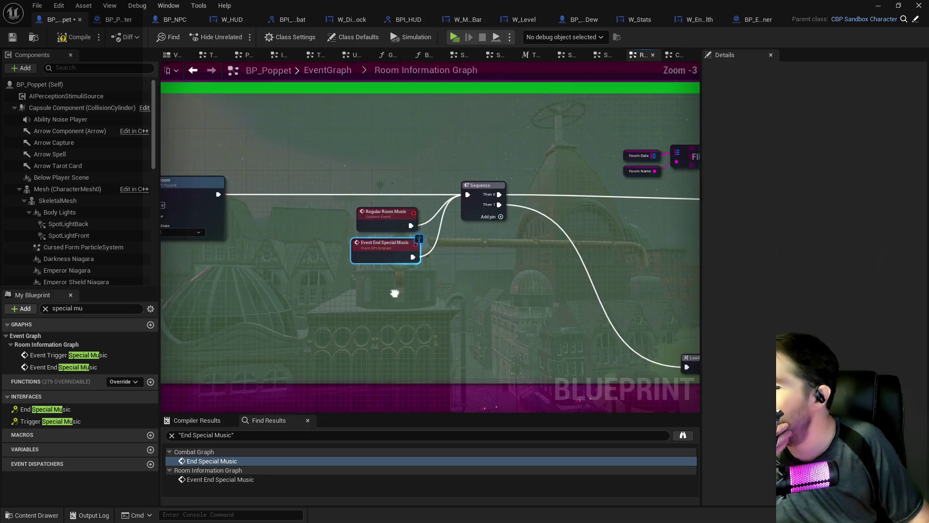
mouse_move(355, 304)
mouse_down()
mouse_move(379, 284)
mouse_move(239, 245)
mouse_move(450, 258)
mouse_move(300, 229)
mouse_move(319, 219)
mouse_up()
click(68, 37)
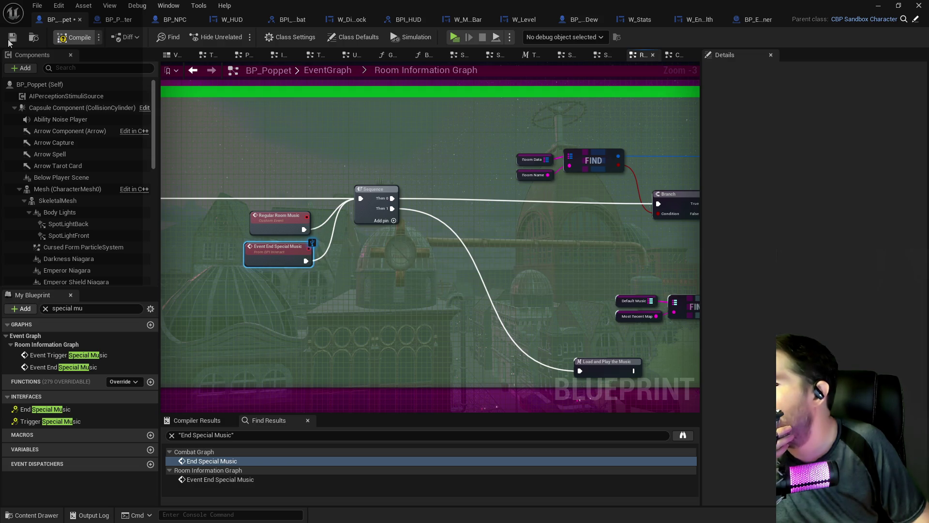
click(12, 37)
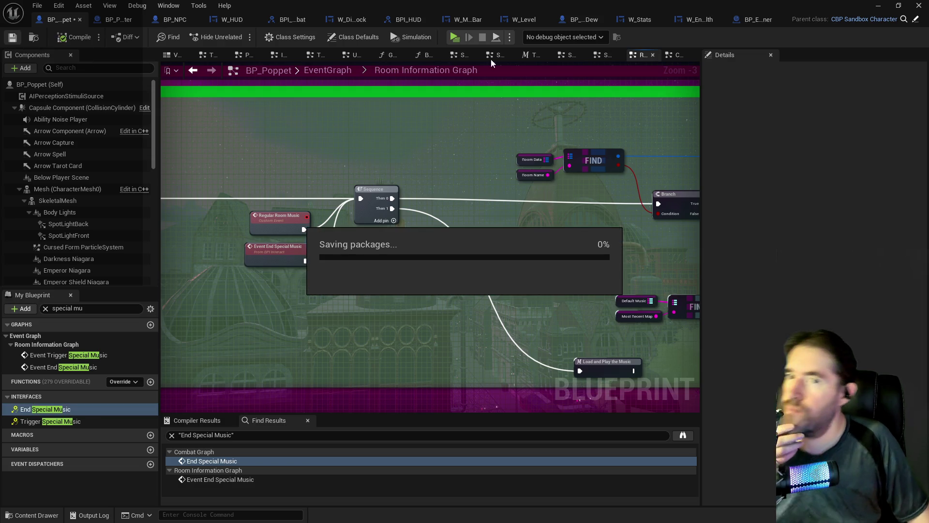
Switch to BP_Enemy_Spawner and view its Trigger Special Music node and enemy array cleanup
click(748, 20)
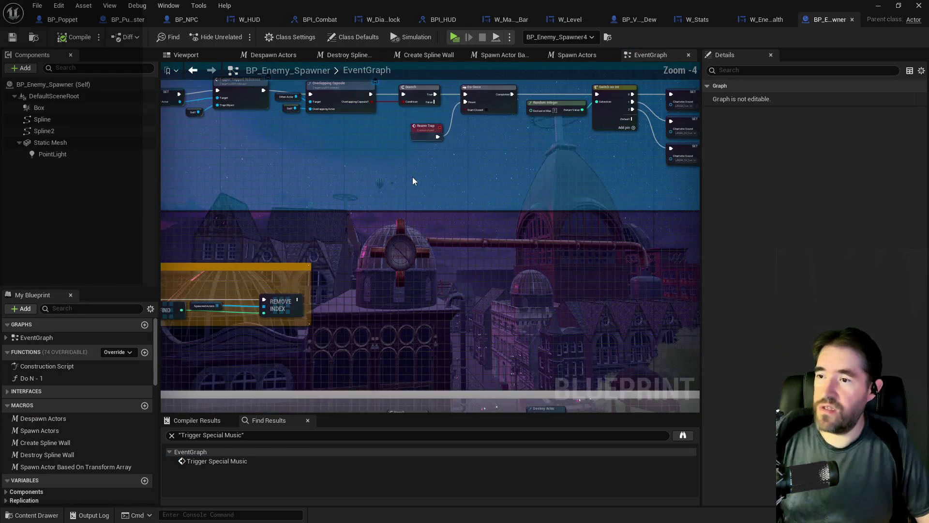
scroll(412, 177, up, 2)
mouse_move(413, 177)
mouse_down()
mouse_move(452, 193)
mouse_move(387, 147)
mouse_move(569, 183)
mouse_move(353, 141)
mouse_move(352, 172)
mouse_up()
mouse_move(290, 193)
mouse_down()
mouse_move(543, 237)
mouse_move(667, 238)
mouse_move(621, 75)
mouse_up()
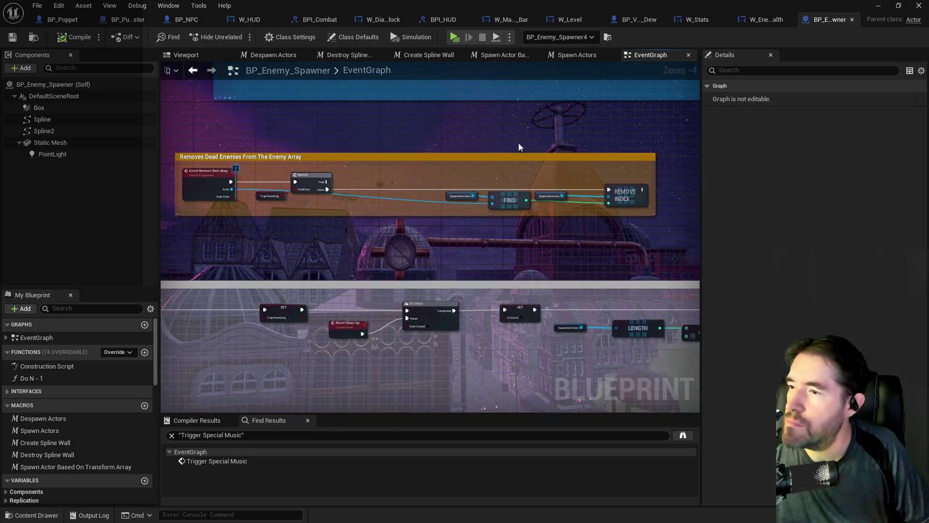